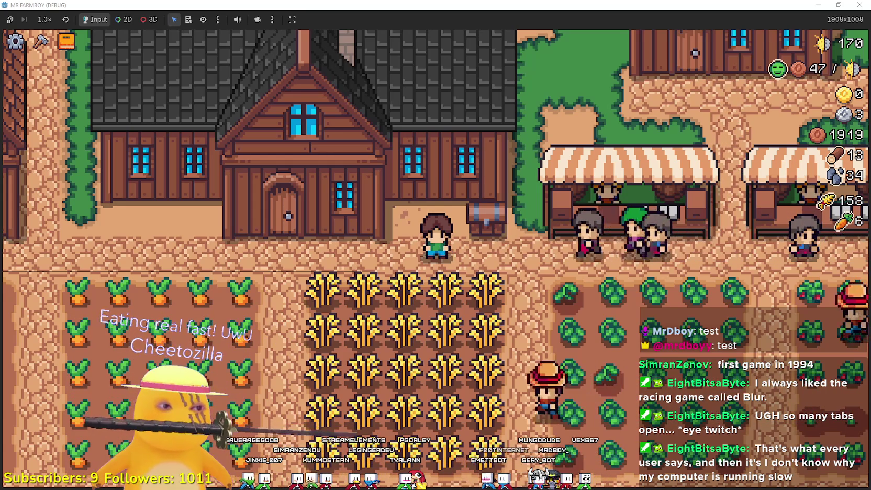
Bring the YouTube browser window forward and scroll through the page
{"action": "key", "text": "alt+Tab"}
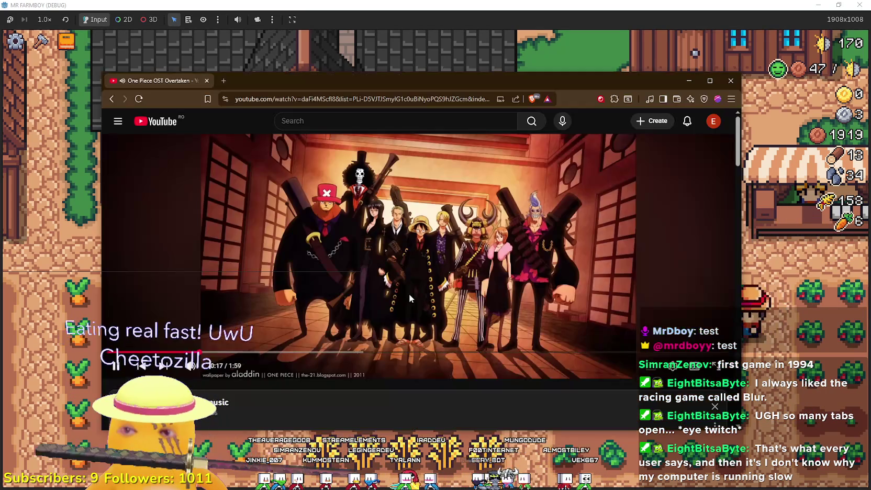
{"action": "scroll", "coordinate": [409, 294], "scroll_direction": "down", "scroll_amount": 5}
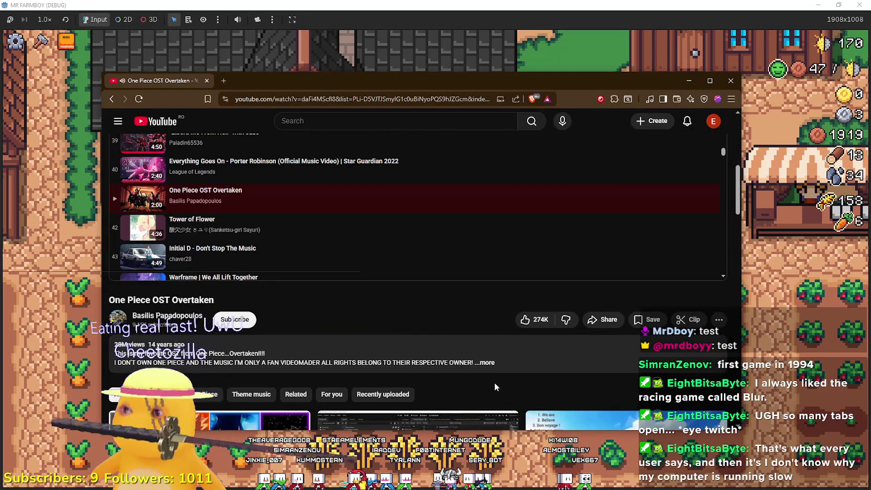
{"action": "scroll", "coordinate": [494, 383], "scroll_direction": "up", "scroll_amount": 5}
{"action": "scroll", "coordinate": [568, 182], "scroll_direction": "up", "scroll_amount": 1}
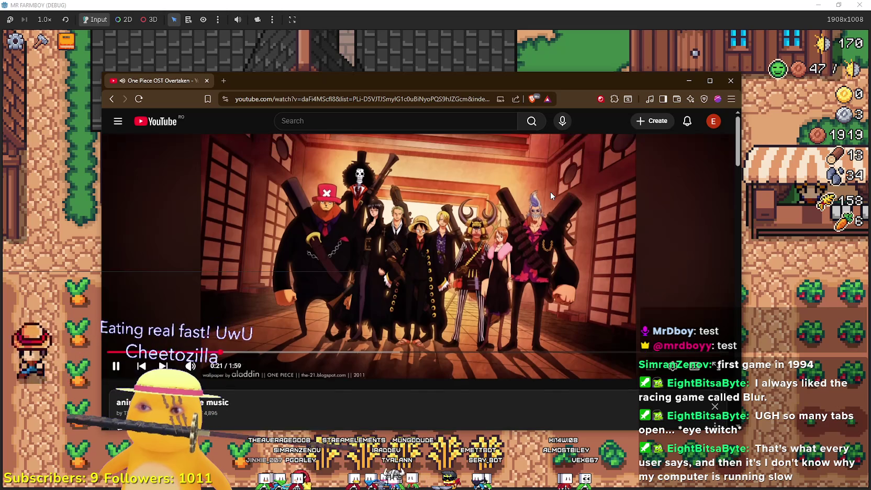
Return to the game and open the Player House upgrades panel until the debugger breaks
{"action": "left_click", "coordinate": [575, 8]}
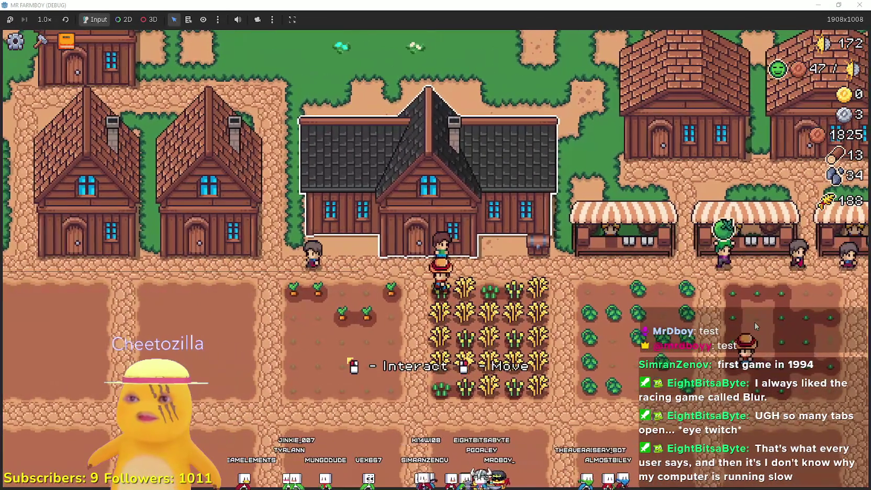
{"action": "left_click", "coordinate": [753, 320]}
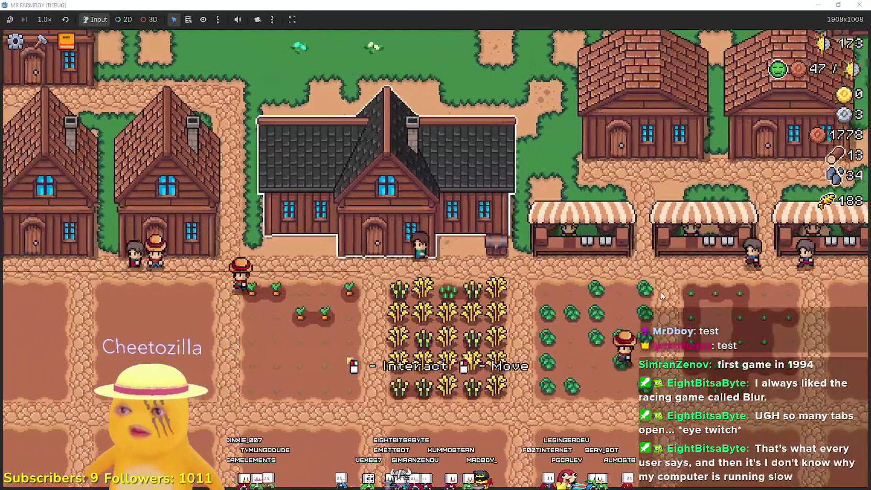
{"action": "left_click", "coordinate": [661, 292]}
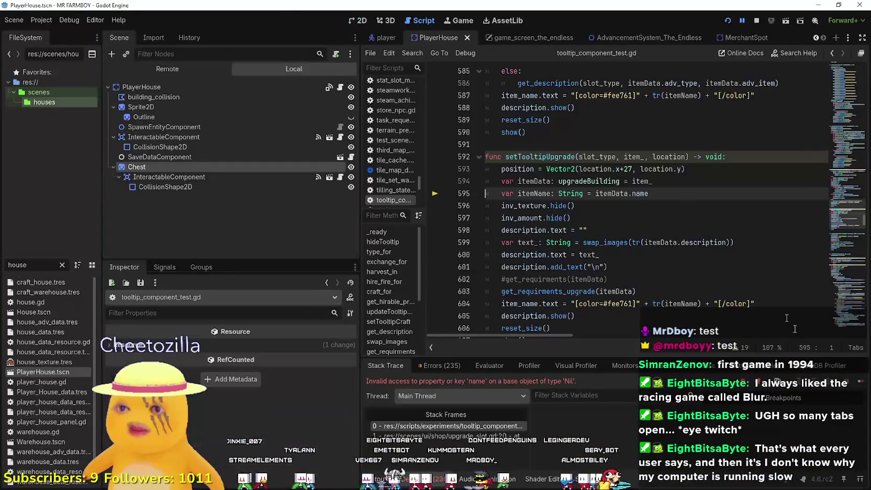
Resume execution, close the upgrades panel, toggle Remote/Local scene trees, and open player_house.gd
{"action": "left_click", "coordinate": [861, 383]}
{"action": "left_click", "coordinate": [495, 194]}
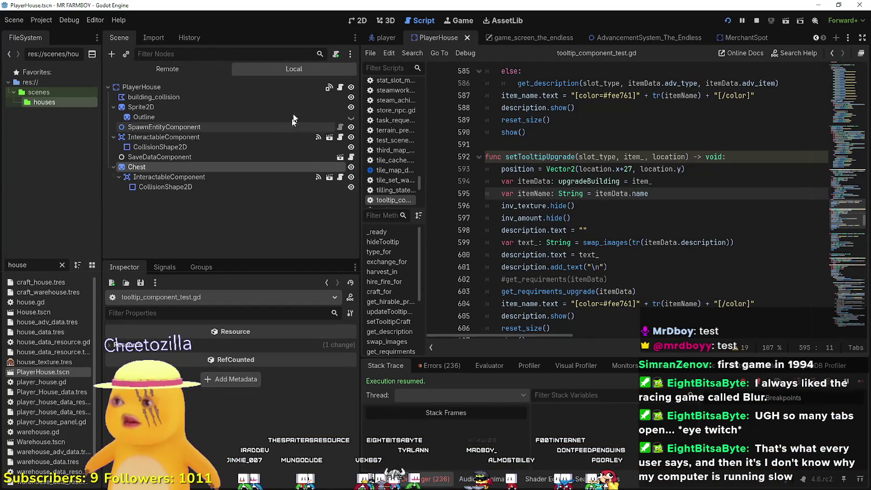
{"action": "left_click", "coordinate": [175, 70]}
{"action": "left_click", "coordinate": [291, 68]}
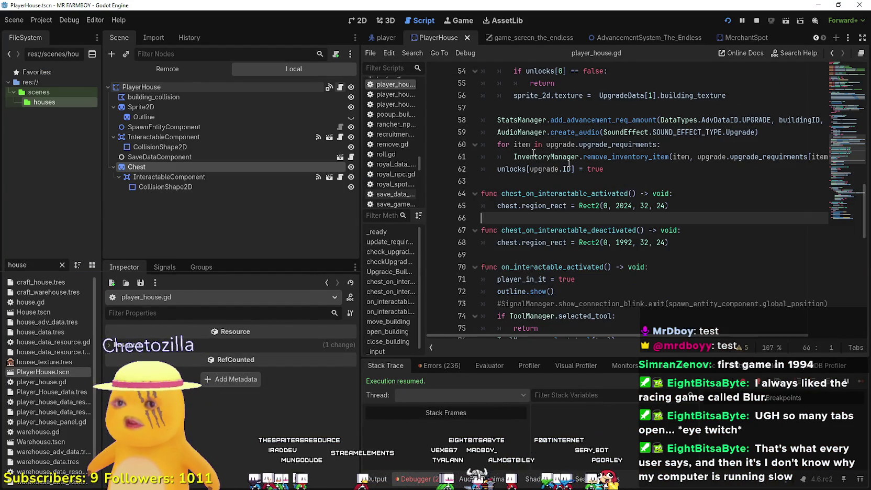
{"action": "left_click", "coordinate": [616, 178]}
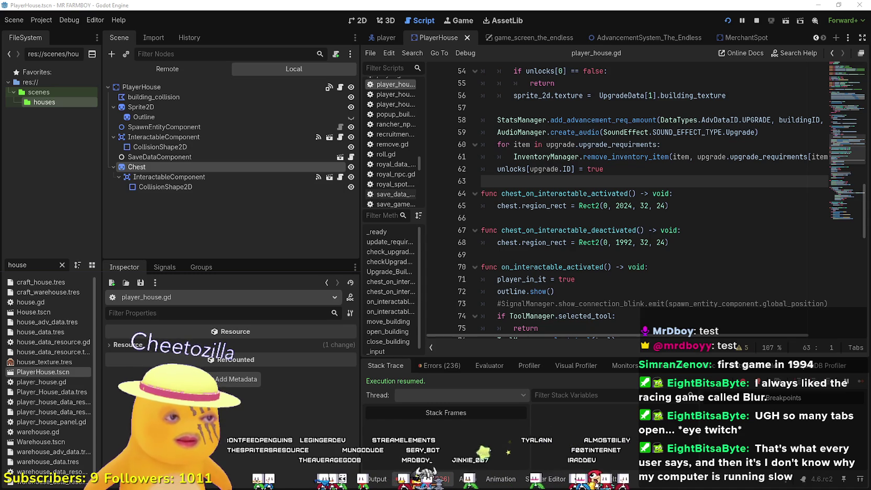
{"action": "key", "text": "alt+Tab"}
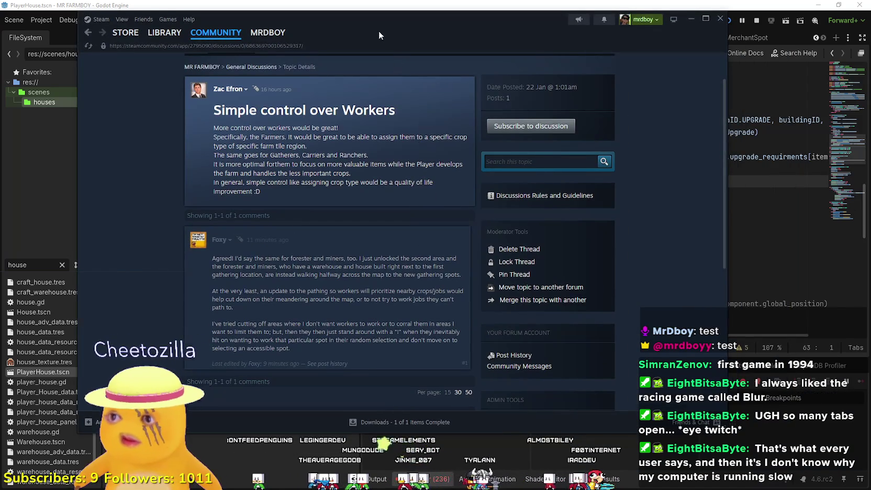
Shift the Steam window right and read through the 'Simple control over Workers' thread
{"action": "left_click_drag", "start_coordinate": [378, 30], "coordinate": [489, 39]}
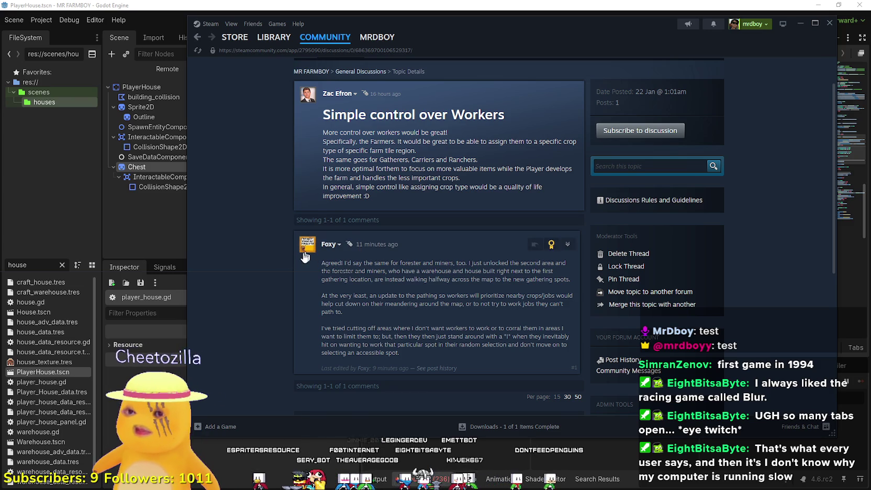
{"action": "scroll", "coordinate": [291, 295], "scroll_direction": "down", "scroll_amount": 3}
{"action": "scroll", "coordinate": [291, 295], "scroll_direction": "up", "scroll_amount": 2}
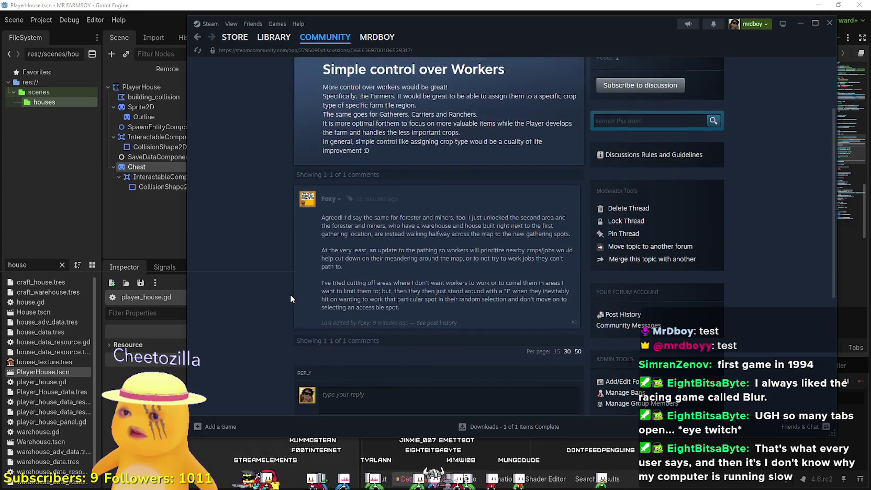
{"action": "scroll", "coordinate": [290, 297], "scroll_direction": "up", "scroll_amount": 2}
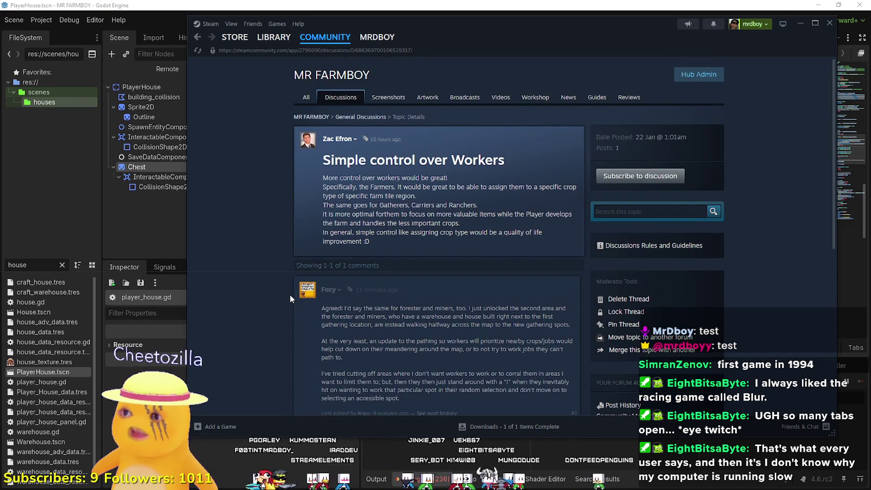
{"action": "key", "text": "alt+Tab"}
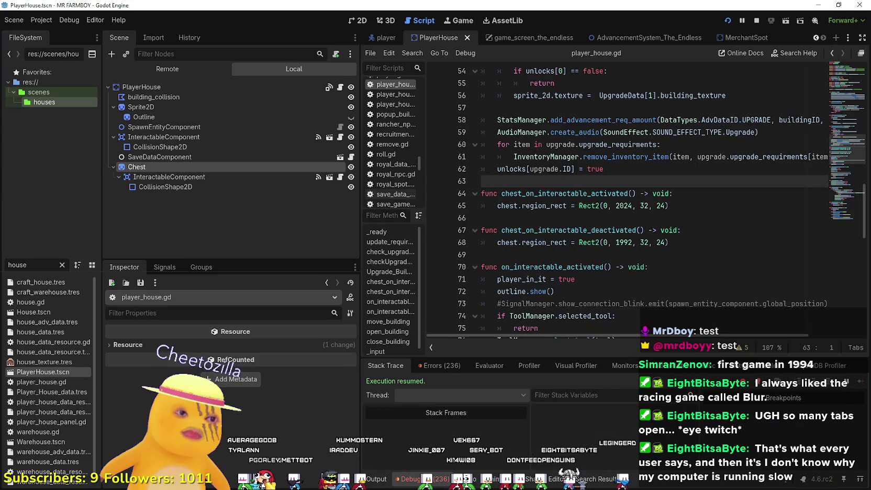
Put the cursor on empty line 69 of player_house.gd and run the game in debug mode
{"action": "left_click", "coordinate": [712, 266]}
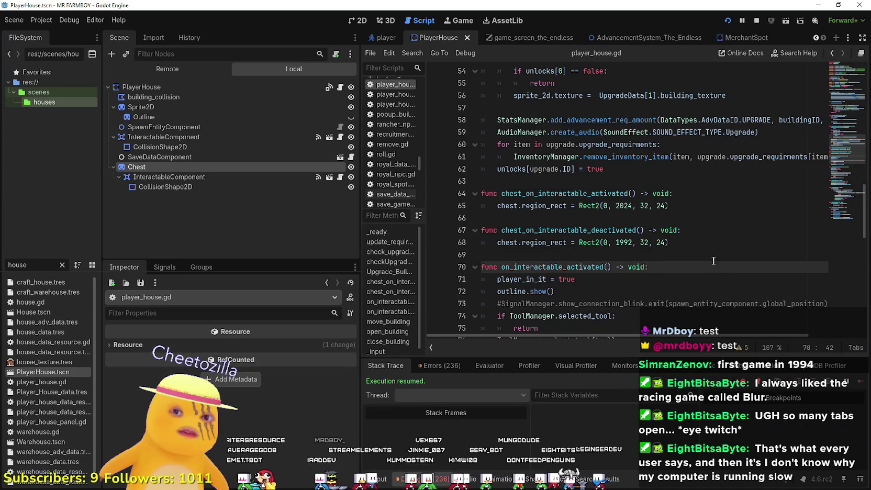
{"action": "key", "text": "Up"}
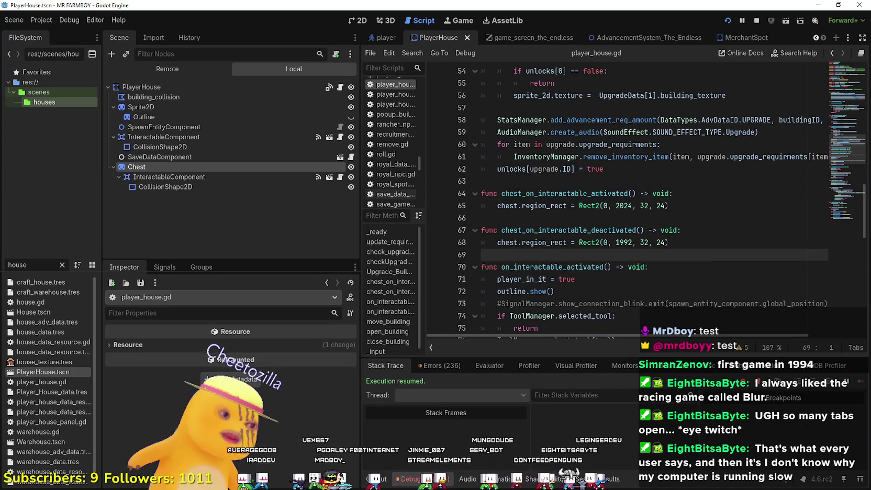
{"action": "key", "text": "alt+Tab"}
{"action": "key", "text": "s"}
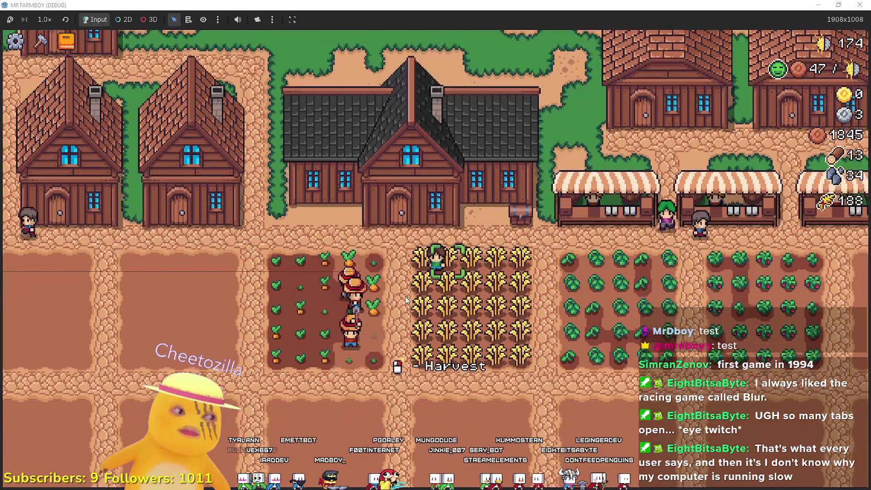
{"action": "key", "text": "d"}
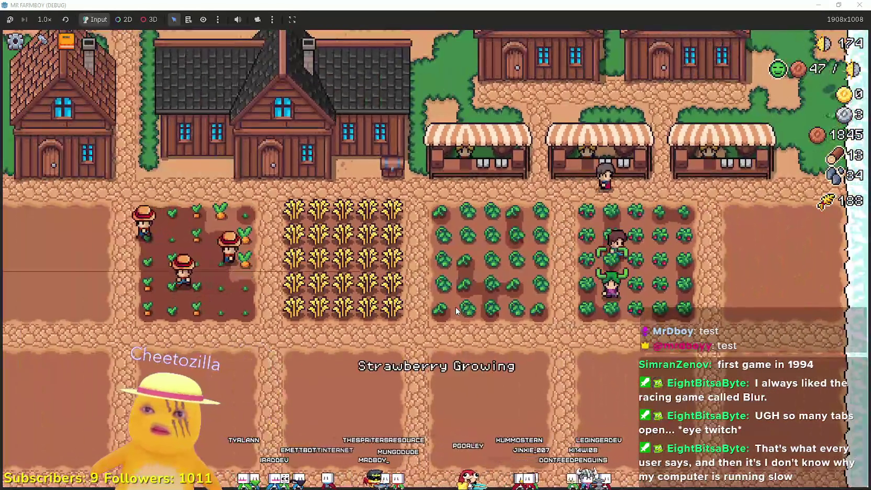
{"action": "key", "text": "w"}
{"action": "key", "text": "a"}
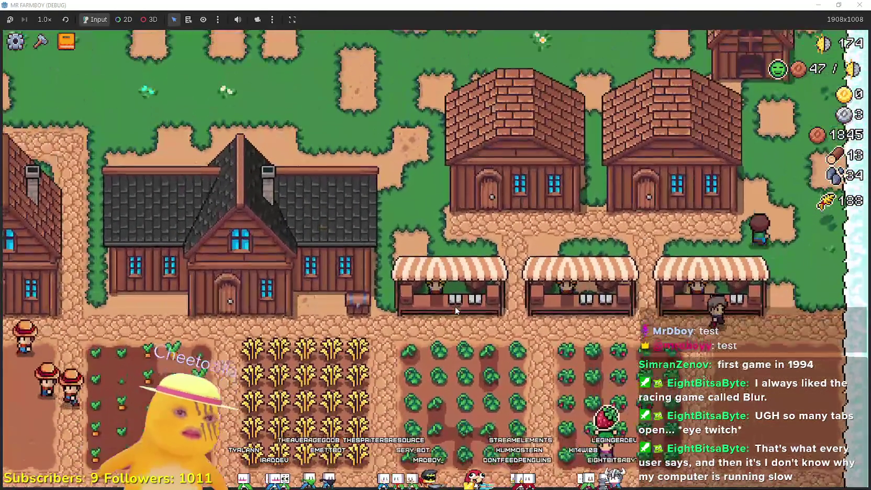
{"action": "key", "text": "c"}
{"action": "left_click", "coordinate": [29, 178]}
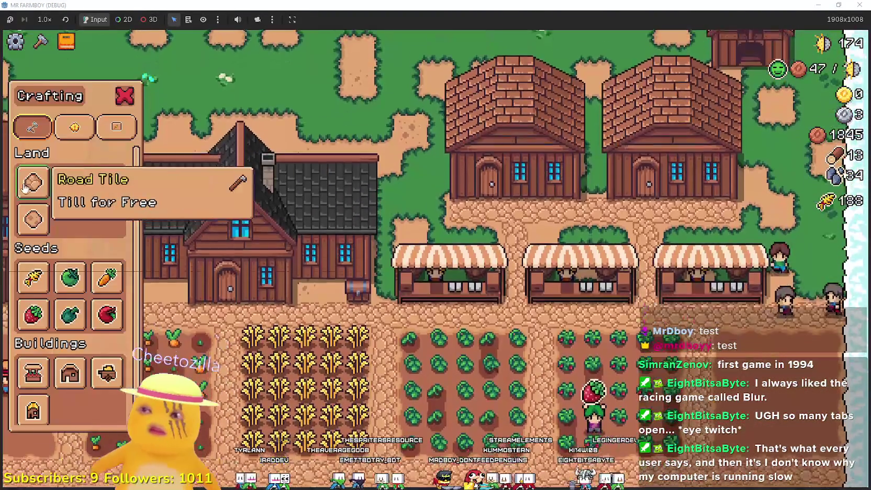
{"action": "key", "text": "w"}
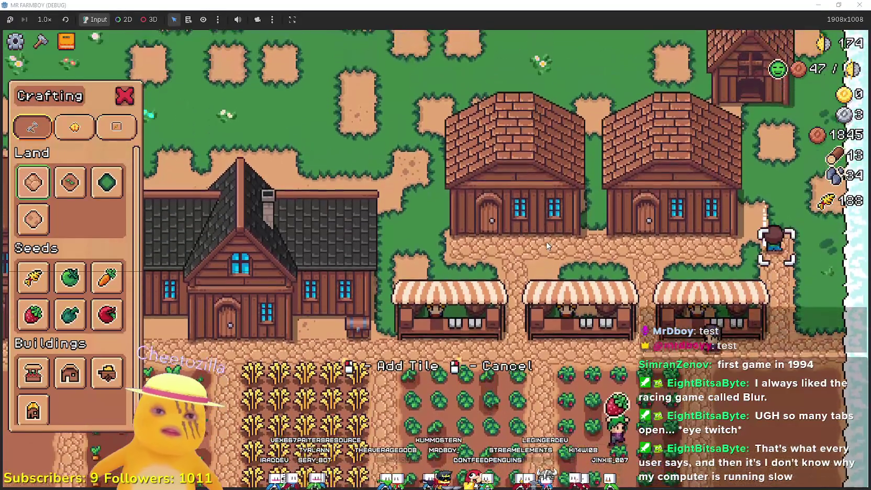
{"action": "key", "text": "a"}
{"action": "right_click", "coordinate": [251, 199]}
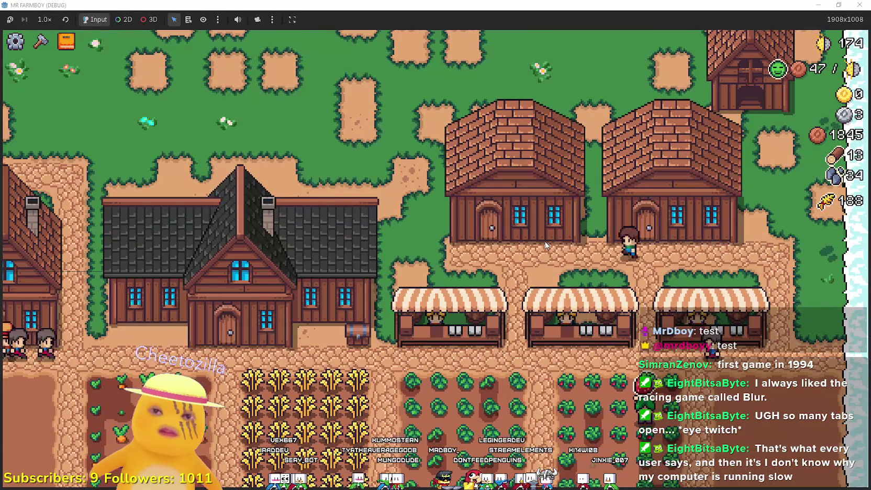
{"action": "left_click", "coordinate": [33, 183]}
{"action": "key", "text": "w"}
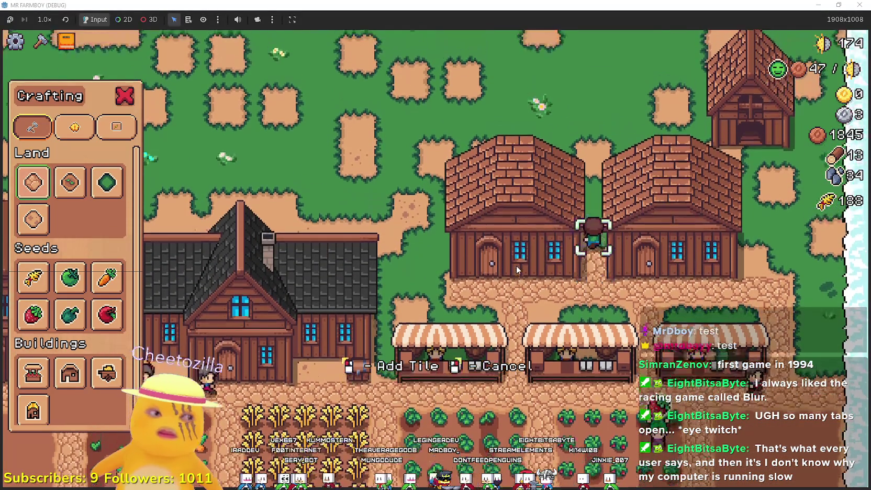
{"action": "key", "text": "w"}
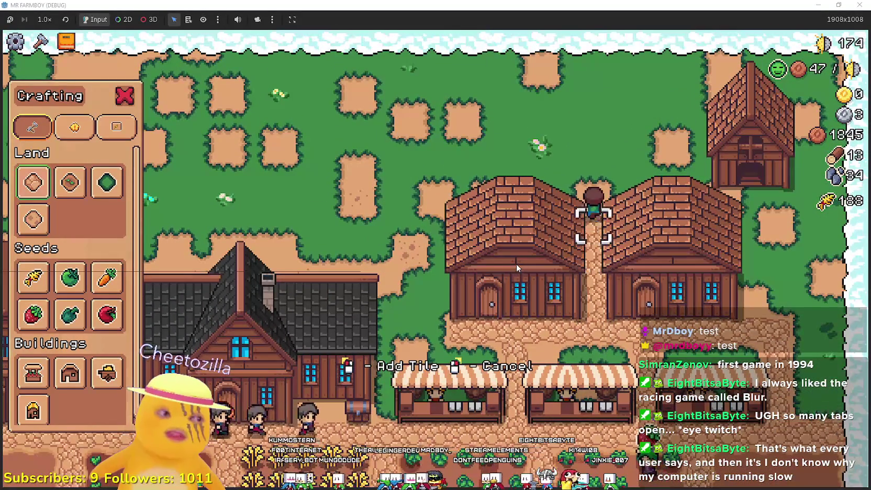
{"action": "key", "text": "s"}
{"action": "key", "text": "a"}
{"action": "key", "text": "Escape"}
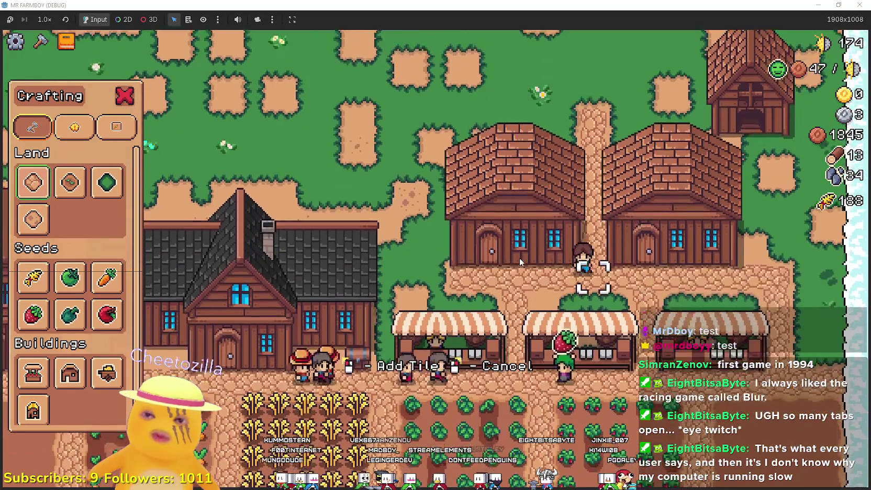
{"action": "key", "text": "a"}
{"action": "key", "text": "s"}
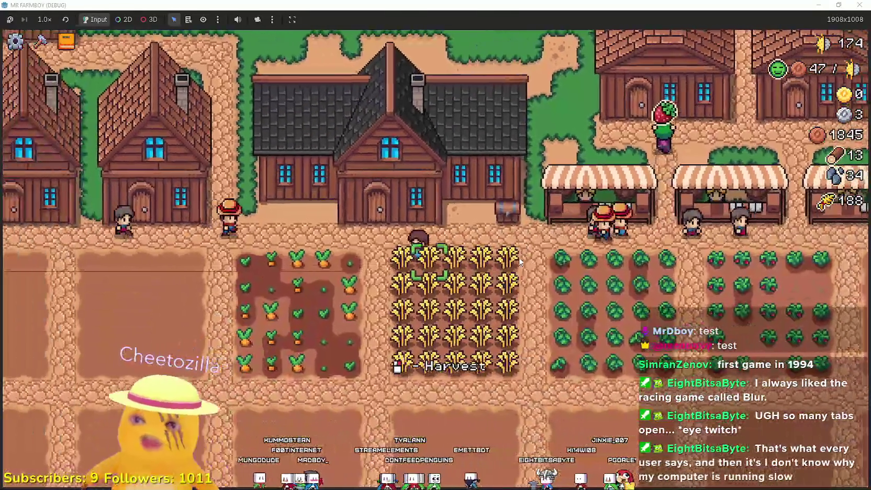
Walk the farmer into the wheat field and harvest the ripe wheat rows
{"action": "key", "text": "a"}
{"action": "key", "text": "s"}
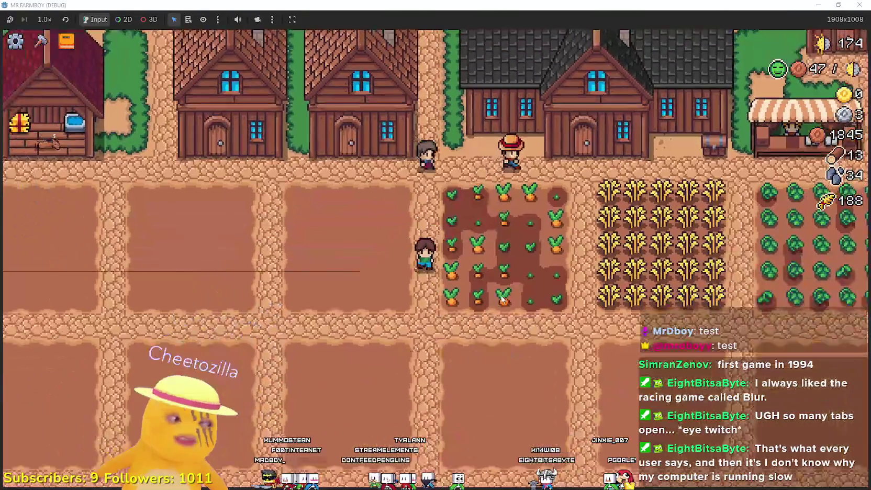
{"action": "key", "text": "w"}
{"action": "key", "text": "a"}
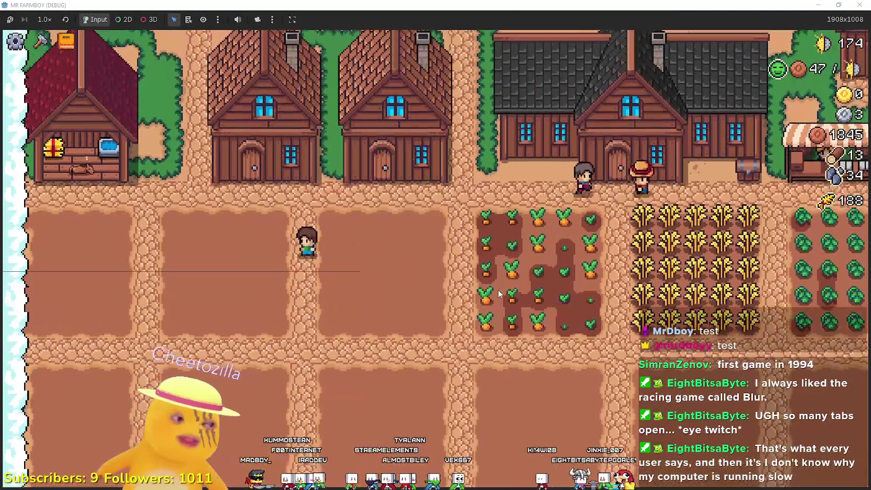
{"action": "key", "text": "d"}
{"action": "key", "text": "d"}
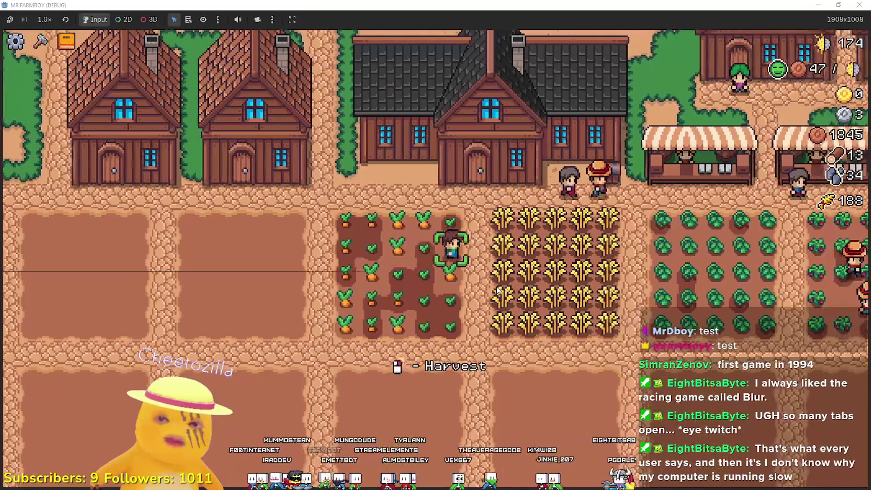
{"action": "left_click", "coordinate": [496, 288]}
{"action": "key", "text": "d"}
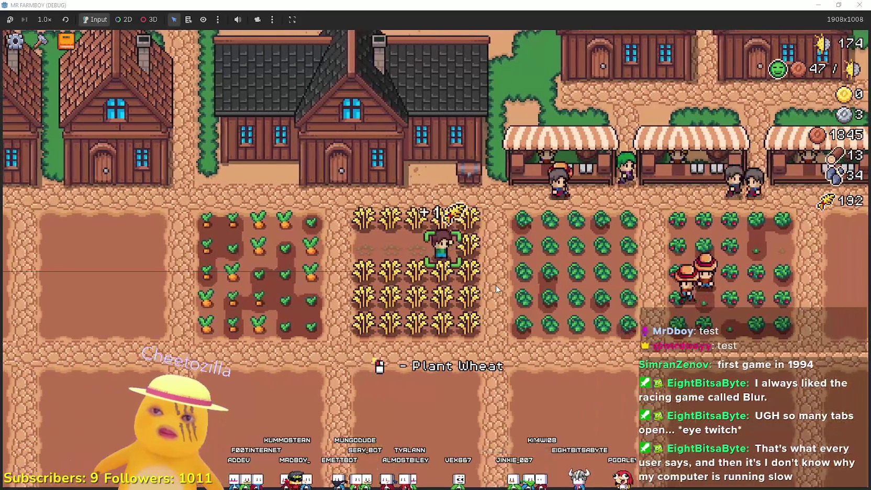
{"action": "key", "text": "s"}
{"action": "key", "text": "a"}
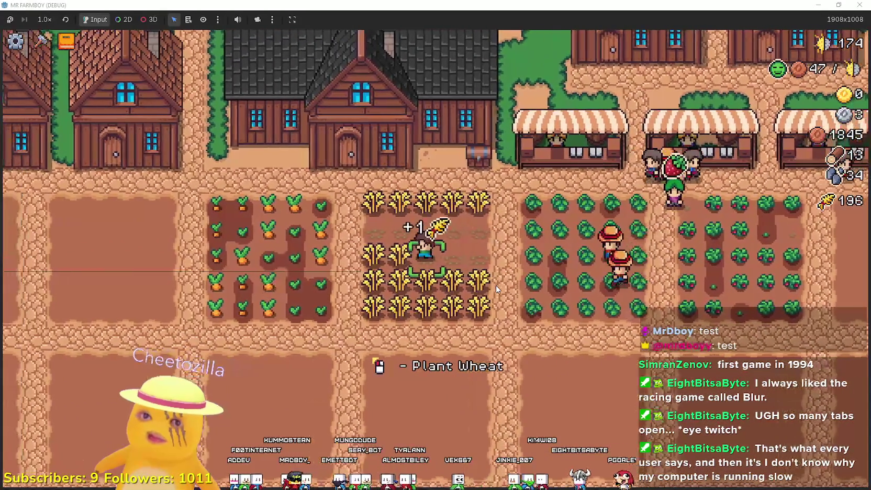
{"action": "key", "text": "a"}
{"action": "key", "text": "s"}
{"action": "key", "text": "d"}
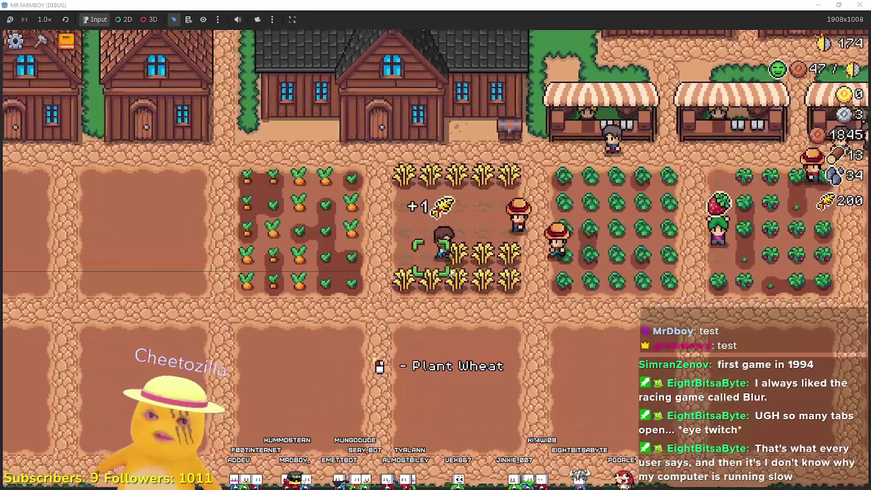
{"action": "key", "text": "d"}
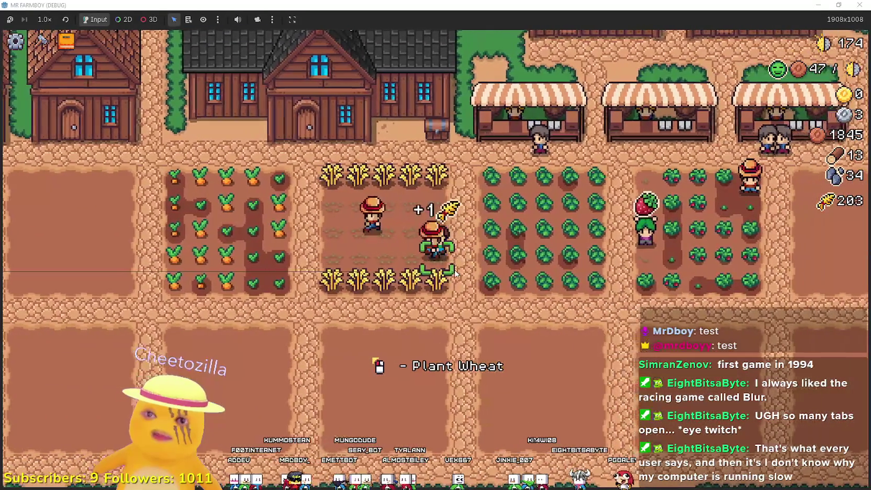
Harvest a green tomato, then strawberries down through the strawberry patch
{"action": "key", "text": "w"}
{"action": "key", "text": "d"}
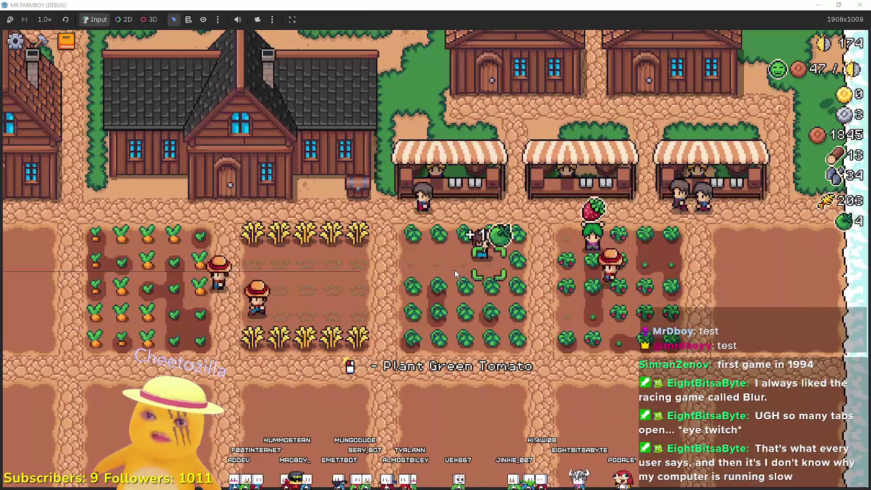
{"action": "key", "text": "d"}
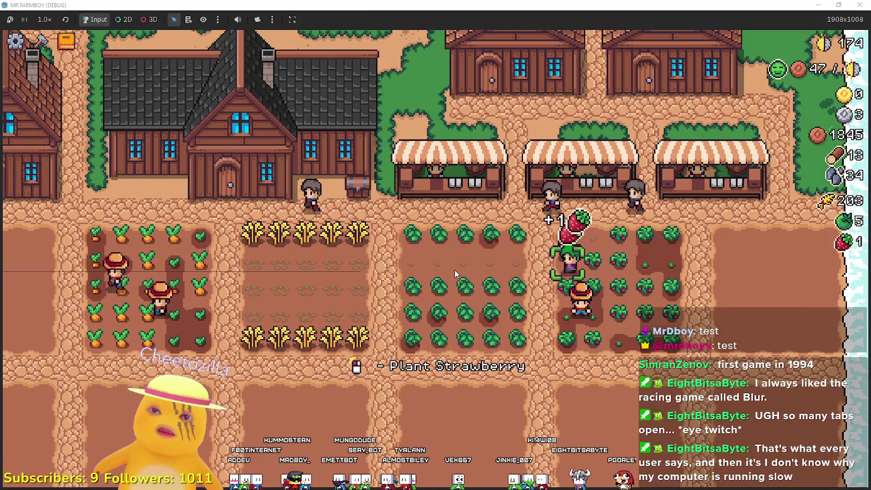
{"action": "key", "text": "d"}
{"action": "key", "text": "s"}
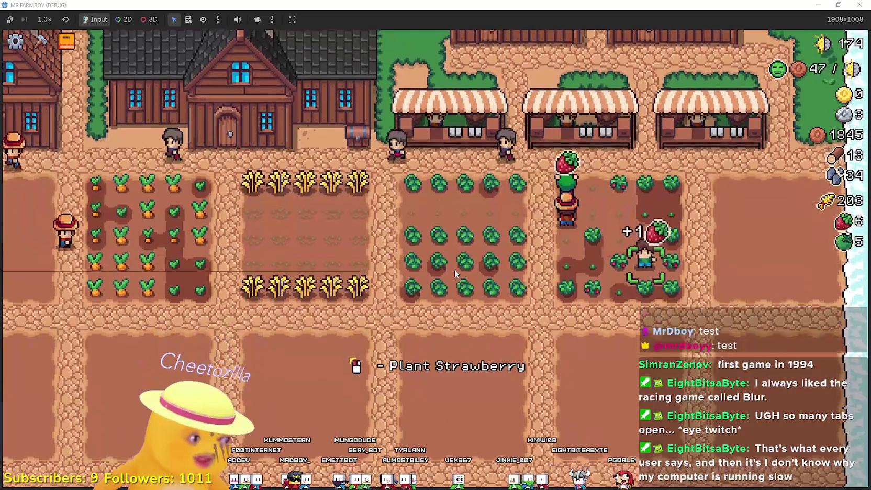
{"action": "key", "text": "a"}
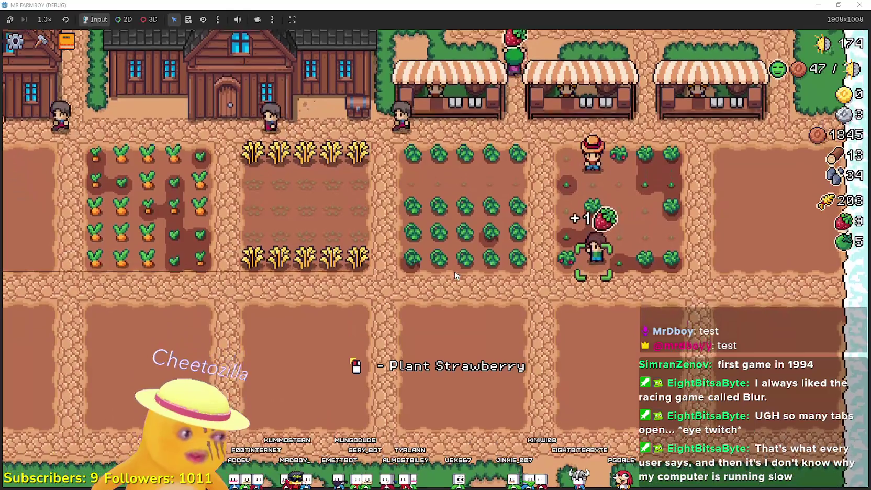
{"action": "key", "text": "a"}
Clear the green tomato patch row by row, reaching 25 green tomatoes
{"action": "key", "text": "a"}
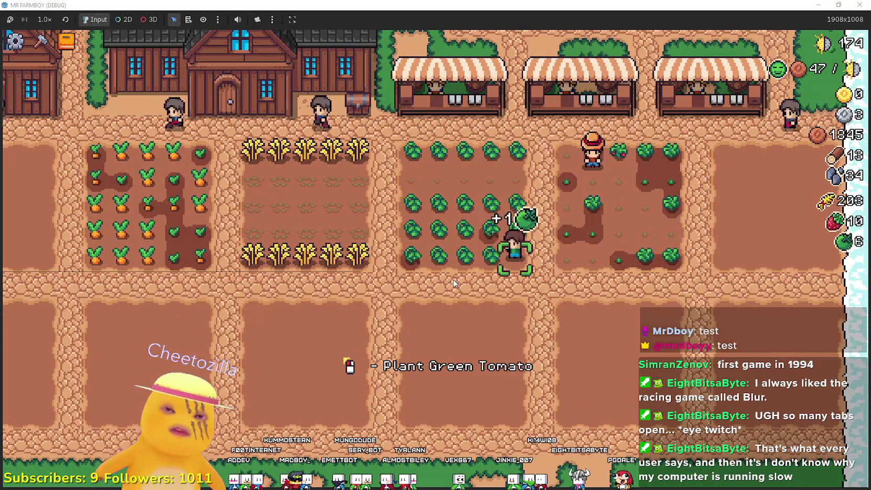
{"action": "key", "text": "a"}
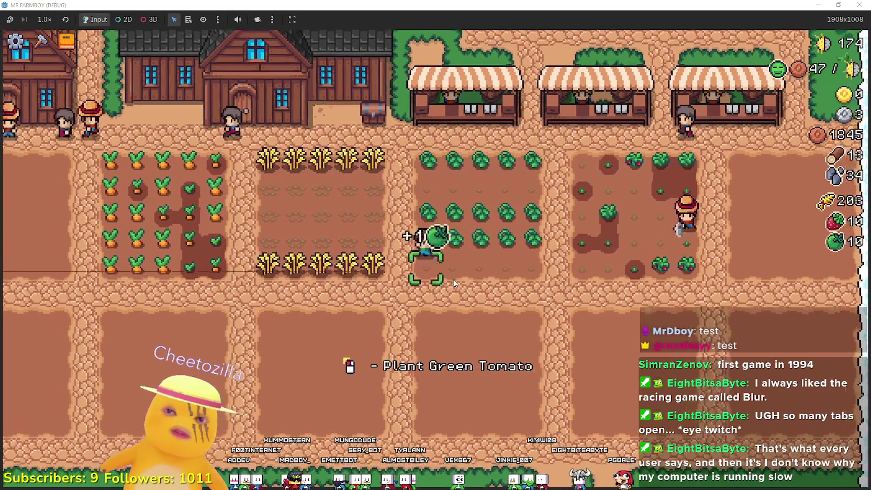
{"action": "key", "text": "w"}
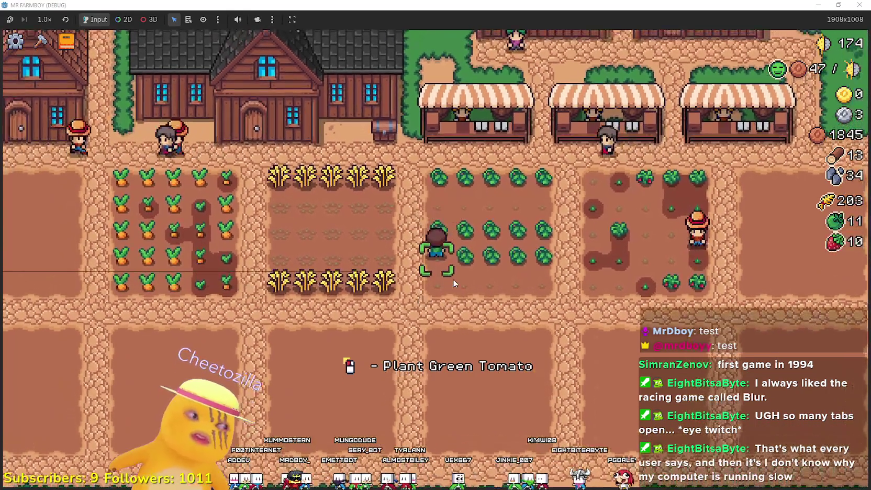
{"action": "key", "text": "d"}
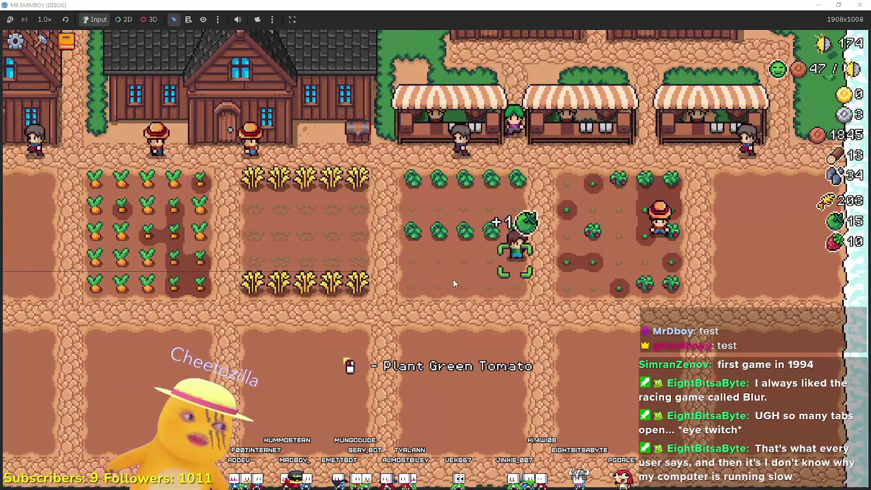
{"action": "key", "text": "a"}
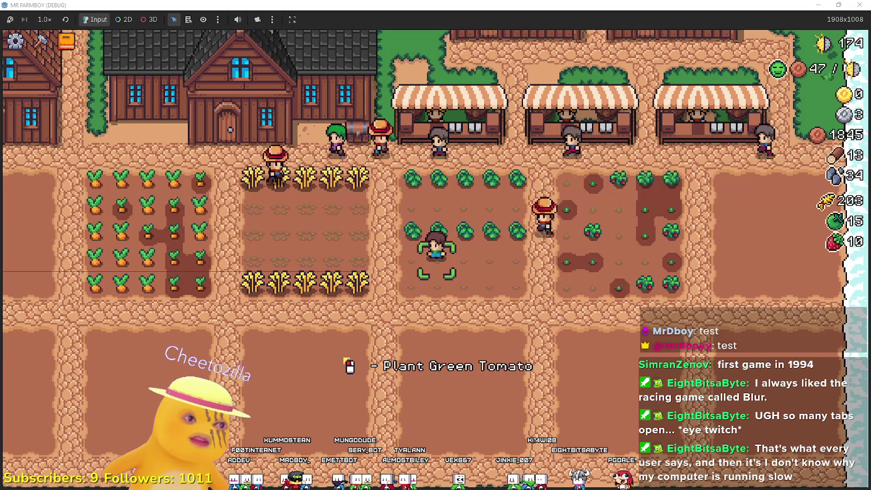
{"action": "key", "text": "w"}
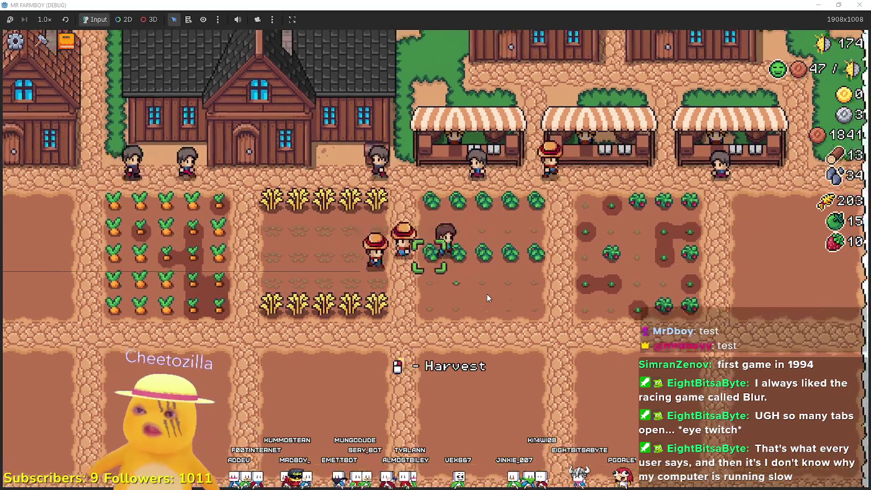
{"action": "key", "text": "d"}
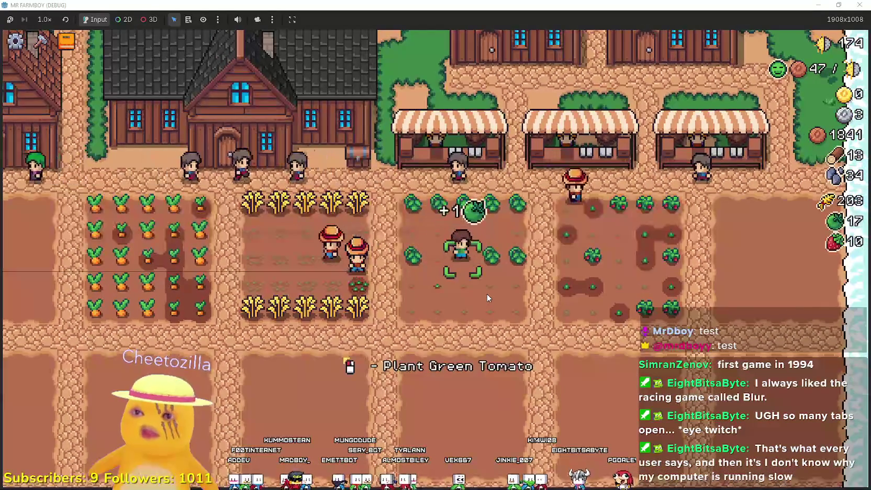
{"action": "key", "text": "a"}
{"action": "key", "text": "w"}
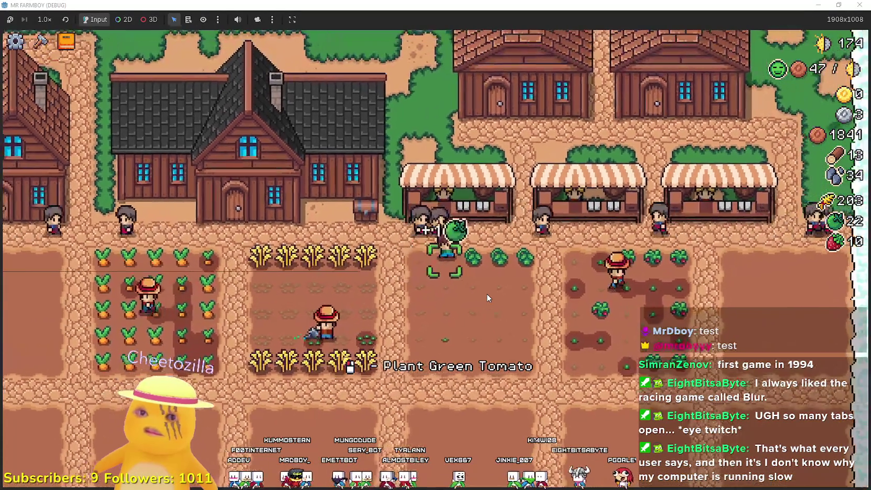
{"action": "key", "text": "d"}
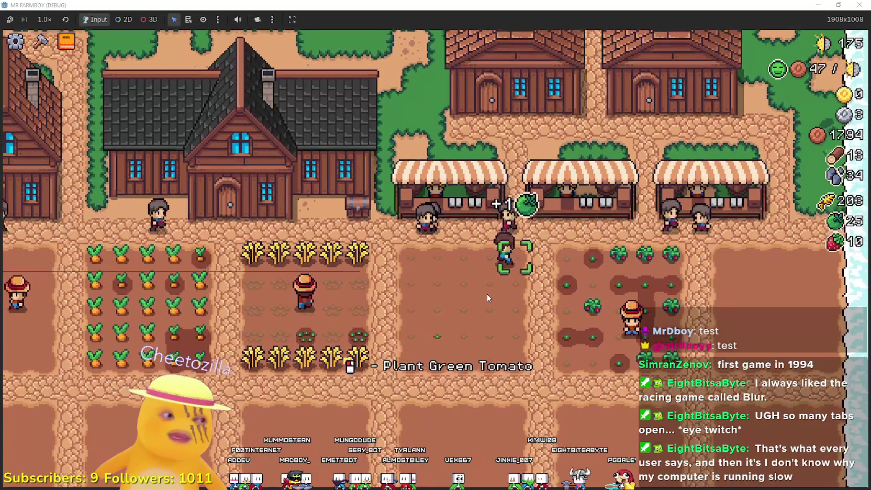
Walk back past the carrots and harvest more wheat, bringing stock to 208 wheat
{"action": "key", "text": "a"}
{"action": "key", "text": "s"}
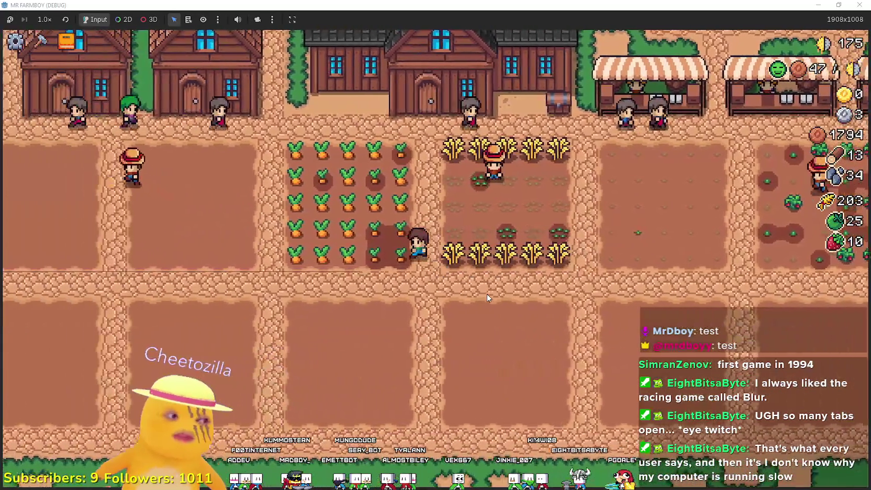
{"action": "key", "text": "a"}
{"action": "key", "text": "d"}
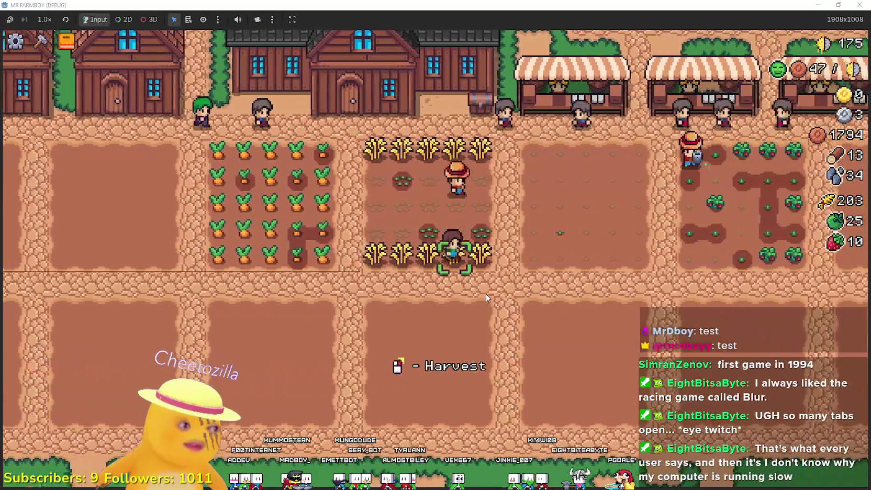
{"action": "key", "text": "d"}
{"action": "key", "text": "s"}
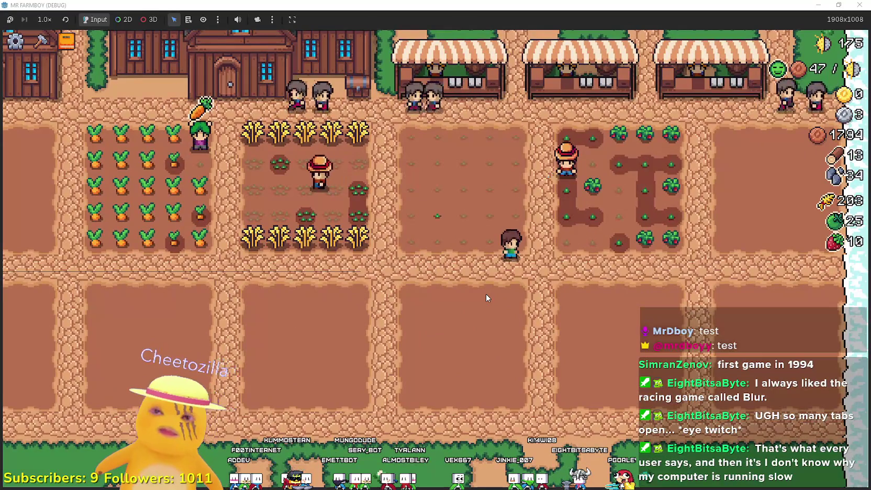
{"action": "key", "text": "a"}
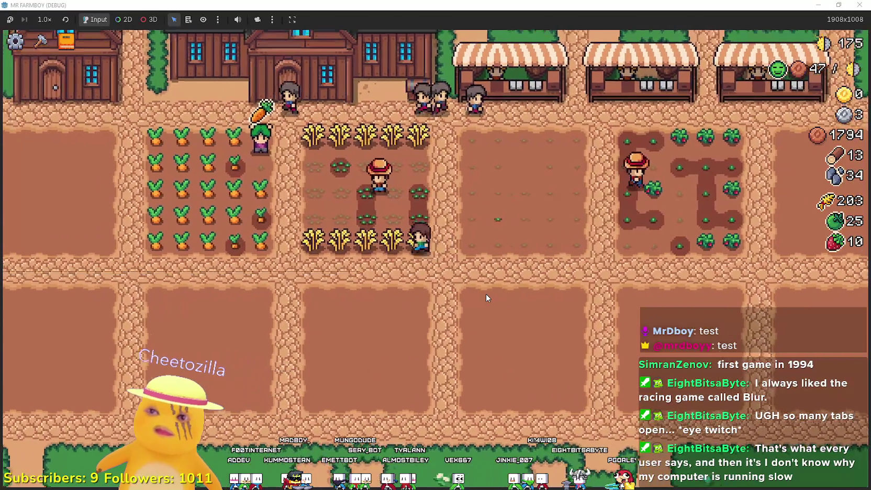
{"action": "key", "text": "a"}
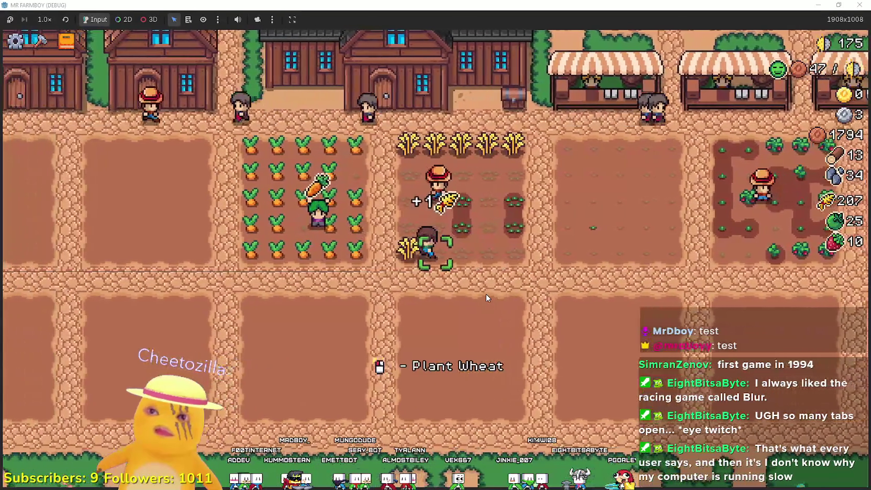
{"action": "key", "text": "d"}
{"action": "scroll", "coordinate": [492, 296], "scroll_direction": "down", "scroll_amount": 2}
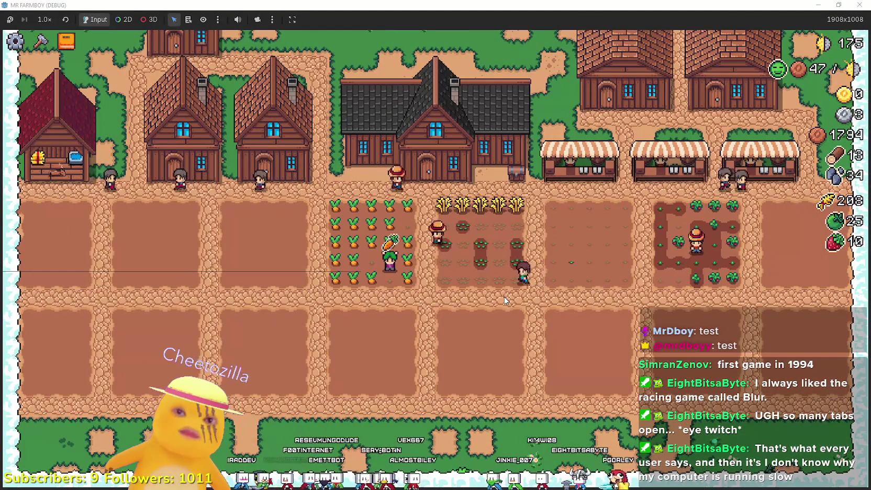
{"action": "scroll", "coordinate": [505, 301], "scroll_direction": "up", "scroll_amount": 2}
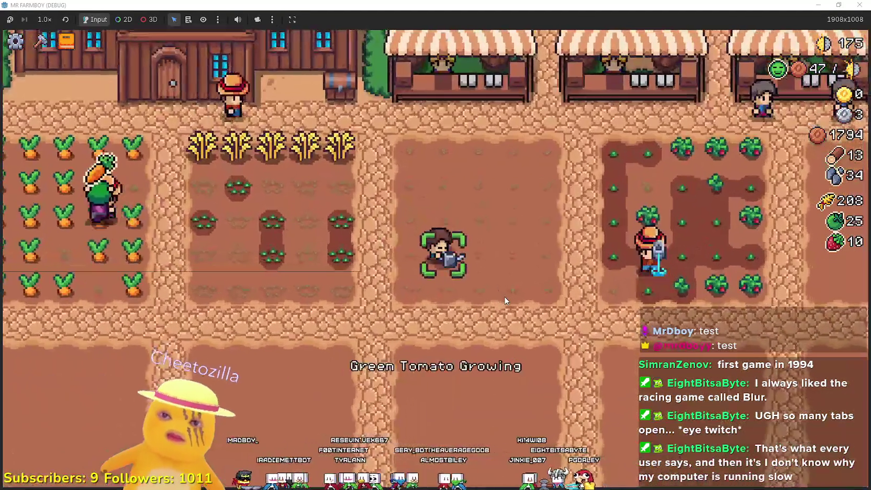
{"action": "scroll", "coordinate": [505, 300], "scroll_direction": "down", "scroll_amount": 3}
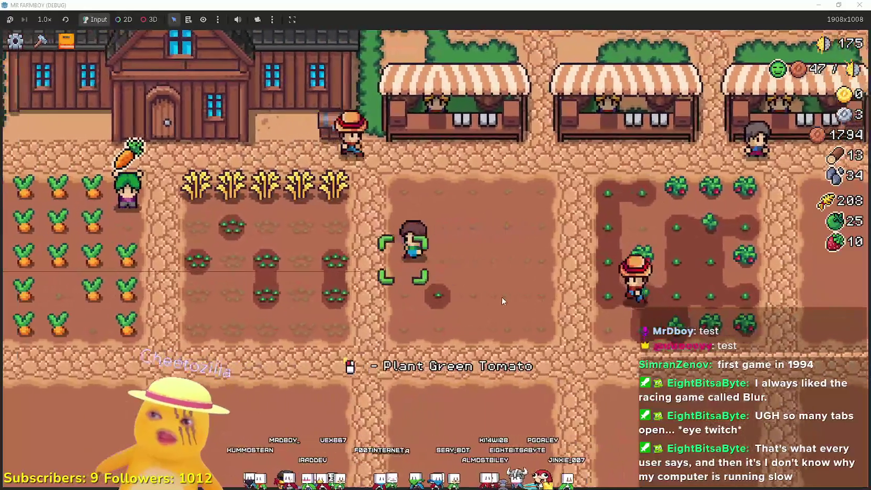
{"action": "key", "text": "a"}
{"action": "key", "text": "w"}
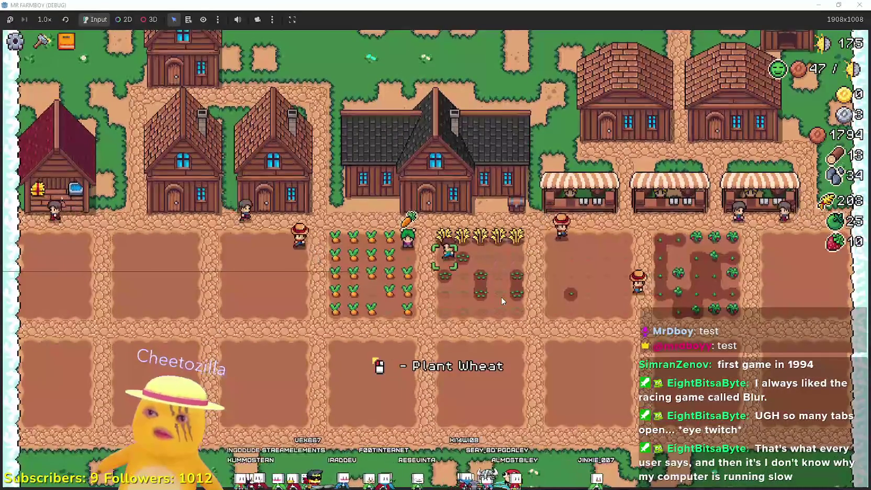
{"action": "scroll", "coordinate": [500, 297], "scroll_direction": "up", "scroll_amount": 2}
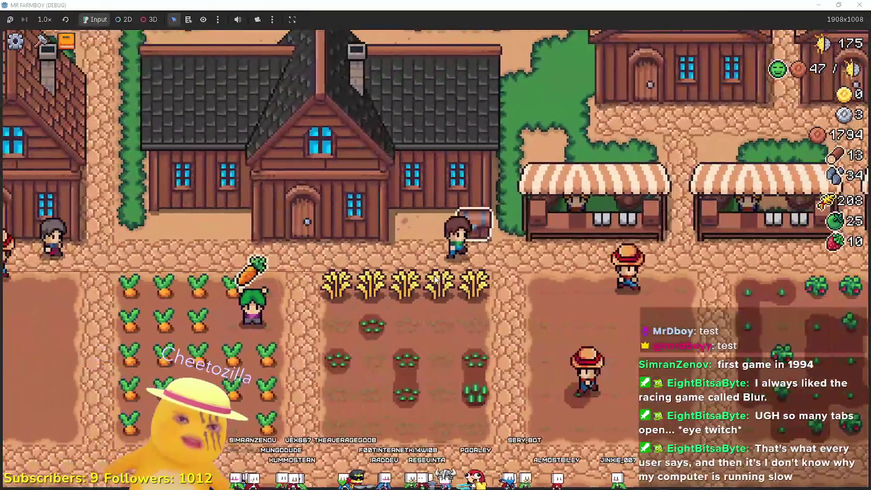
Walk the farmer past the tomato plot over to the carrot plot
{"action": "key", "text": "s"}
{"action": "key", "text": "d"}
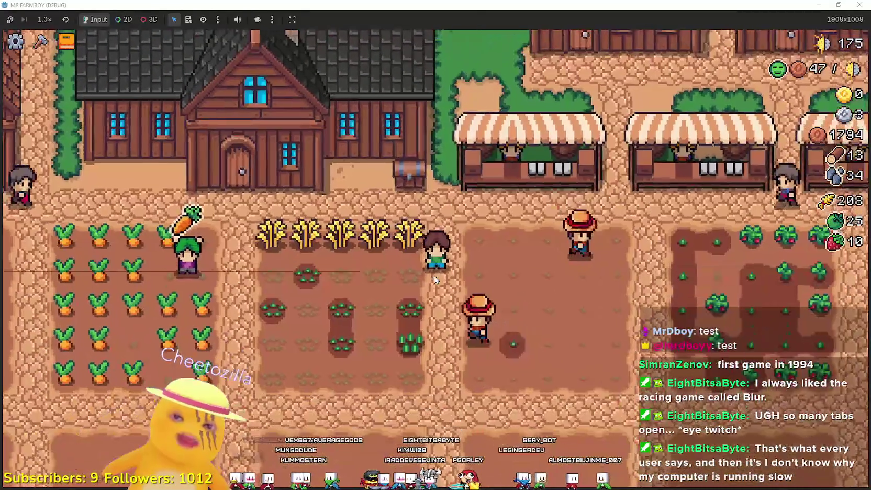
{"action": "key", "text": "d"}
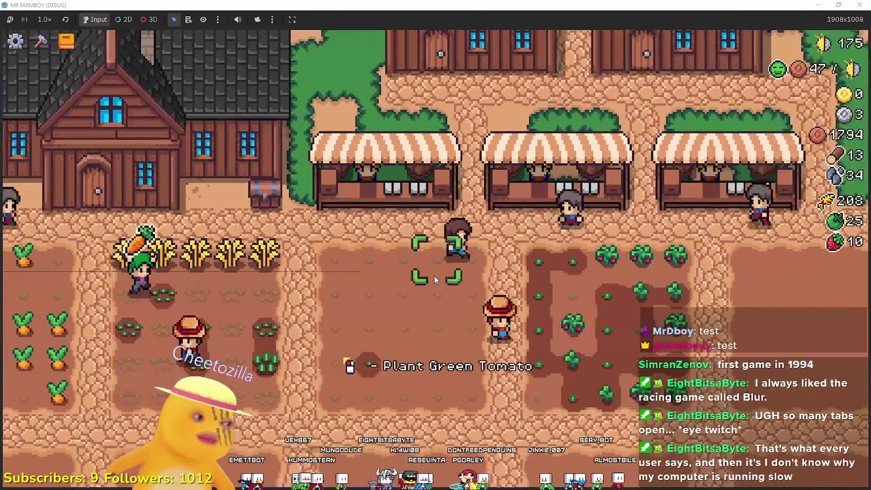
{"action": "key", "text": "w"}
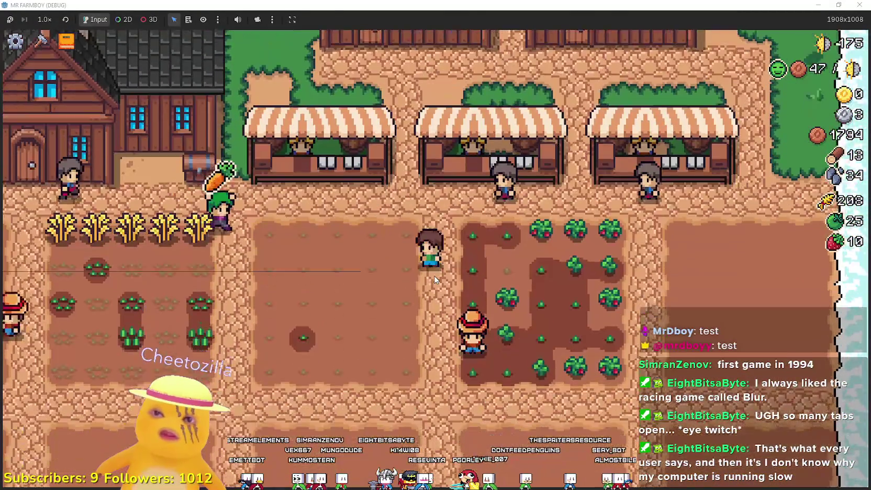
{"action": "key", "text": "a"}
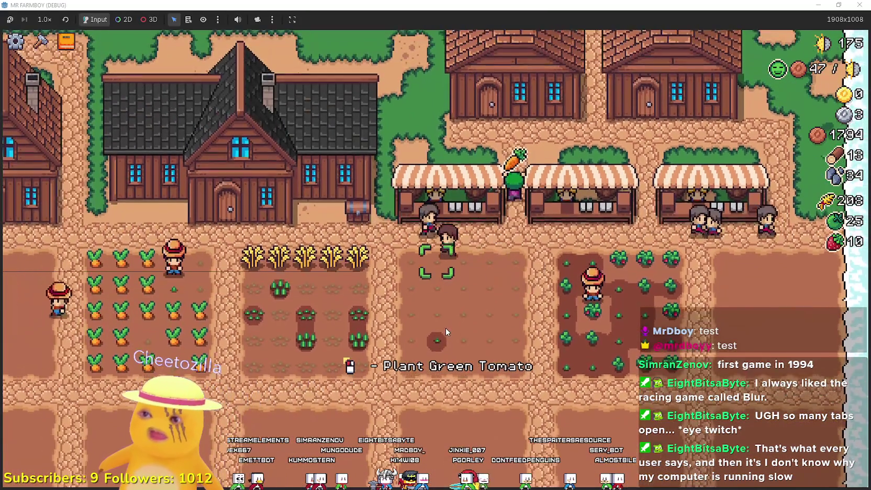
{"action": "key", "text": "a"}
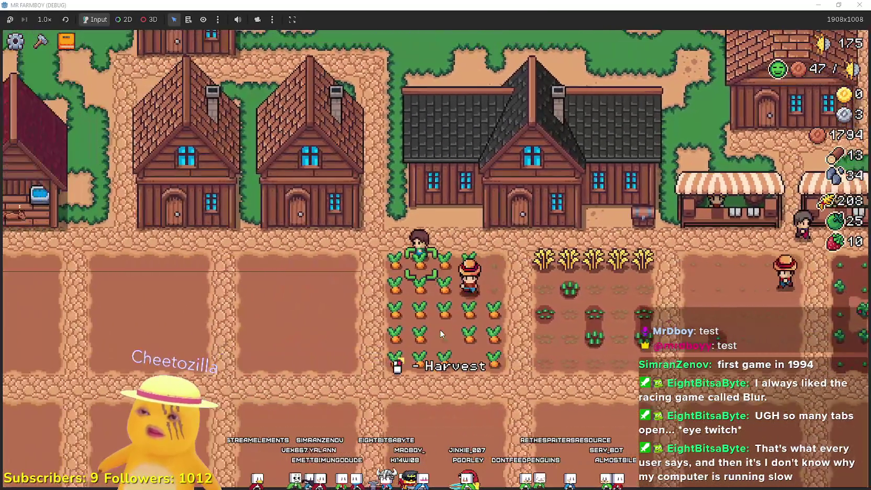
{"action": "key", "text": "s"}
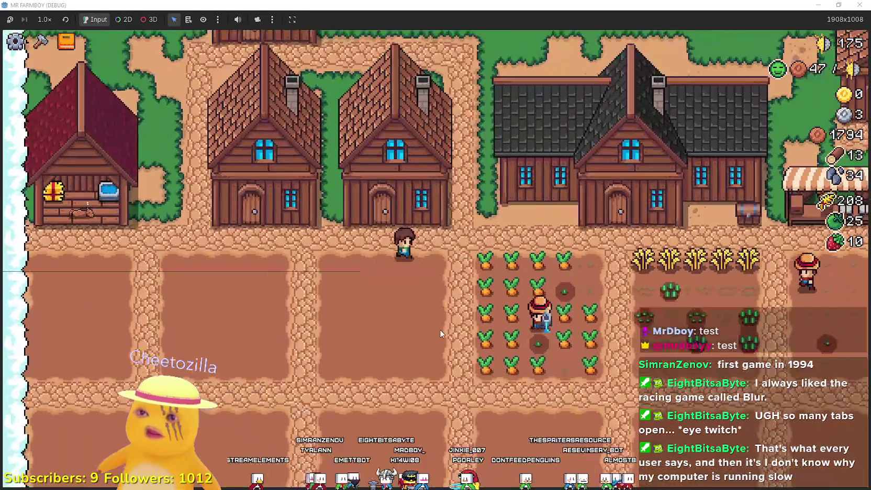
Harvest the carrots row by row across the plot, reaching 20 carrots
{"action": "left_click", "coordinate": [440, 329]}
{"action": "key", "text": "d"}
{"action": "left_click", "coordinate": [440, 332]}
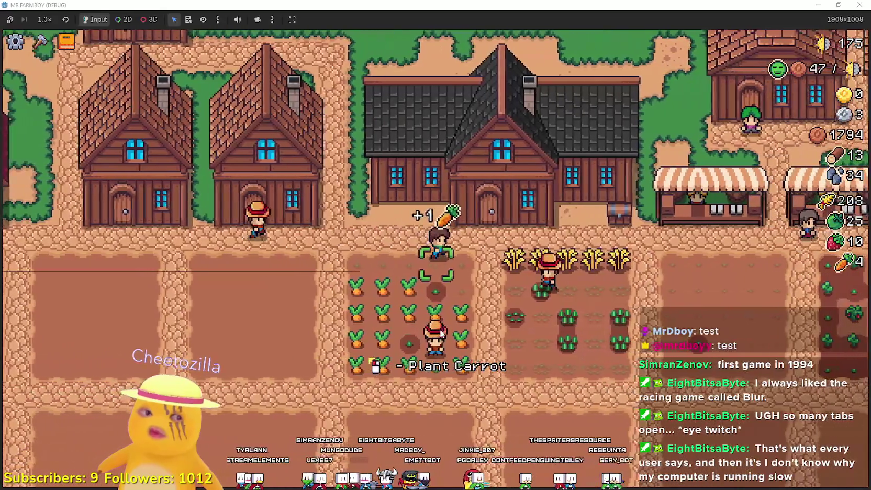
{"action": "key", "text": "a"}
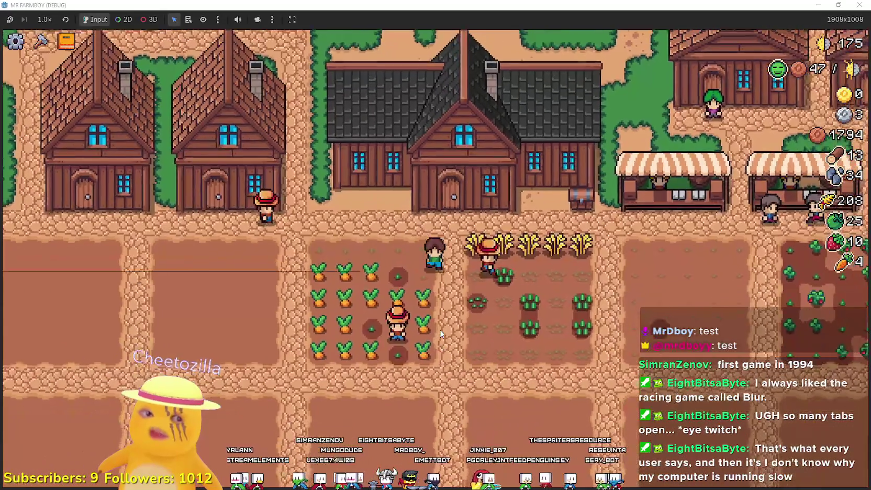
{"action": "key", "text": "s"}
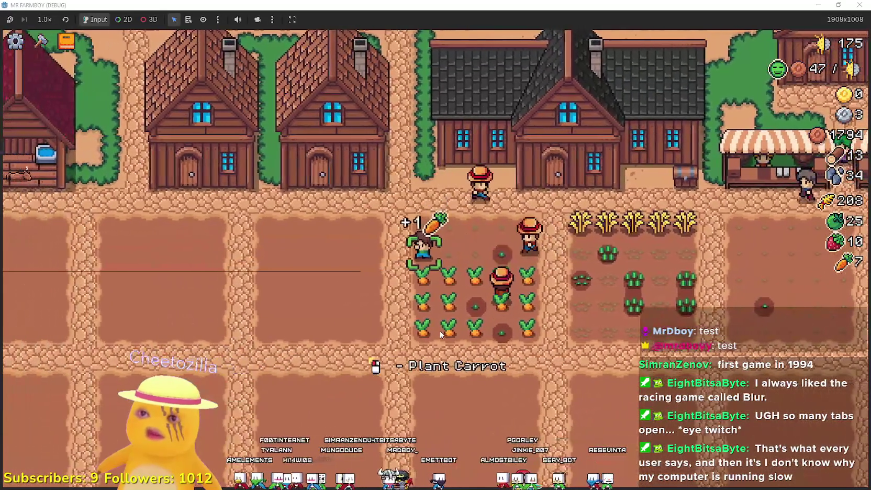
{"action": "key", "text": "s"}
{"action": "key", "text": "d"}
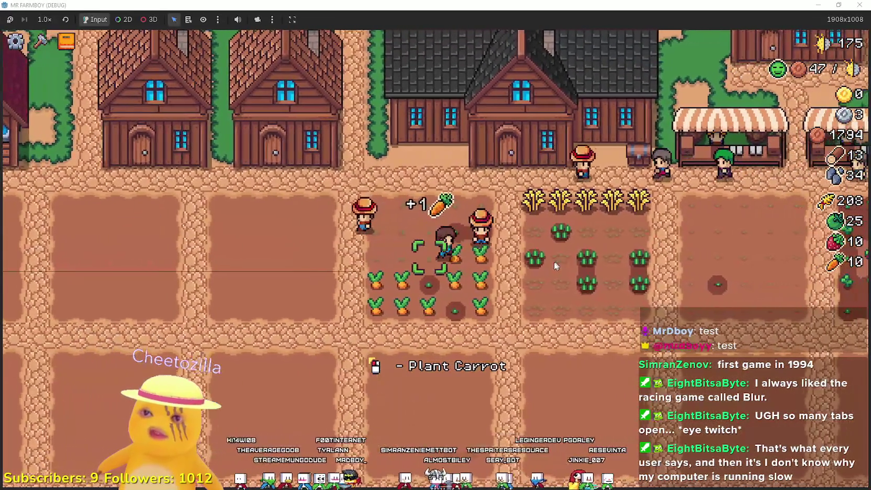
{"action": "key", "text": "d"}
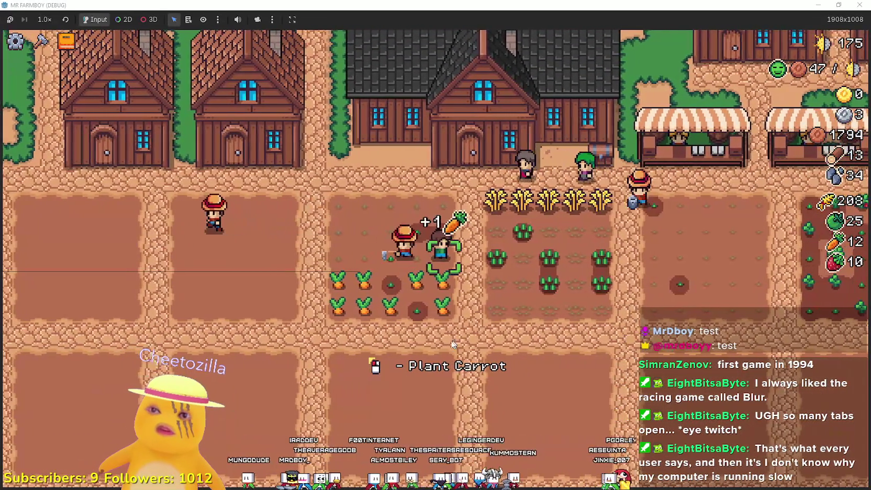
{"action": "key", "text": "s"}
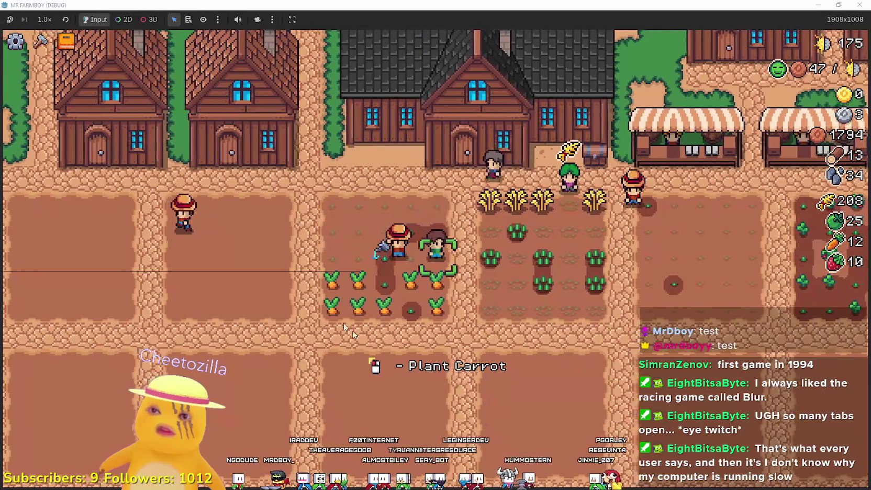
{"action": "key", "text": "a"}
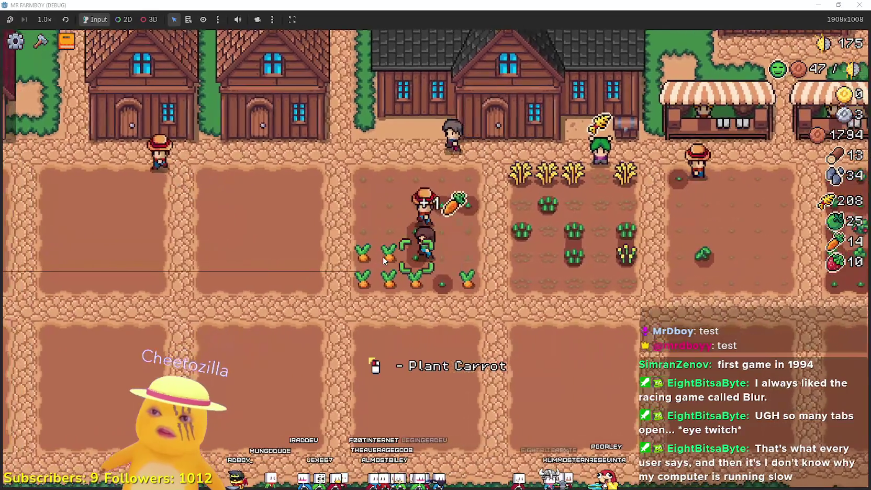
{"action": "key", "text": "a"}
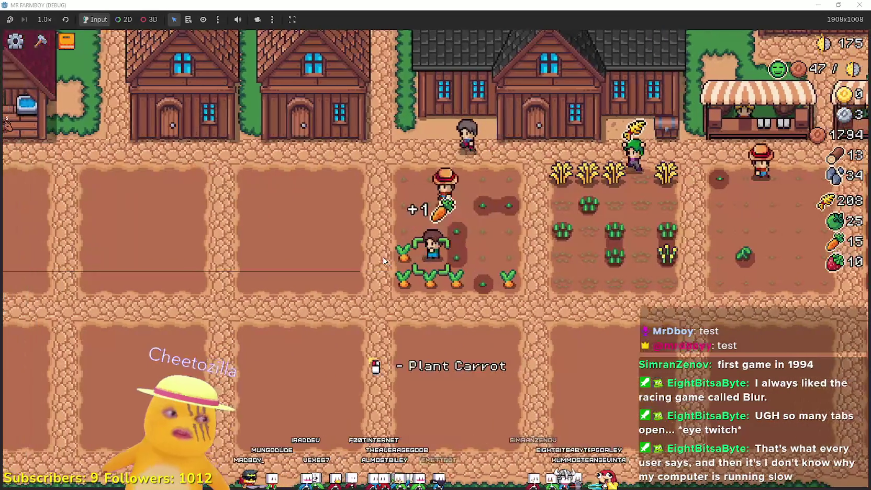
{"action": "key", "text": "s"}
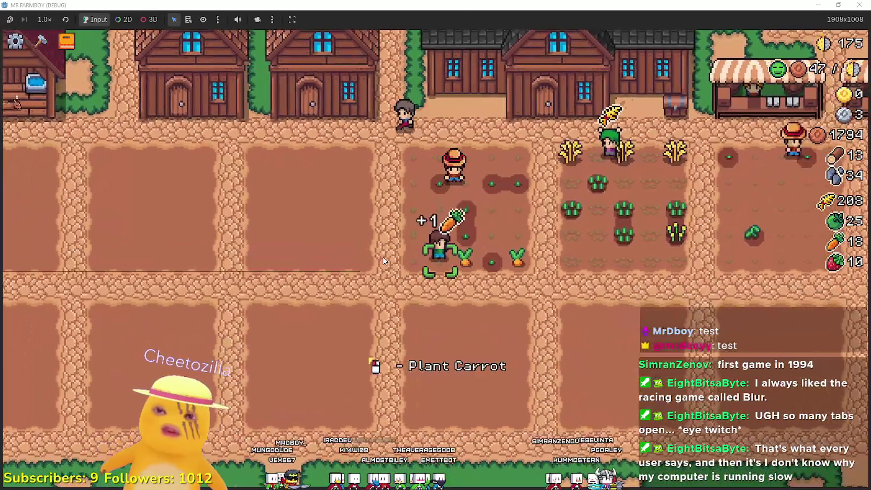
{"action": "key", "text": "d"}
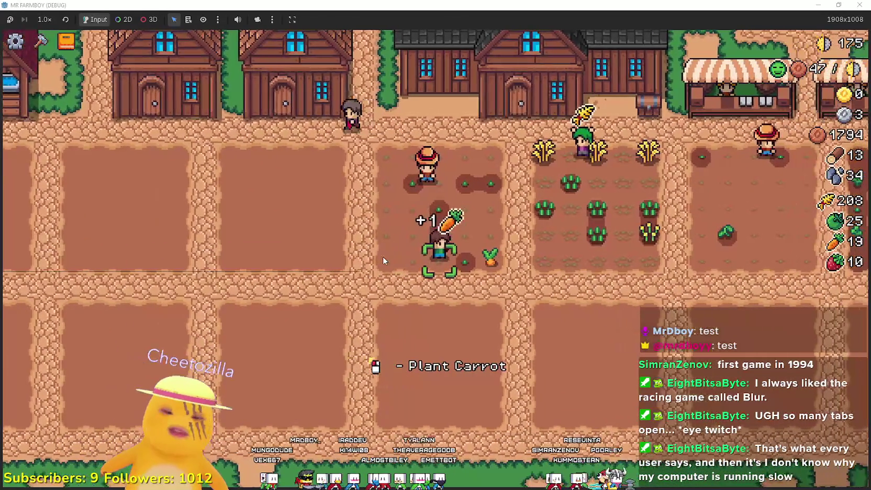
Walk around the cleared carrot plot and reposition the farmer back inside it
{"action": "key", "text": "w"}
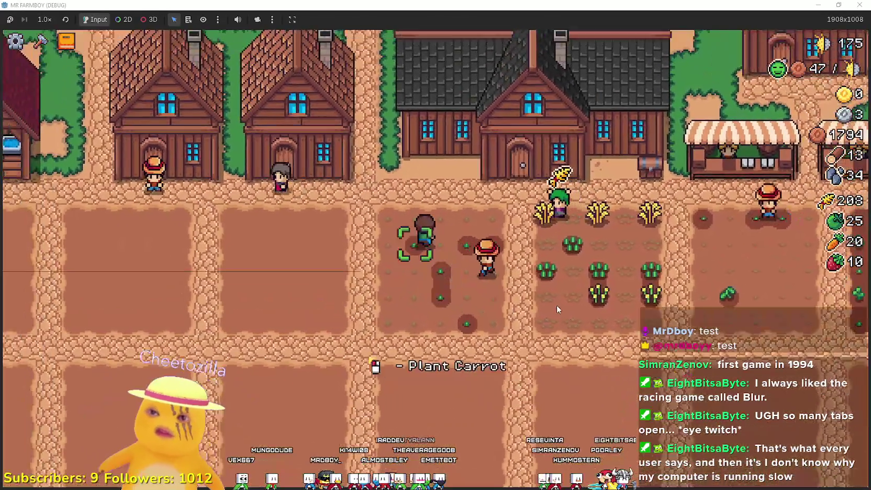
{"action": "key", "text": "w"}
{"action": "key", "text": "a"}
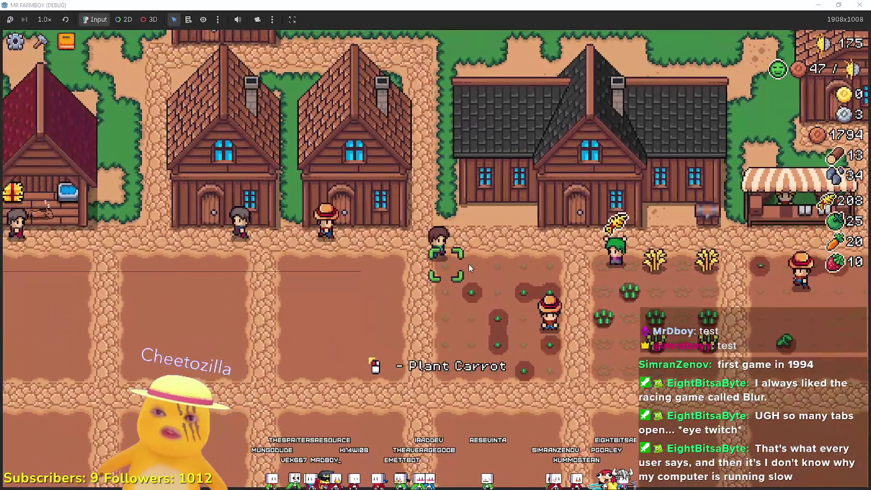
{"action": "key", "text": "d"}
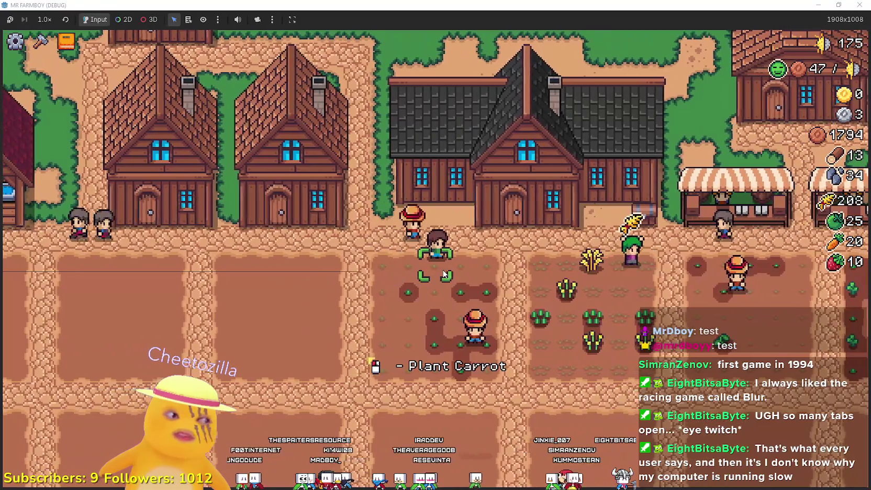
{"action": "key", "text": "d"}
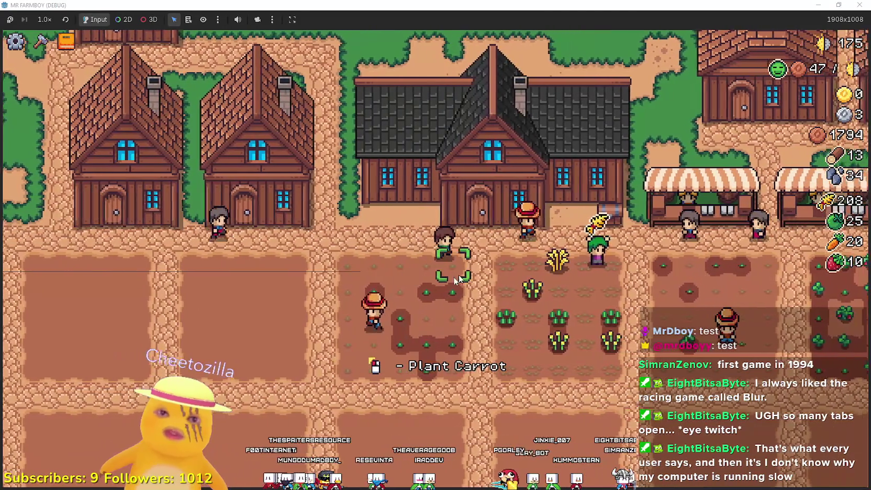
{"action": "key", "text": "a"}
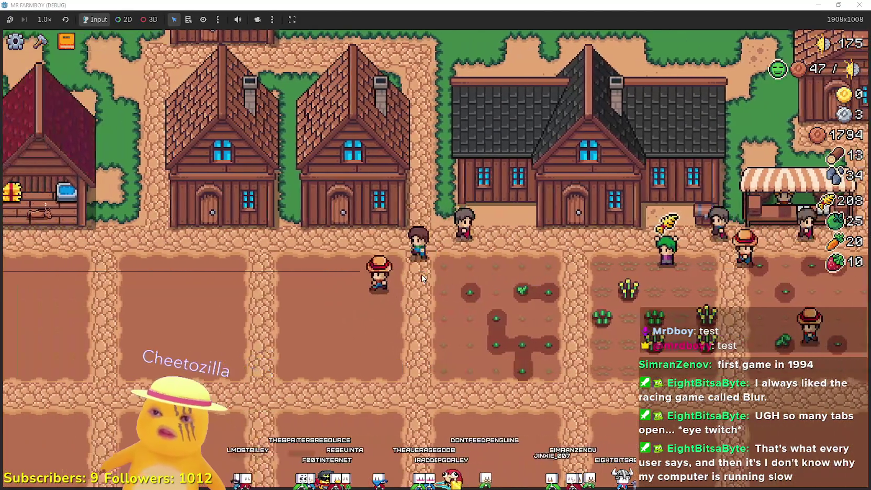
{"action": "key", "text": "a"}
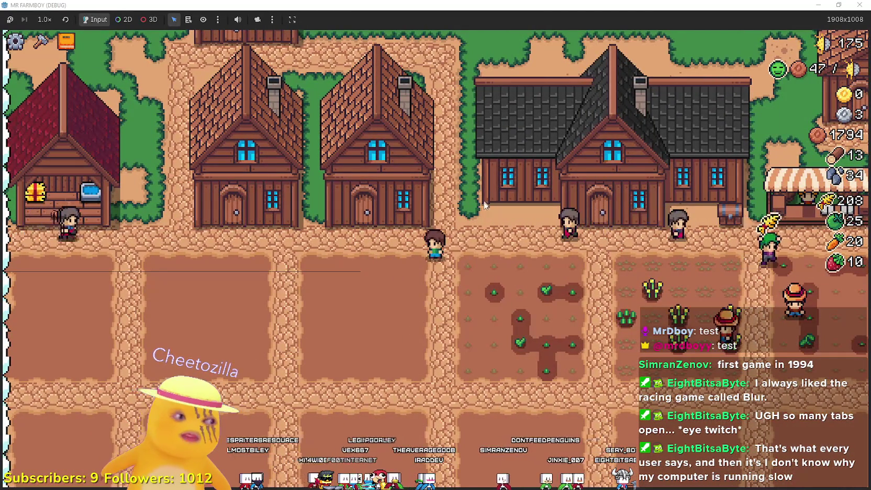
{"action": "key", "text": "d"}
{"action": "key", "text": "a"}
{"action": "key", "text": "s"}
{"action": "key", "text": "d"}
{"action": "key", "text": "s"}
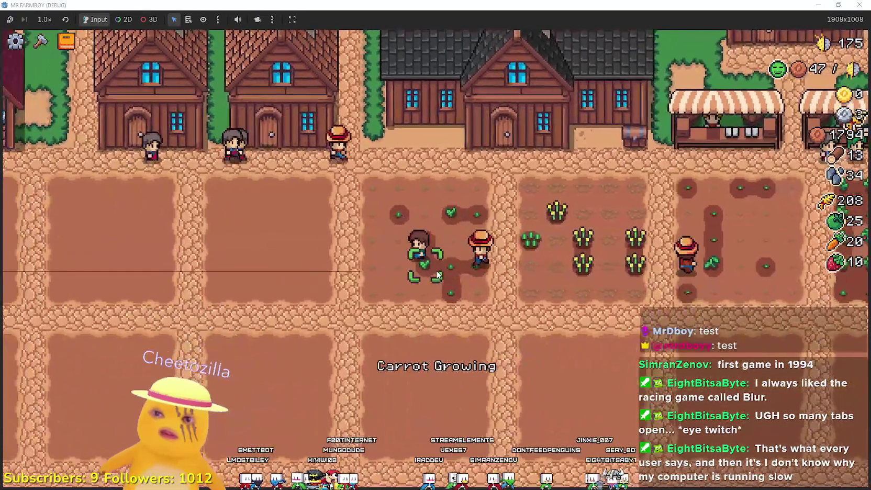
{"action": "key", "text": "s"}
{"action": "key", "text": "d"}
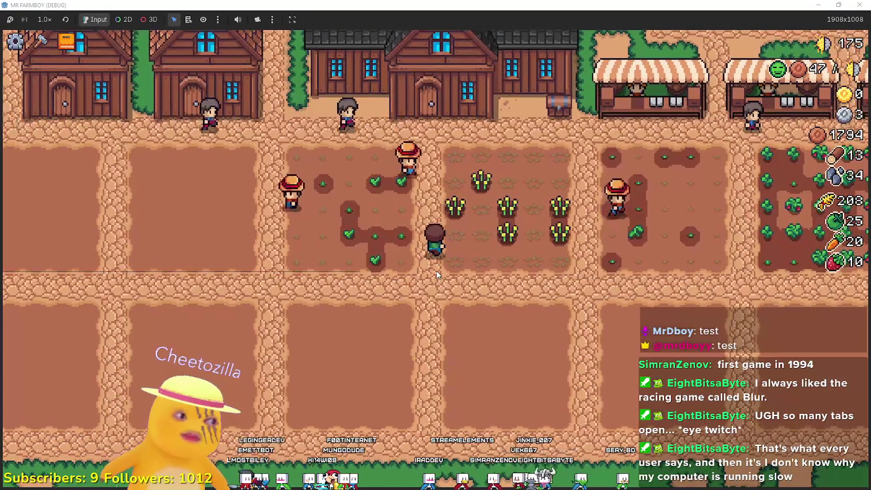
Walk out of the carrot plot past the wheat and strawberry plots
{"action": "key", "text": "w"}
{"action": "key", "text": "a"}
{"action": "key", "text": "s"}
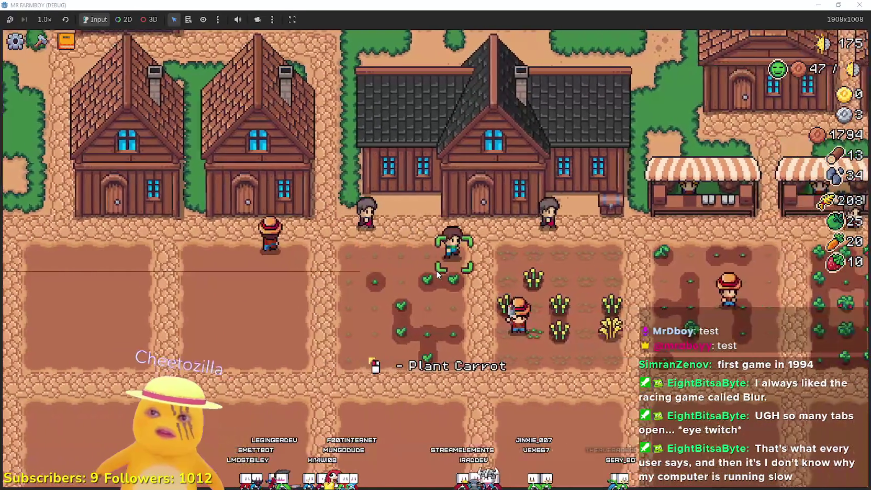
{"action": "key", "text": "s"}
{"action": "key", "text": "d"}
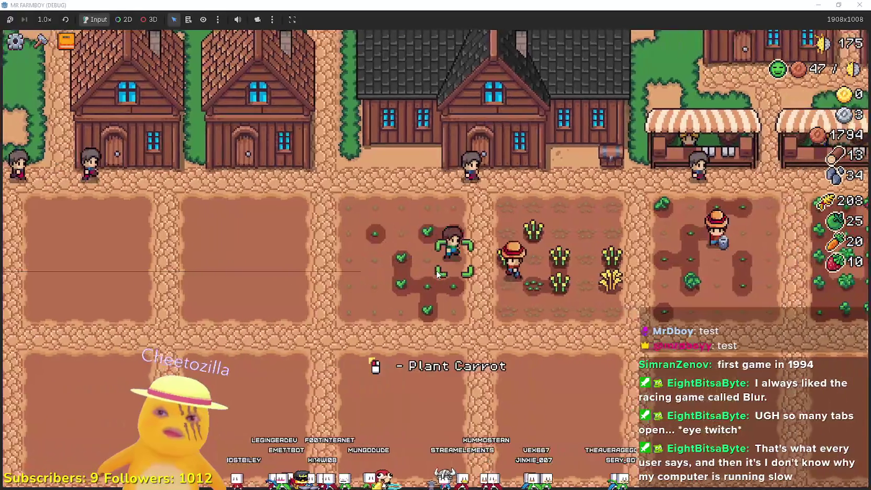
{"action": "key", "text": "s"}
{"action": "key", "text": "d"}
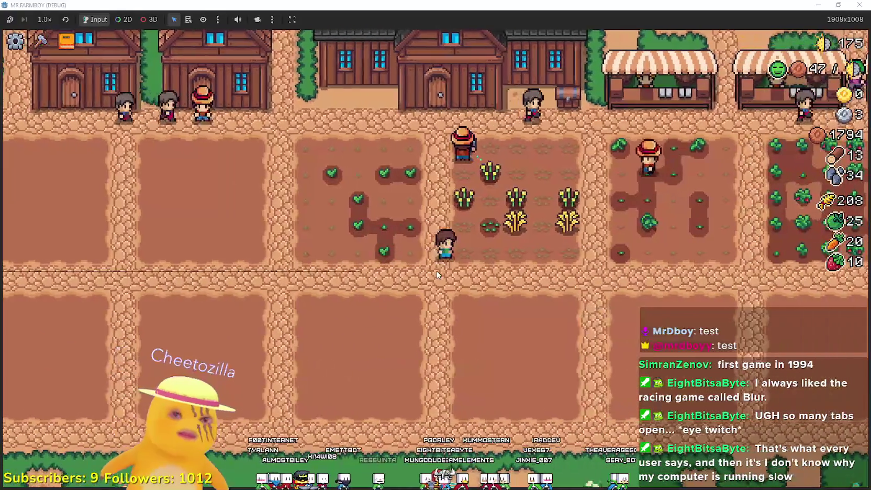
{"action": "key", "text": "d"}
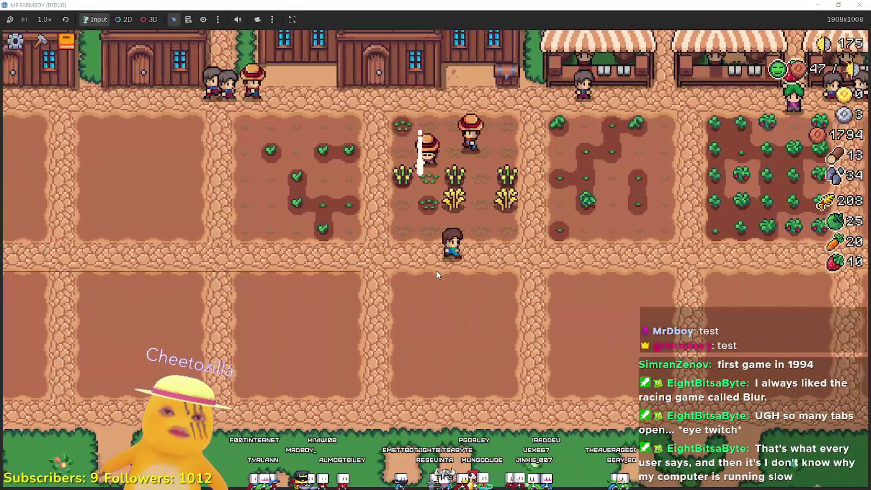
{"action": "key", "text": "w"}
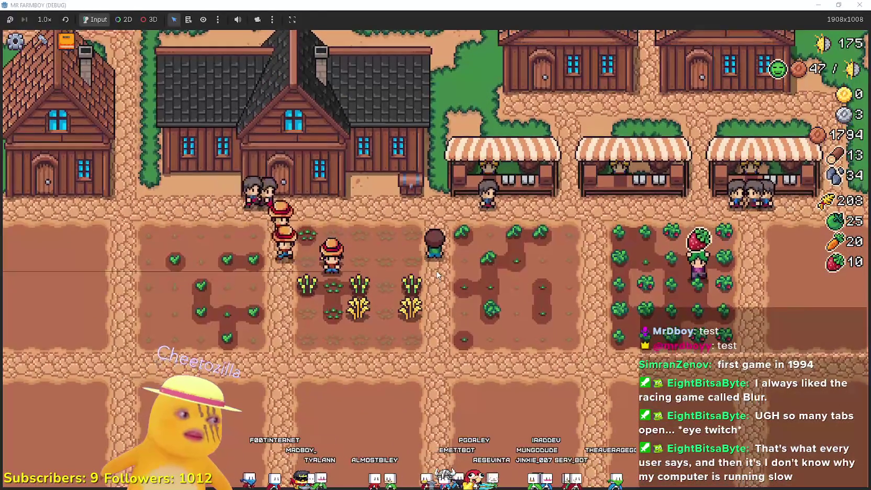
{"action": "key", "text": "s"}
{"action": "key", "text": "d"}
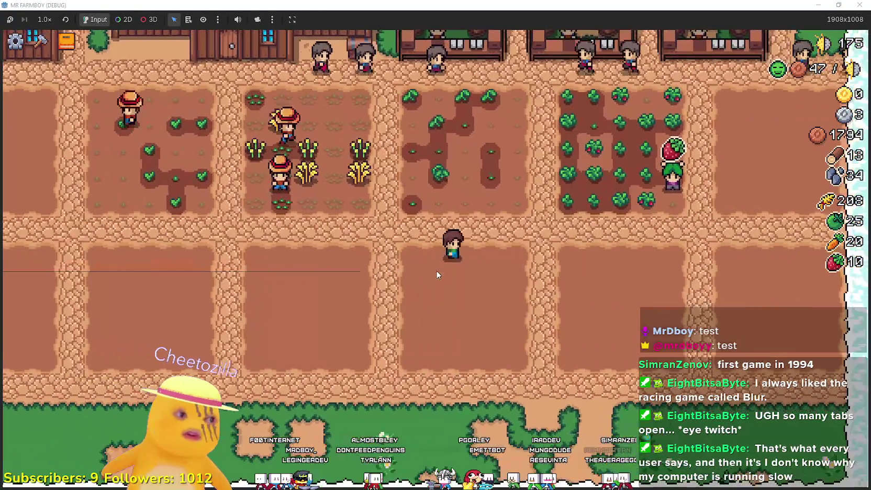
{"action": "key", "text": "w"}
{"action": "key", "text": "d"}
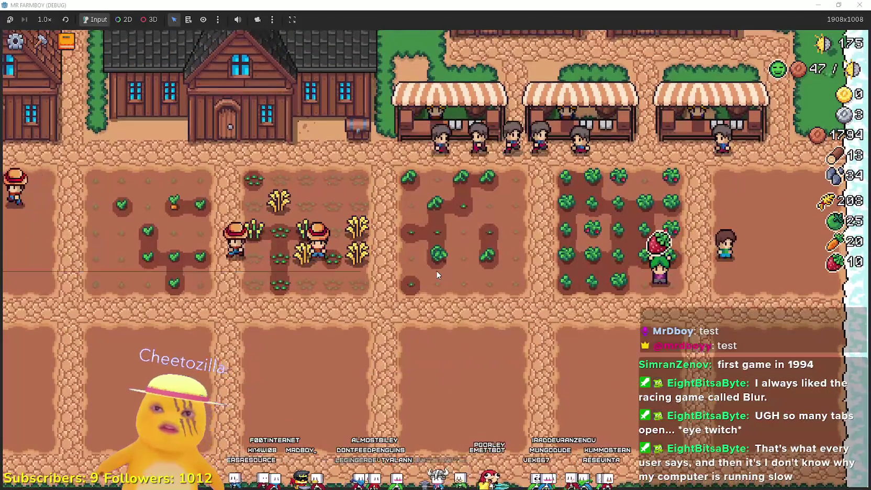
Open and close the Advancements panel, then walk through town and pick three apples
{"action": "key", "text": "Tab"}
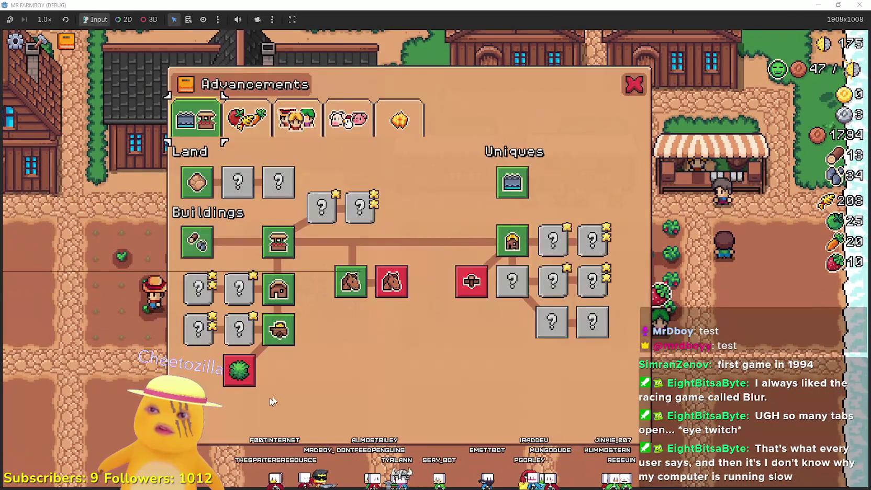
{"action": "key", "text": "Tab"}
{"action": "key", "text": "w"}
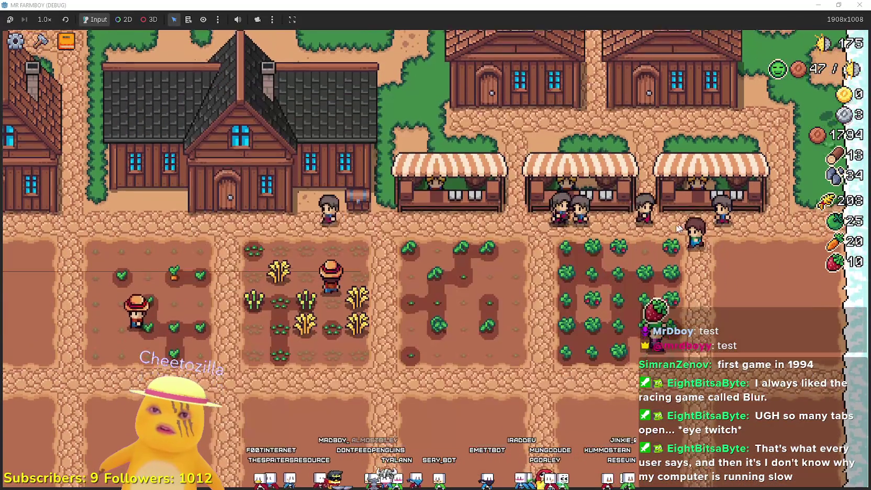
{"action": "key", "text": "s"}
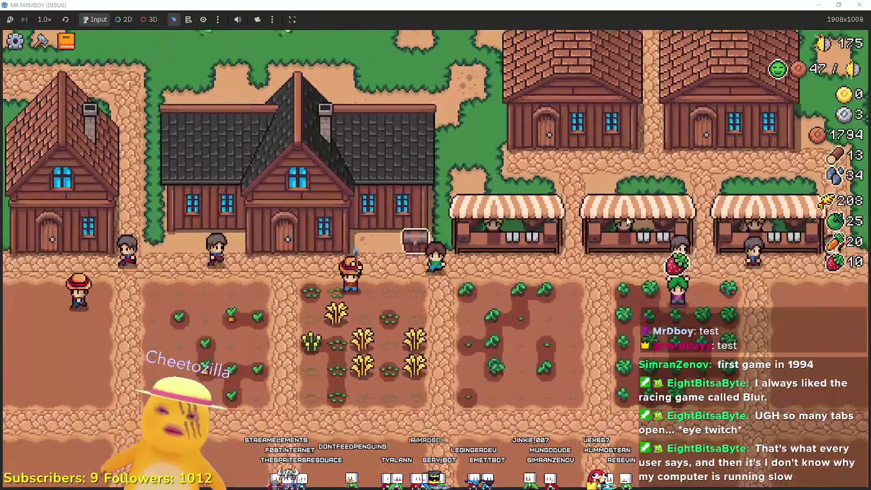
{"action": "scroll", "coordinate": [628, 221], "scroll_direction": "up", "scroll_amount": 2}
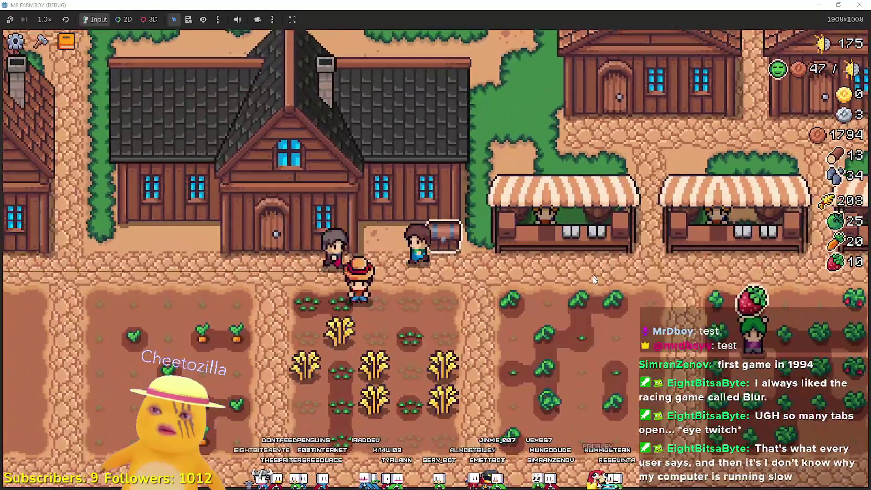
{"action": "key", "text": "a"}
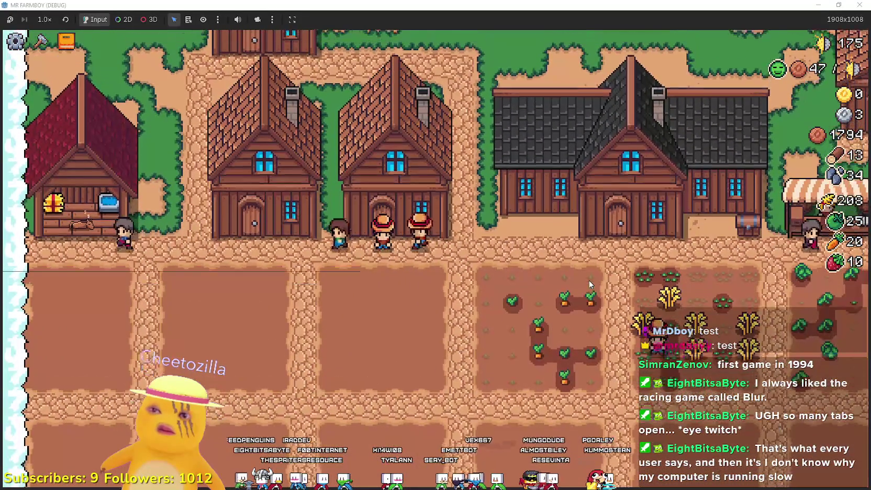
{"action": "key", "text": "d"}
{"action": "key", "text": "w"}
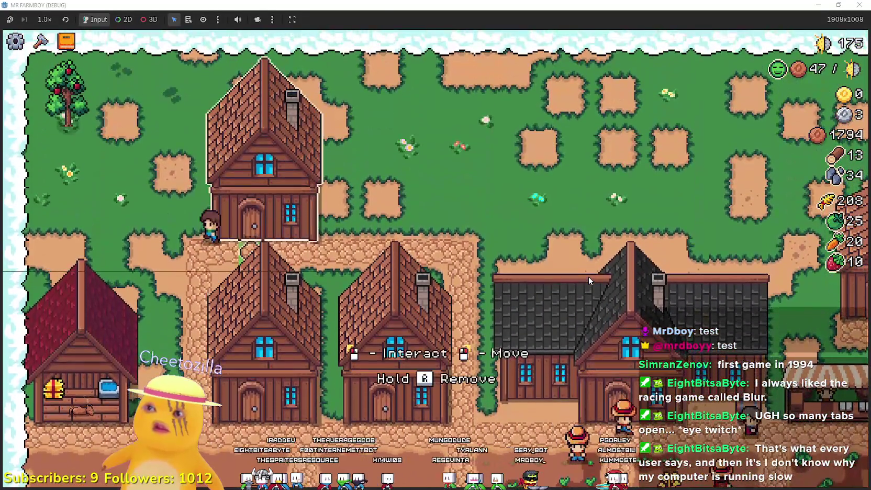
{"action": "key", "text": "a"}
{"action": "key", "text": "w"}
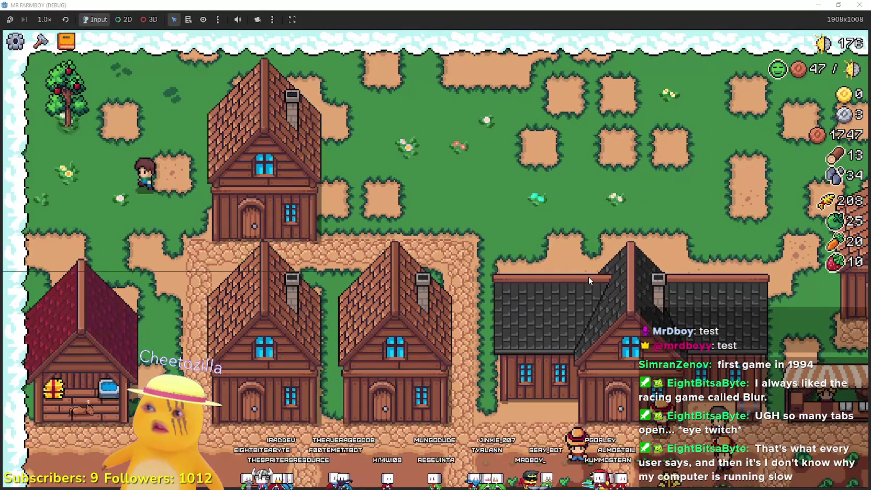
{"action": "left_click", "coordinate": [588, 281]}
Walk down from the apple tree across the wheat and tomato plots
{"action": "key", "text": "s"}
{"action": "key", "text": "d"}
{"action": "key", "text": "s"}
{"action": "key", "text": "a"}
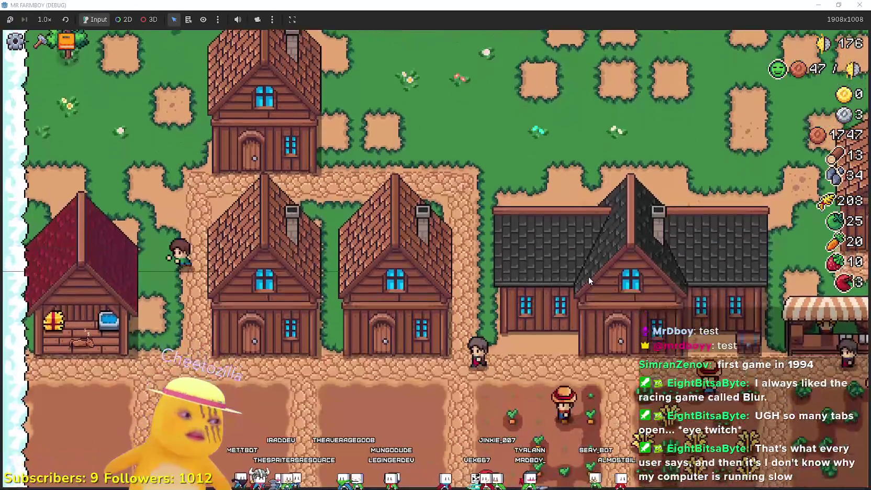
{"action": "key", "text": "d"}
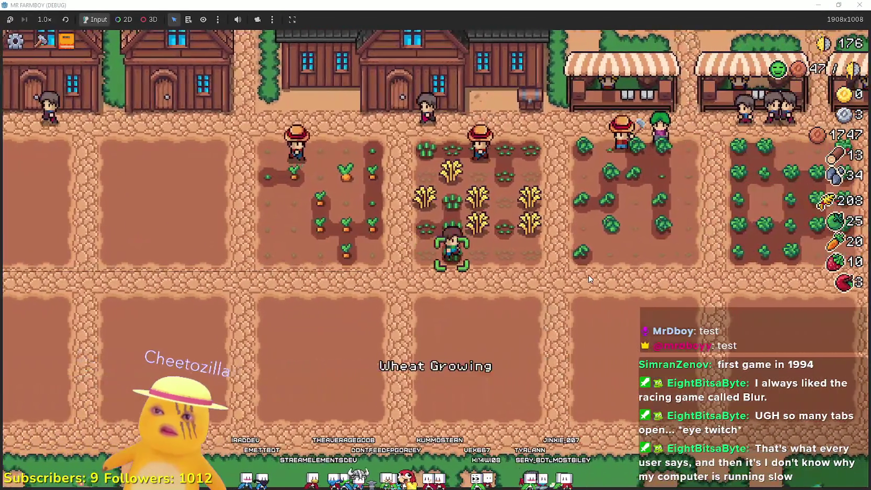
{"action": "key", "text": "d"}
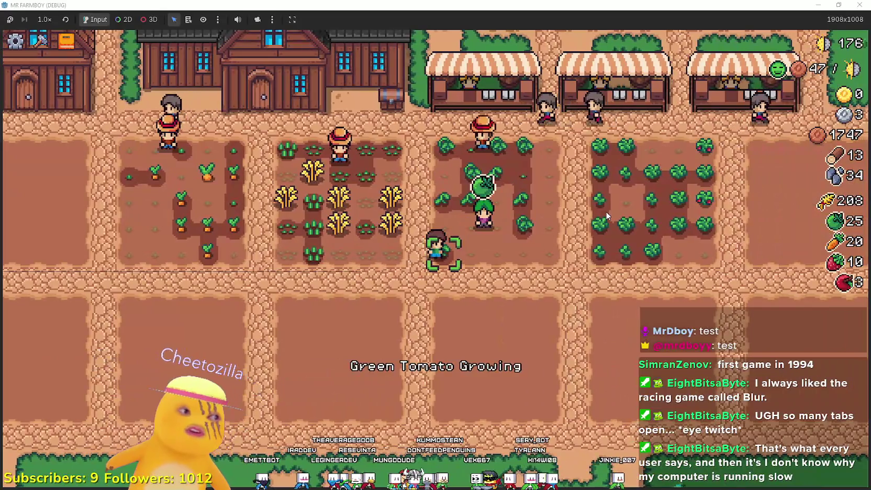
{"action": "key", "text": "d"}
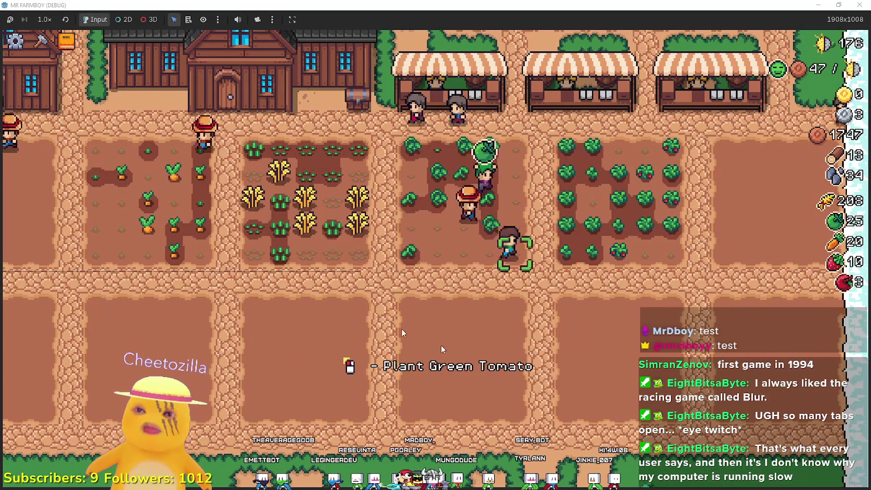
Harvest ripe strawberries up to 16, then head down across the lower grass
{"action": "key", "text": "d"}
{"action": "key", "text": "w"}
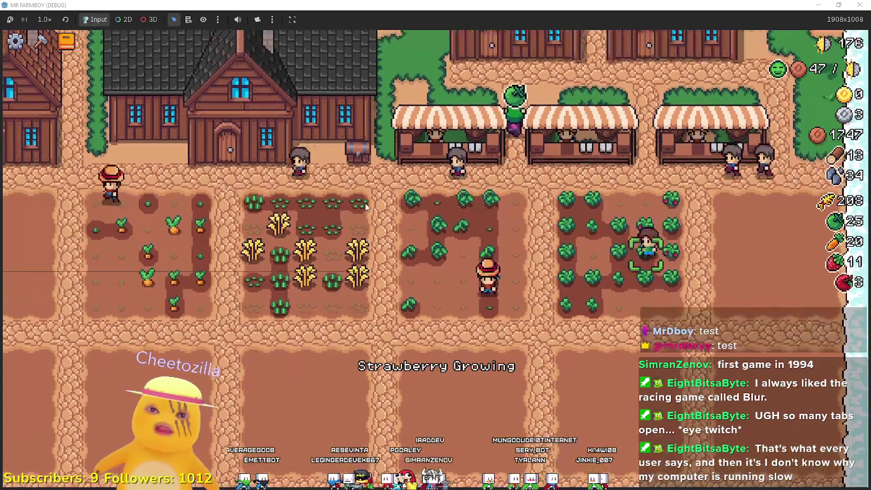
{"action": "key", "text": "w"}
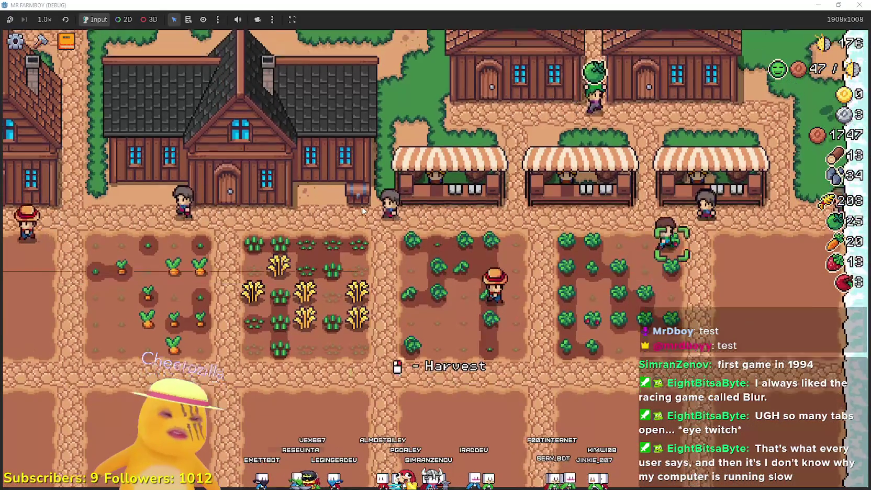
{"action": "key", "text": "d"}
{"action": "key", "text": "w"}
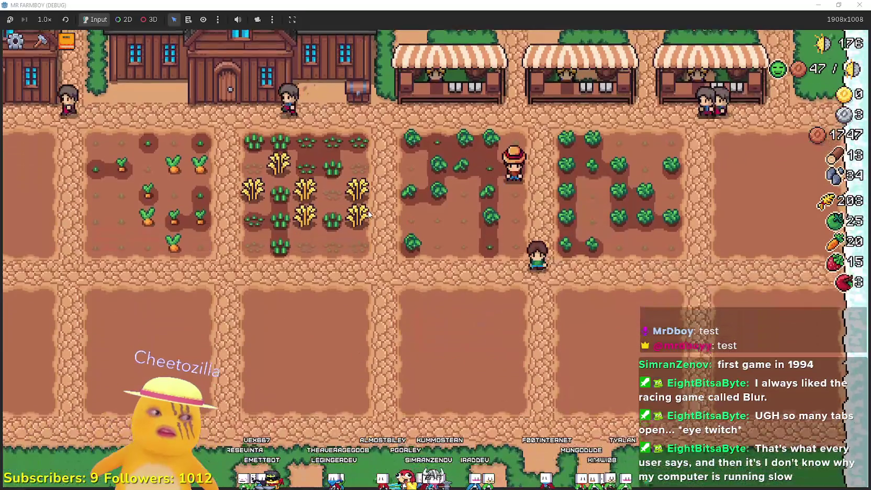
{"action": "key", "text": "a"}
{"action": "key", "text": "s"}
{"action": "key", "text": "d"}
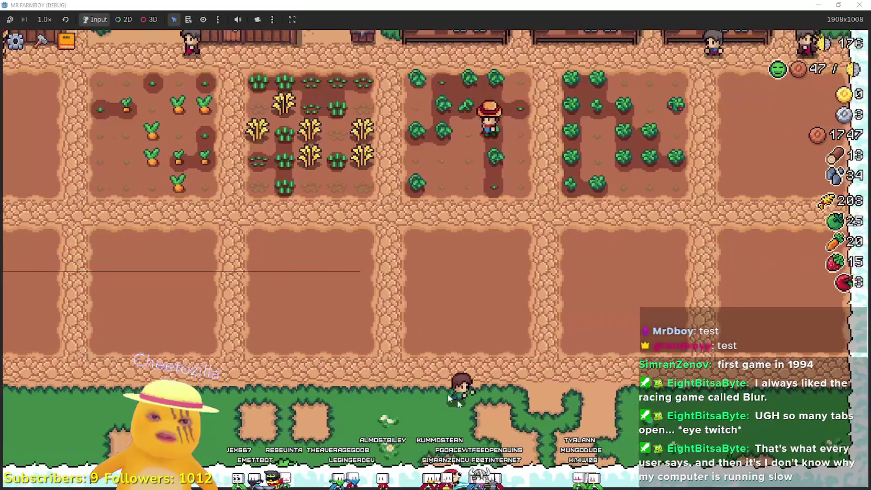
{"action": "key", "text": "d"}
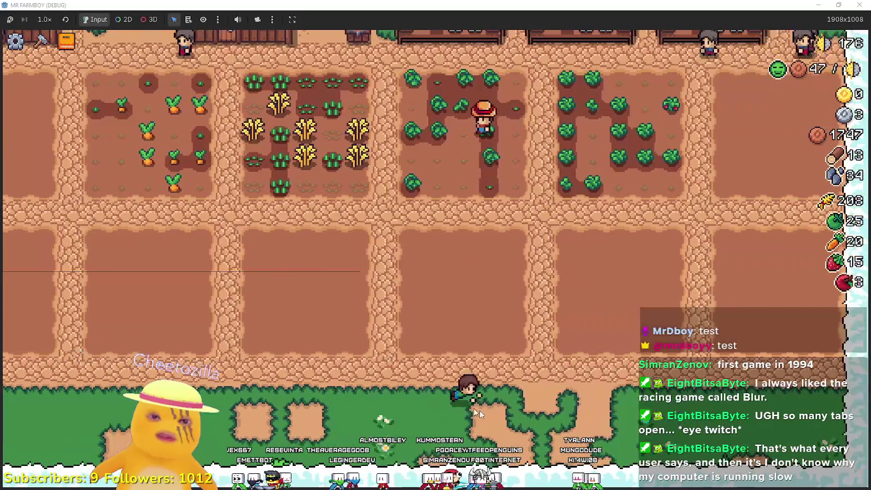
{"action": "key", "text": "s"}
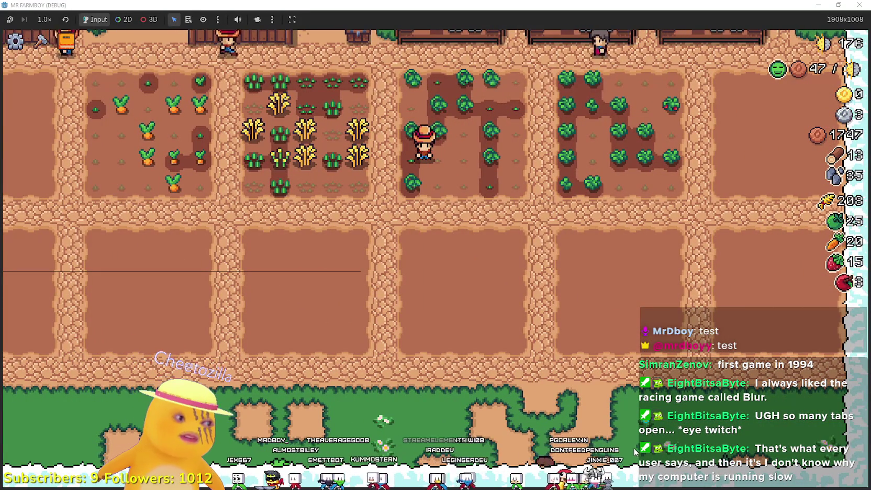
Harvest across the carrot field, pass the tomato field and open the market inventory
{"action": "key", "text": "a"}
{"action": "key", "text": "w"}
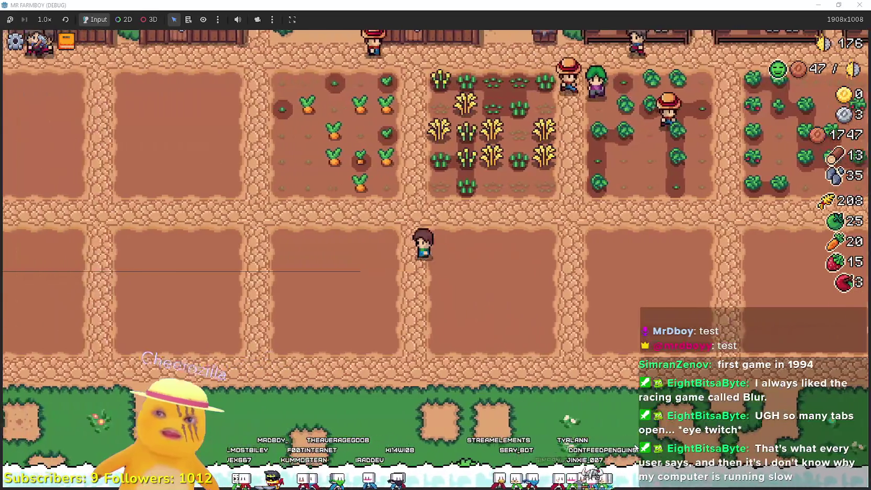
{"action": "key", "text": "w"}
{"action": "key", "text": "a"}
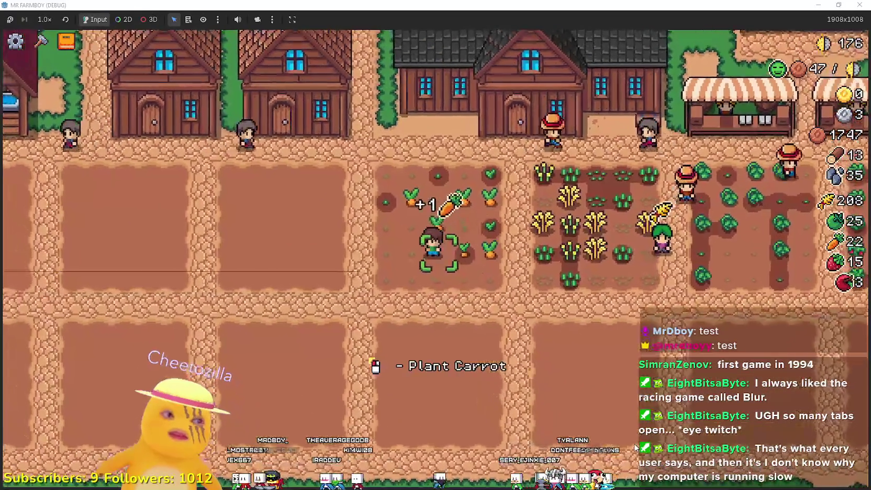
{"action": "key", "text": "w"}
{"action": "key", "text": "d"}
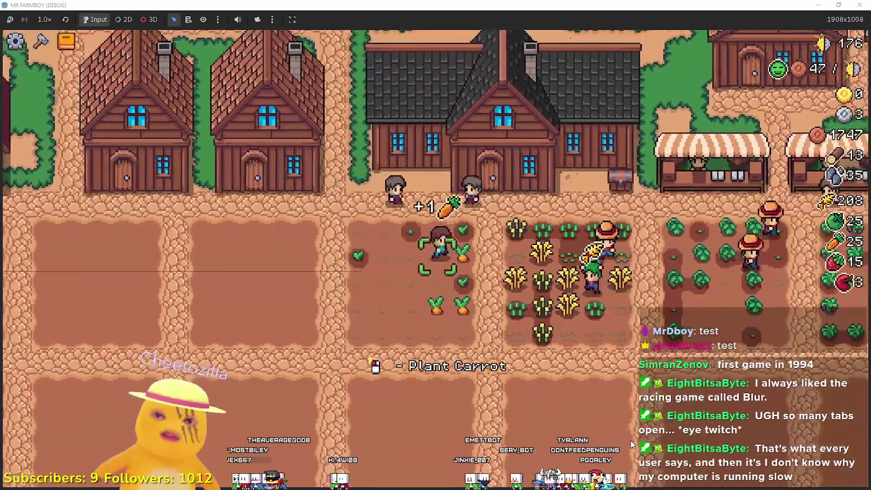
{"action": "key", "text": "d"}
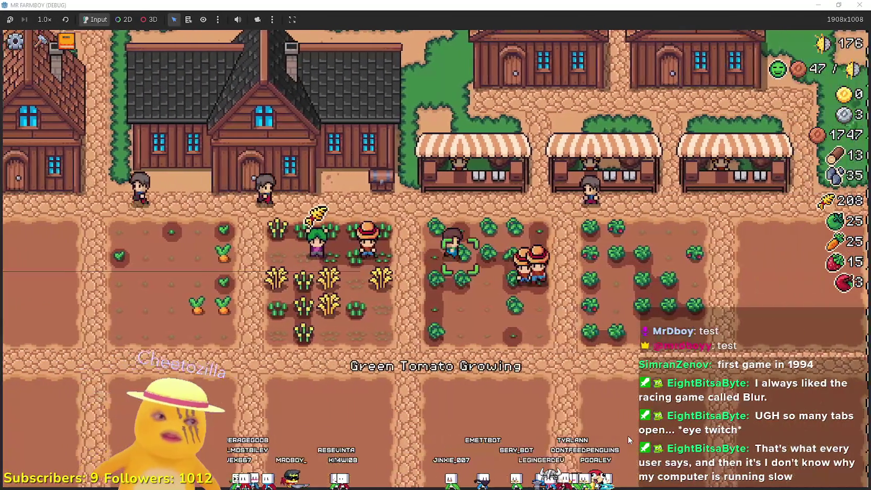
{"action": "key", "text": "d"}
{"action": "key", "text": "w"}
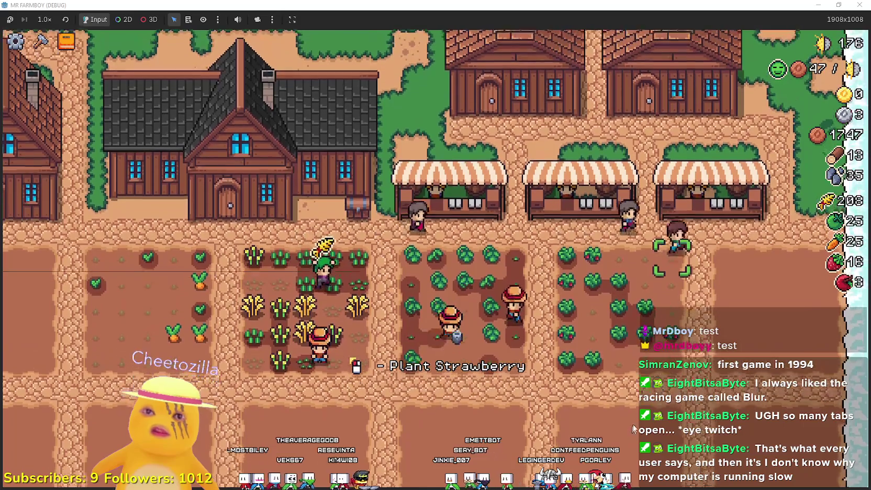
{"action": "key", "text": "e"}
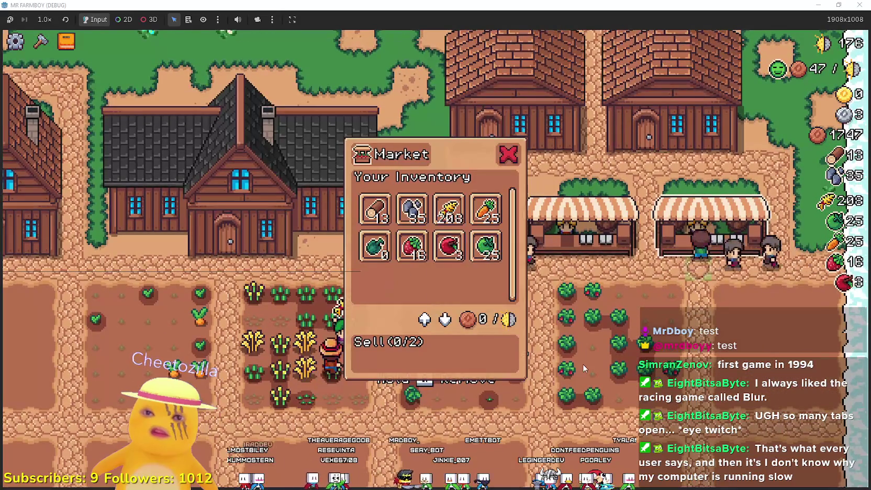
Leave the market, check the chickens at the coop and glance at the advancements tree
{"action": "key", "text": "Escape"}
{"action": "key", "text": "w"}
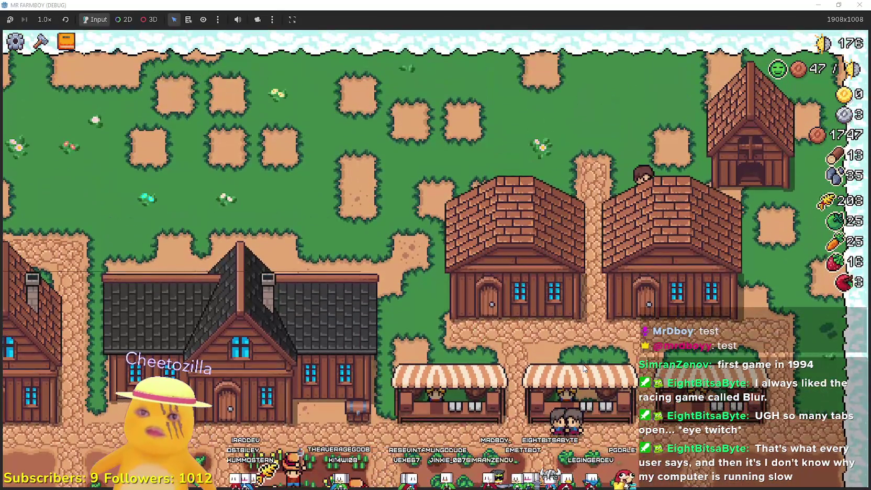
{"action": "key", "text": "d"}
{"action": "key", "text": "s"}
{"action": "key", "text": "w"}
{"action": "key", "text": "e"}
{"action": "key", "text": "Escape"}
{"action": "key", "text": "t"}
{"action": "key", "text": "Escape"}
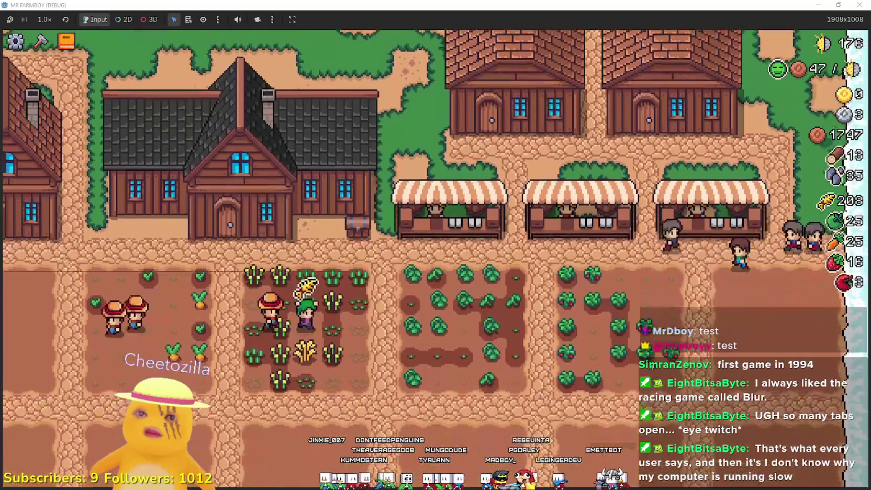
View the Player House upgrades, harvest carrots and wheat to 28 and 210, then pause
{"action": "key", "text": "d"}
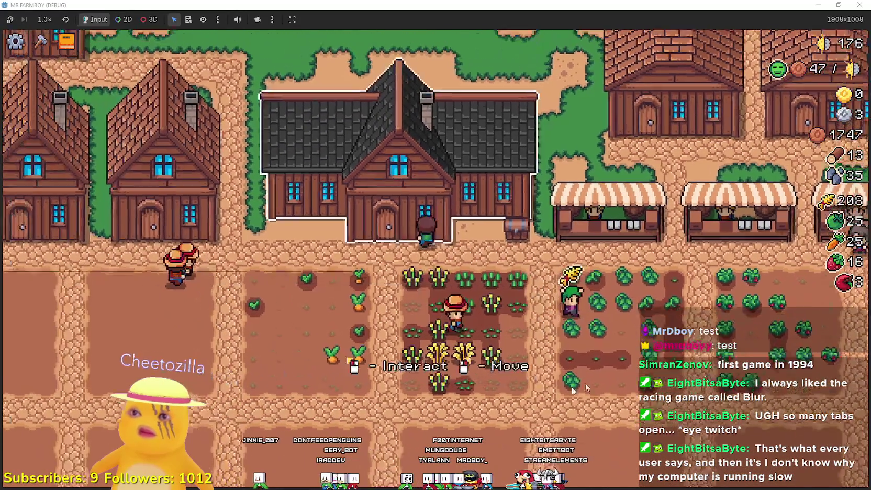
{"action": "key", "text": "h"}
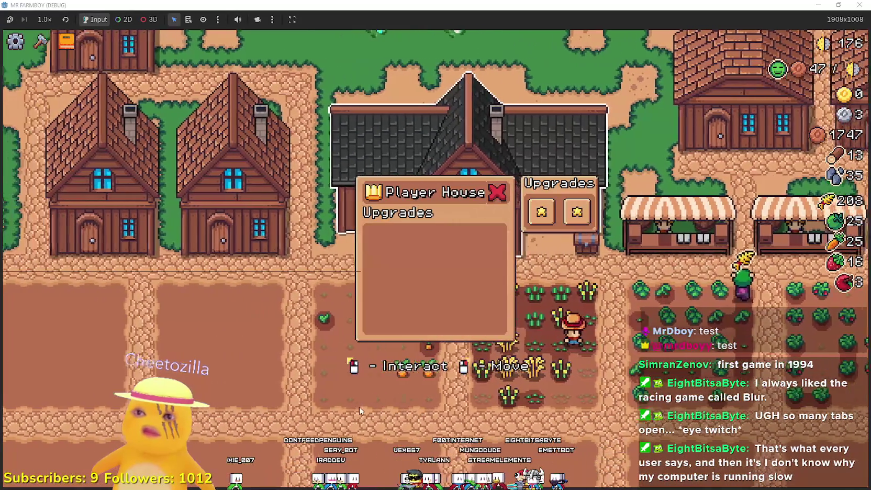
{"action": "key", "text": "Escape"}
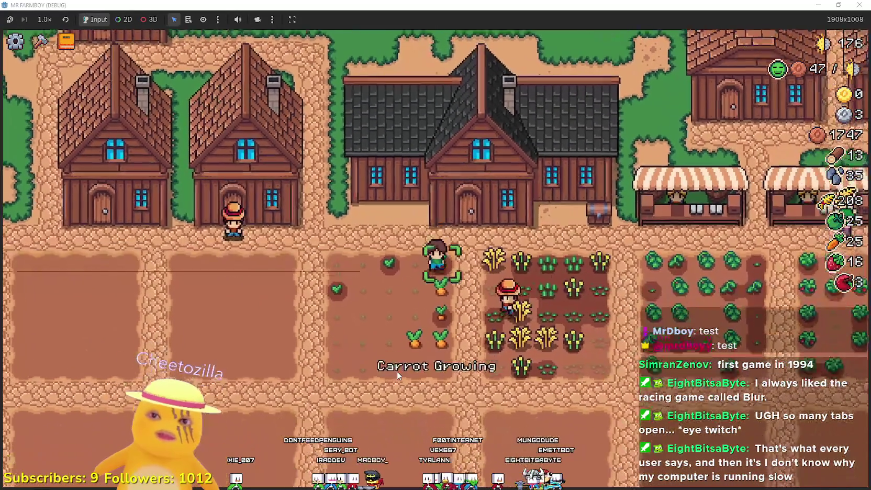
{"action": "key", "text": "s"}
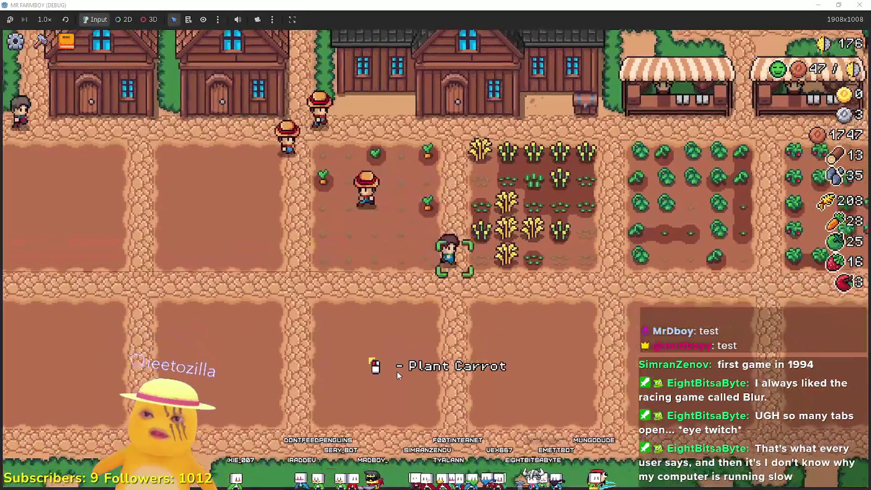
{"action": "key", "text": "d"}
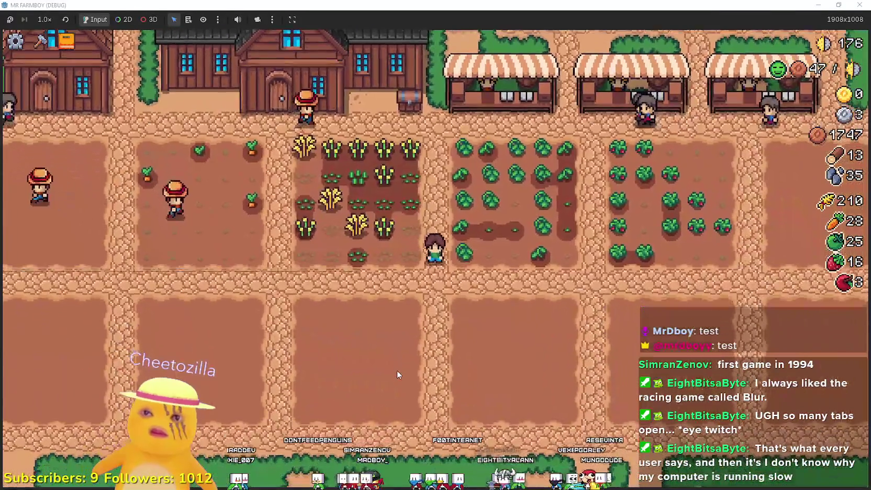
{"action": "key", "text": "Escape"}
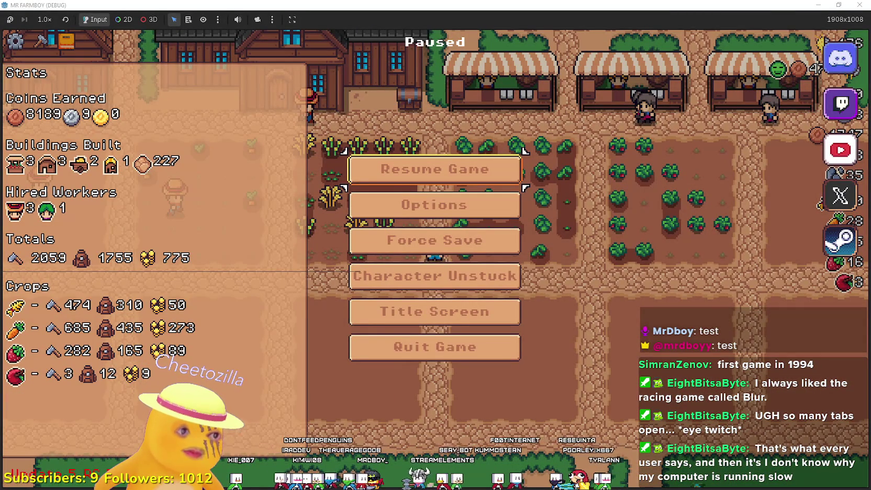
Begin a reply on the Steam thread: 'My whole philosophy when it came to designing this game was Quantity'
{"action": "key", "text": "alt+Tab"}
{"action": "scroll", "coordinate": [325, 367], "scroll_direction": "down", "scroll_amount": 3}
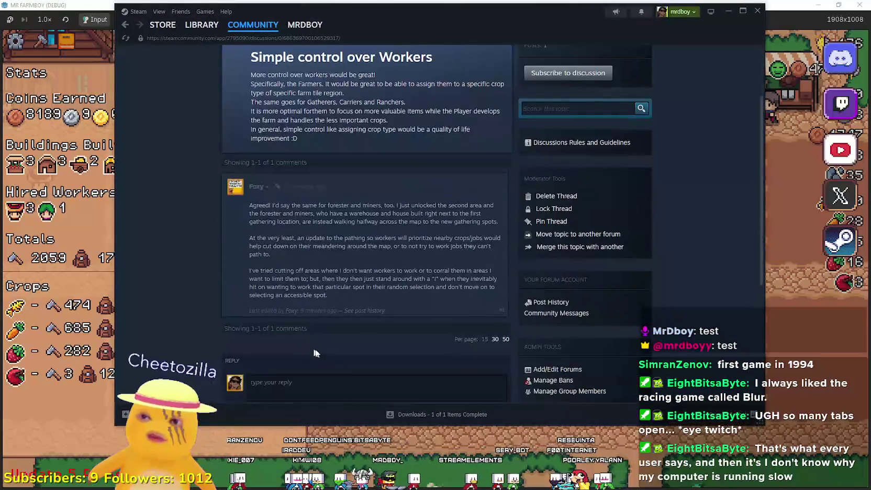
{"action": "left_click", "coordinate": [342, 391]}
{"action": "type", "text": "MY"}
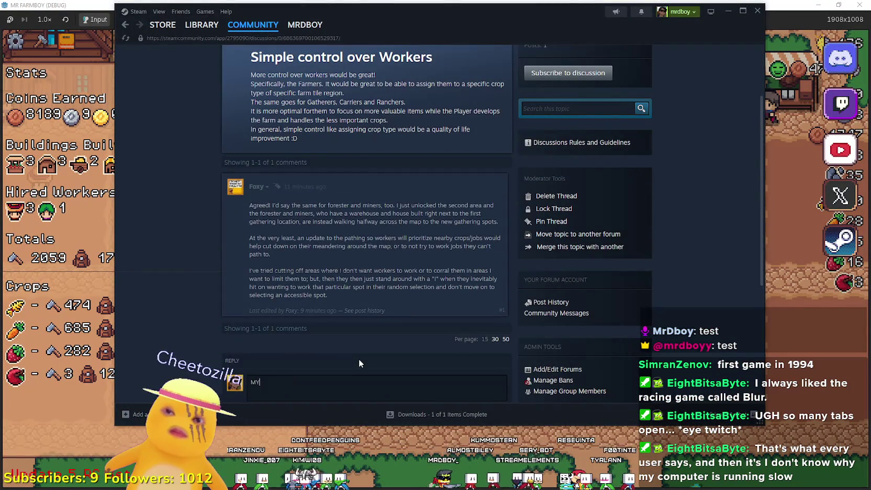
{"action": "key", "text": "BackSpace"}
{"action": "type", "text": "y whole "}
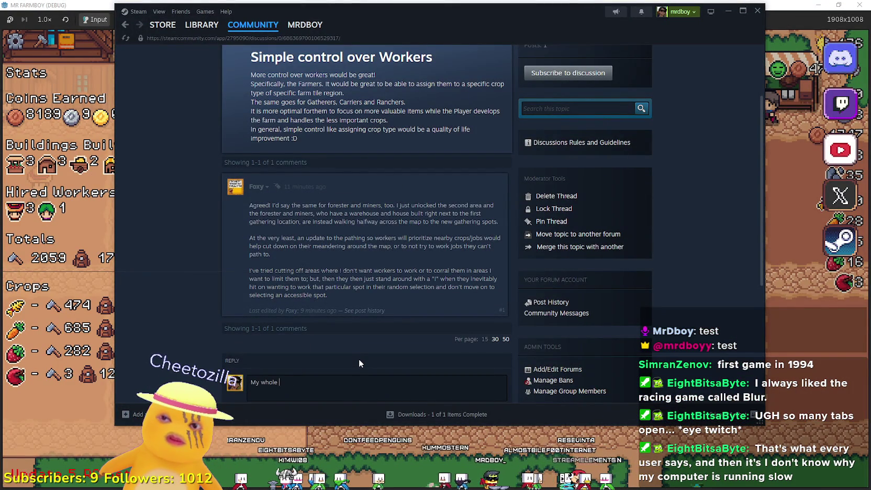
{"action": "type", "text": "phy"}
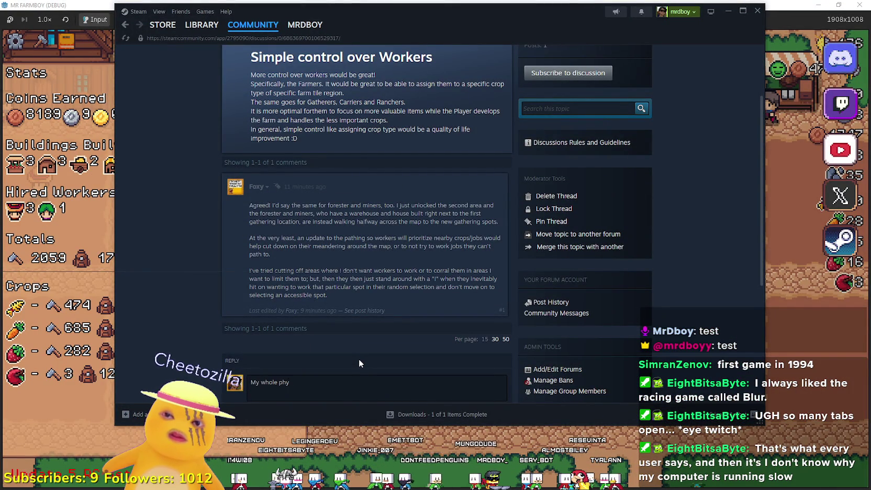
{"action": "key", "text": "BackSpace"}
{"action": "type", "text": "isoh"}
{"action": "key", "text": "BackSpace"}
{"action": "type", "text": "phy when it came to desig"}
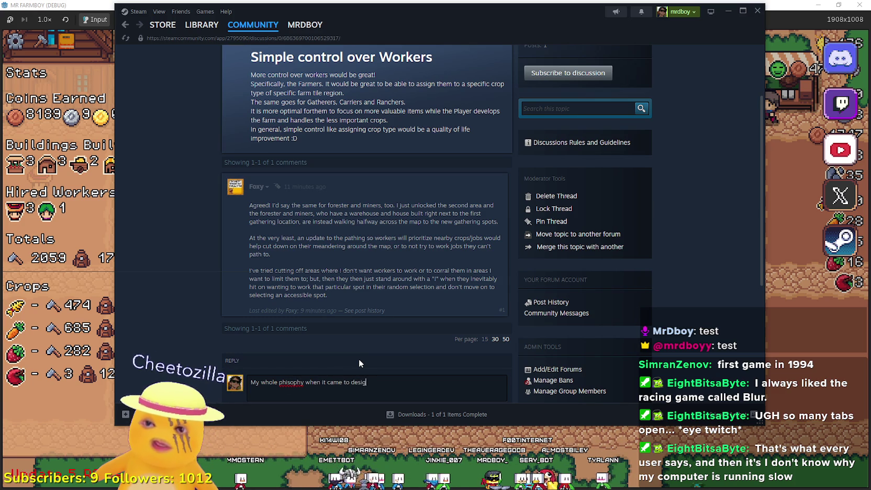
{"action": "type", "text": "ning this game was "}
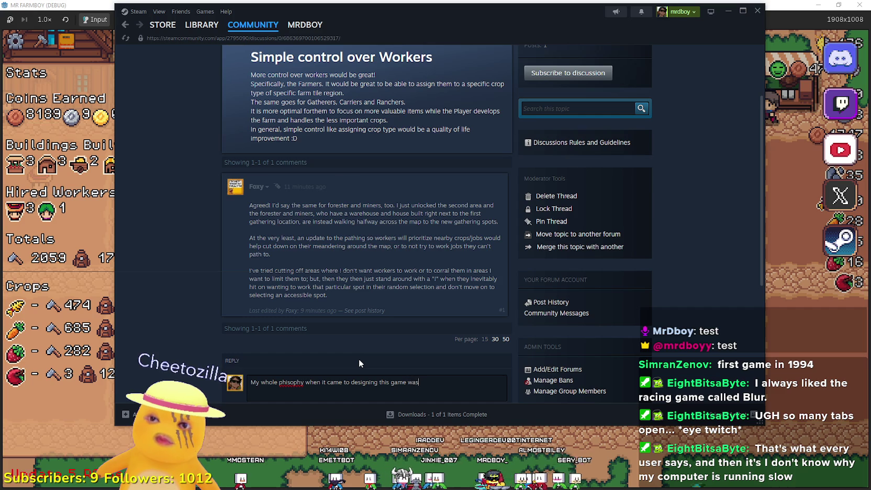
{"action": "type", "text": "Quantiy"}
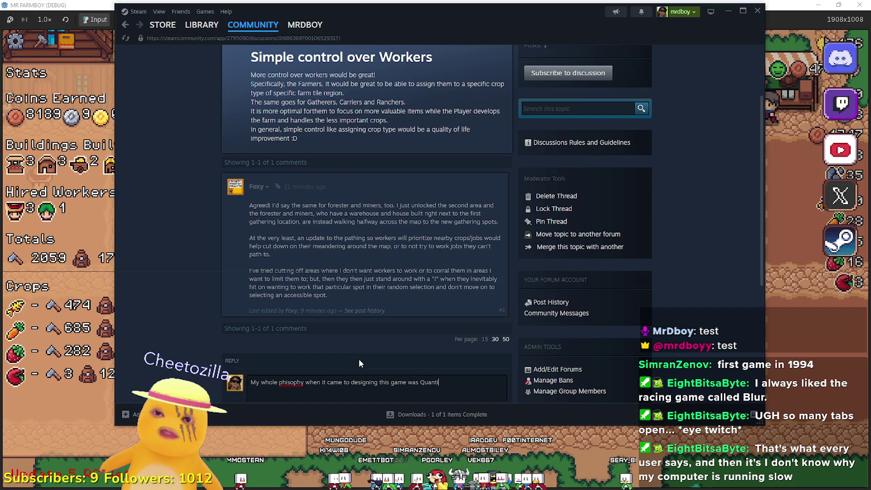
Continue the sentence as 'Quantity over Control, make it' and check a misspelled word's suggestions
{"action": "key", "text": "BackSpace"}
{"action": "type", "text": "ty over"}
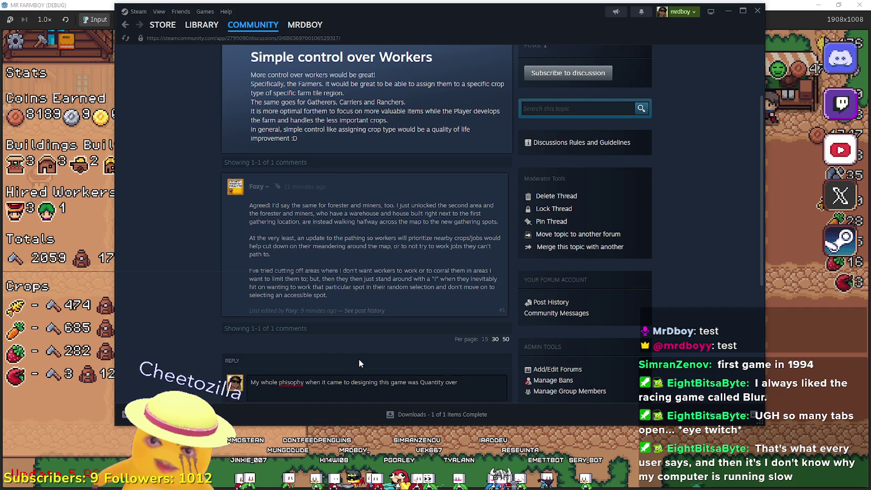
{"action": "type", "text": "Game"}
{"action": "key", "text": "BackSpace"}
{"action": "key", "text": "BackSpace"}
{"action": "key", "text": "BackSpace"}
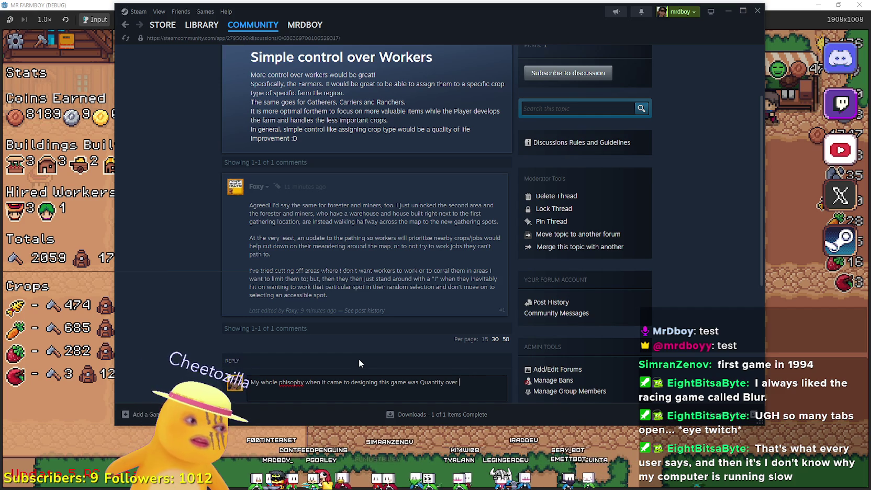
{"action": "type", "text": "Control"}
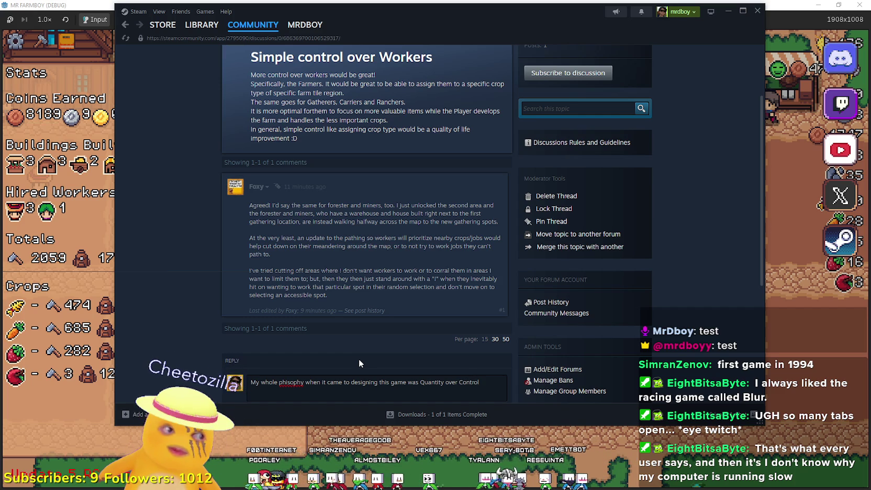
{"action": "scroll", "coordinate": [463, 363], "scroll_direction": "down", "scroll_amount": 1}
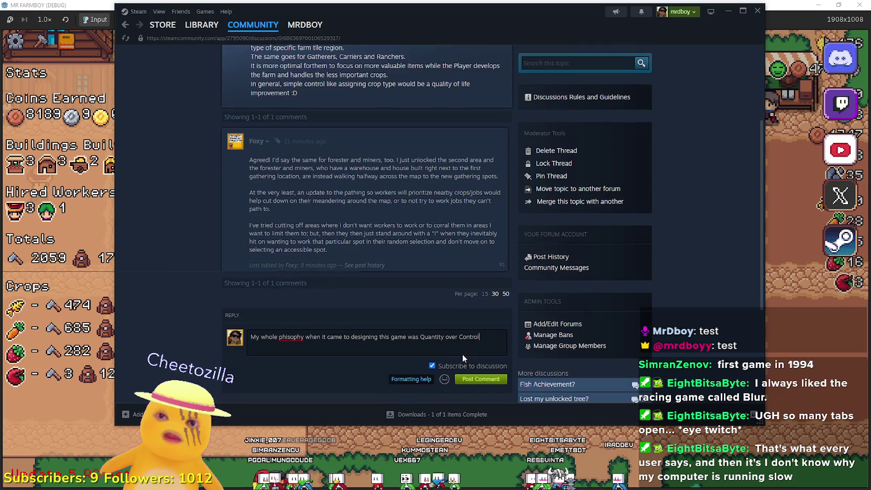
{"action": "type", "text": ", make it feel more natural and less robotic,"}
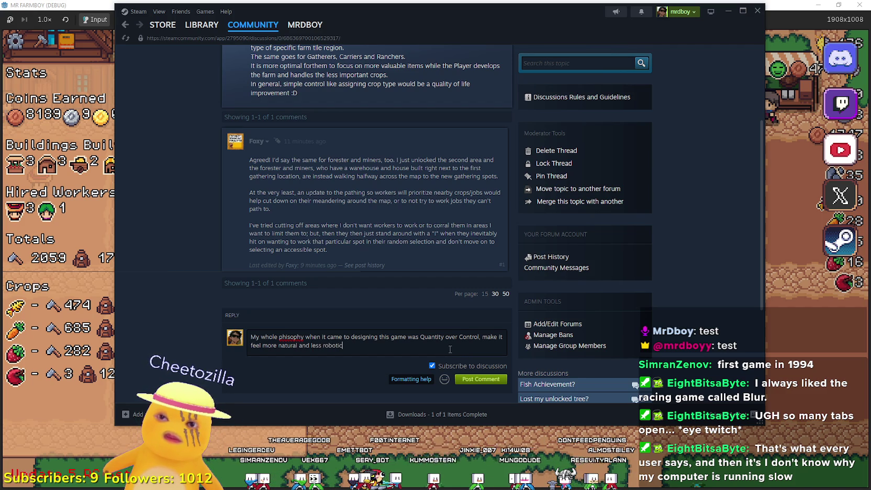
{"action": "right_click", "coordinate": [288, 337]}
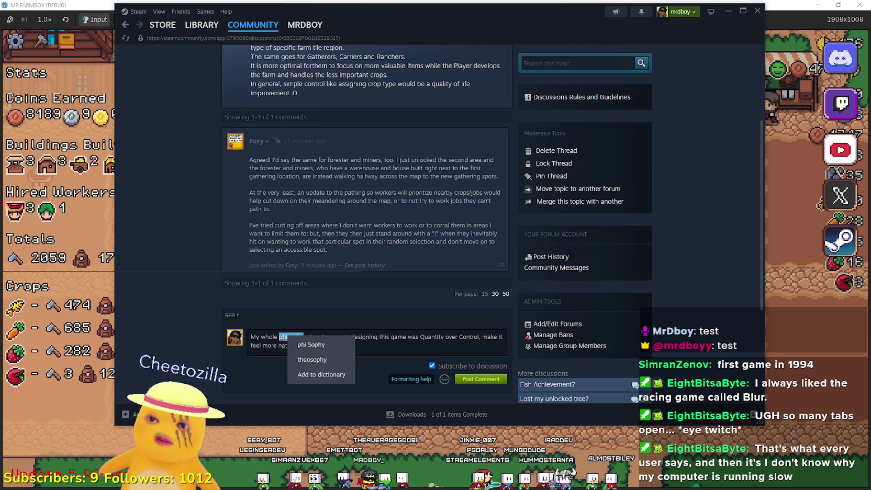
Respell 'philosophy', drop the abandoned Min-Maxing sentence, and change the period after 'robotic' to ', and'
{"action": "left_click", "coordinate": [265, 347]}
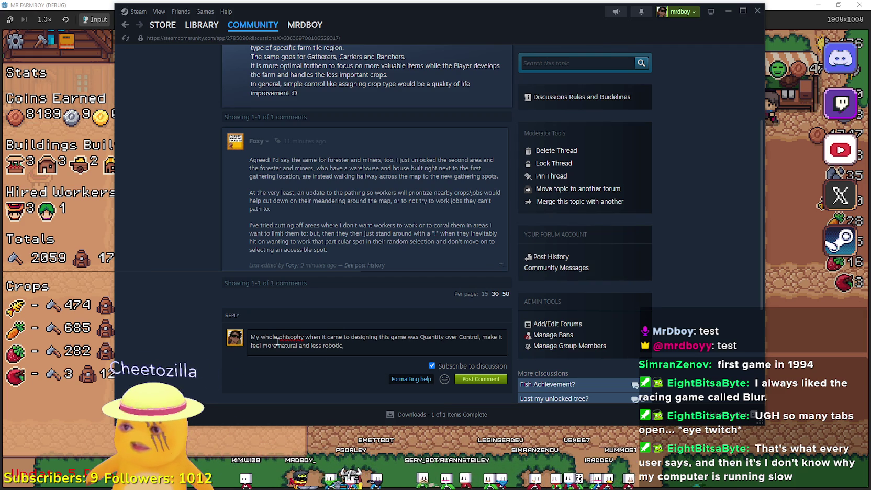
{"action": "type", "text": "philosophy"}
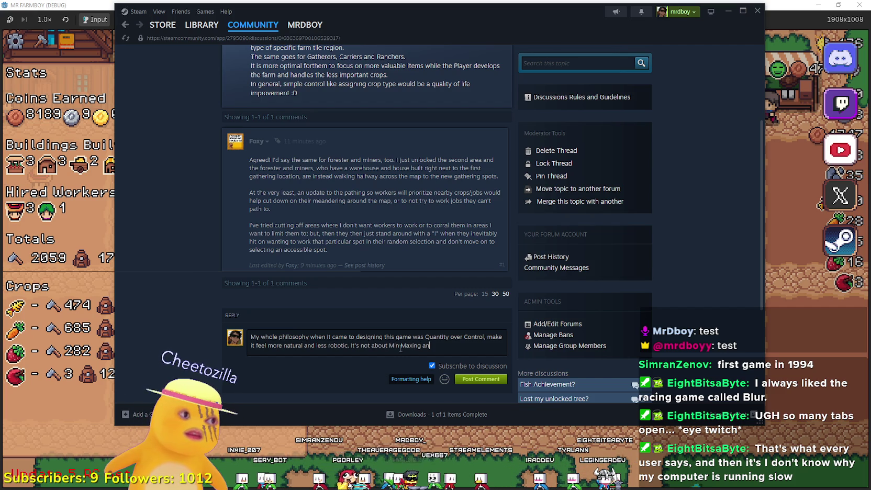
{"action": "key", "text": "BackSpace"}
{"action": "key", "text": "BackSpace"}
{"action": "key", "text": "BackSpace"}
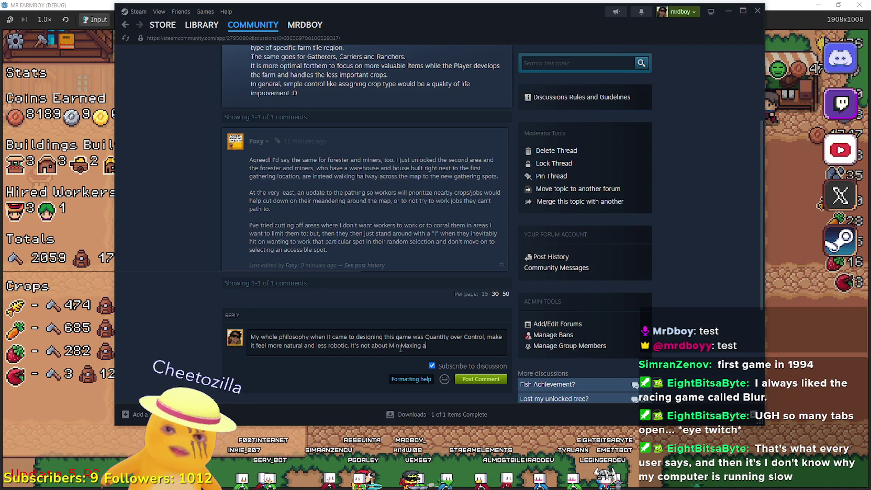
{"action": "key", "text": "BackSpace"}
{"action": "key", "text": "BackSpace"}
{"action": "key", "text": "BackSpace"}
{"action": "key", "text": "BackSpace"}
{"action": "key", "text": "BackSpace"}
{"action": "key", "text": "BackSpace"}
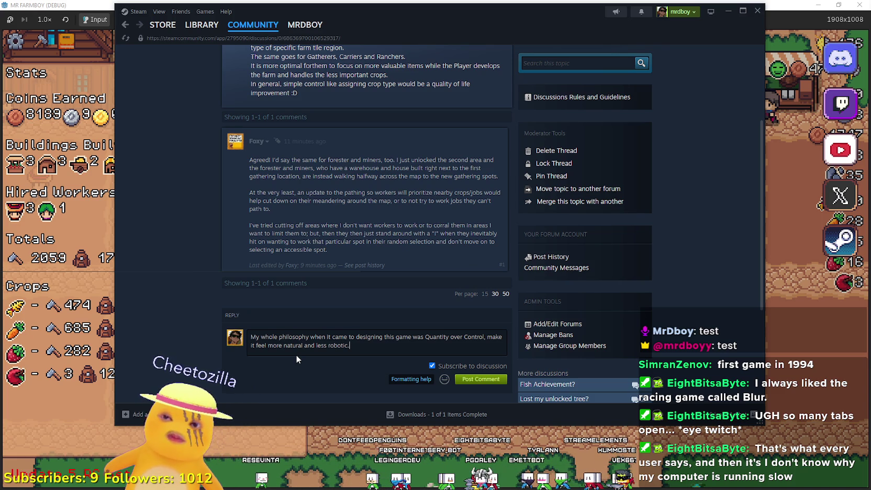
{"action": "key", "text": "BackSpace"}
{"action": "key", "text": "BackSpace"}
{"action": "type", "text": ", an"}
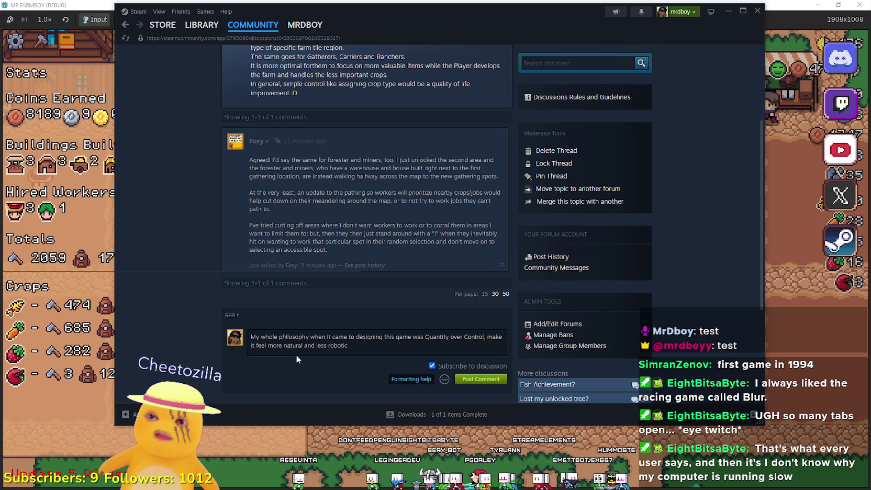
{"action": "type", "text": "d"}
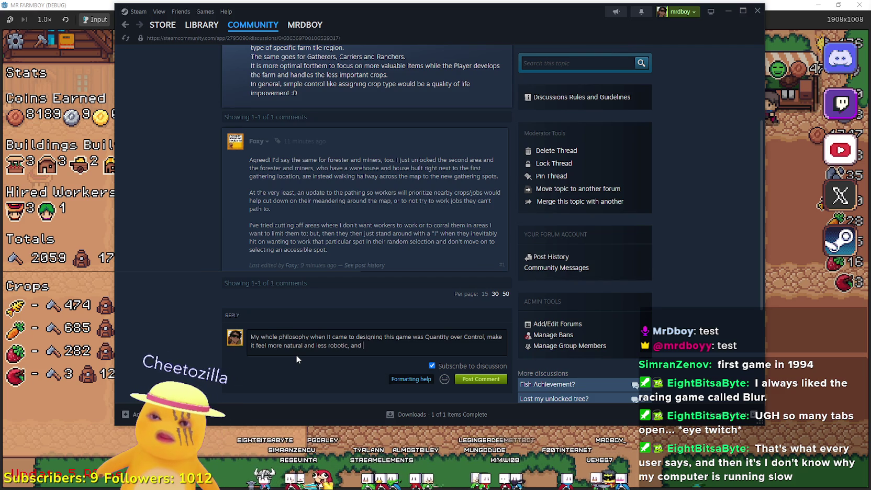
{"action": "type", "text": "la"}
{"action": "key", "text": "BackSpace"}
{"action": "key", "text": "BackSpace"}
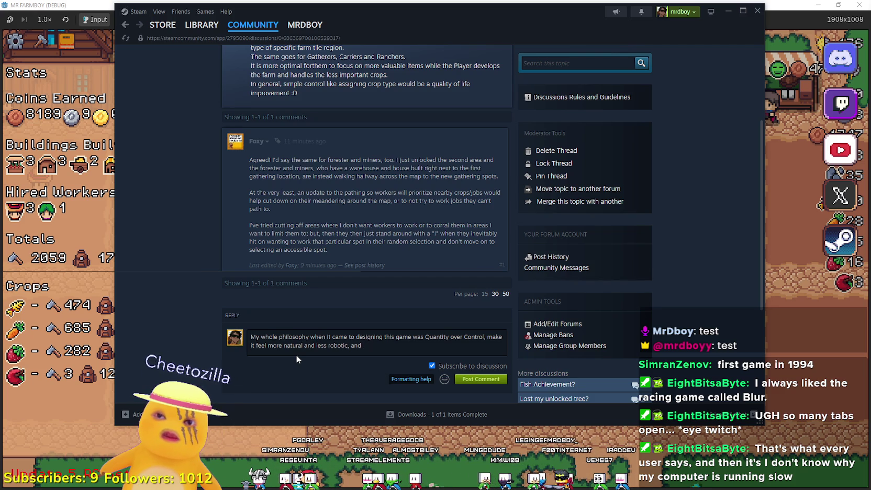
Add 'farm layout and working around its control limitations, don't try to fight it, work along side it.'
{"action": "type", "text": "farm layout and working"}
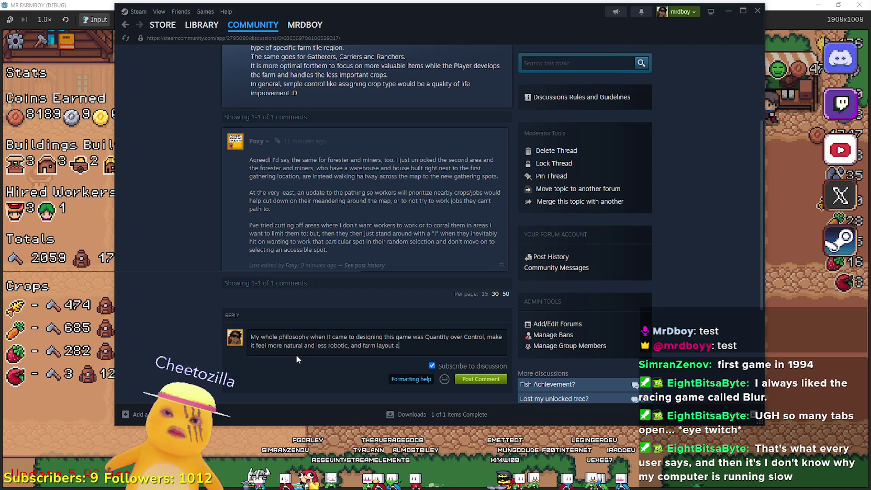
{"action": "type", "text": " around "}
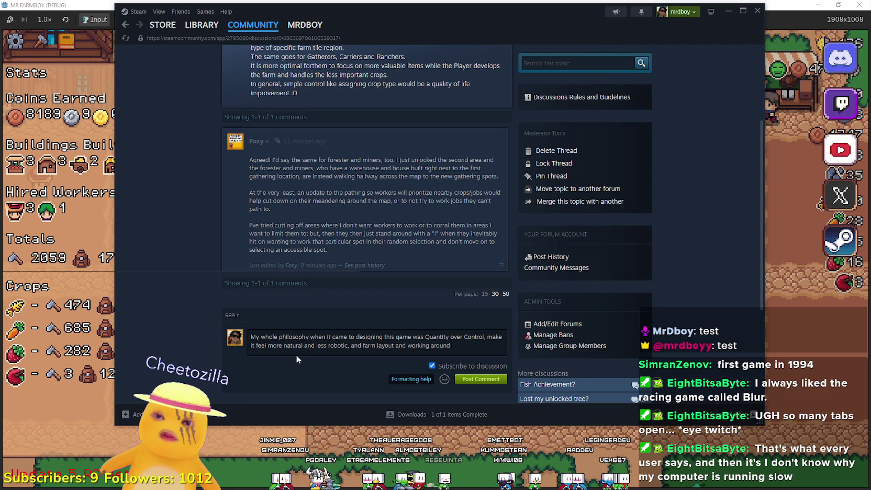
{"action": "type", "text": "its limitations"}
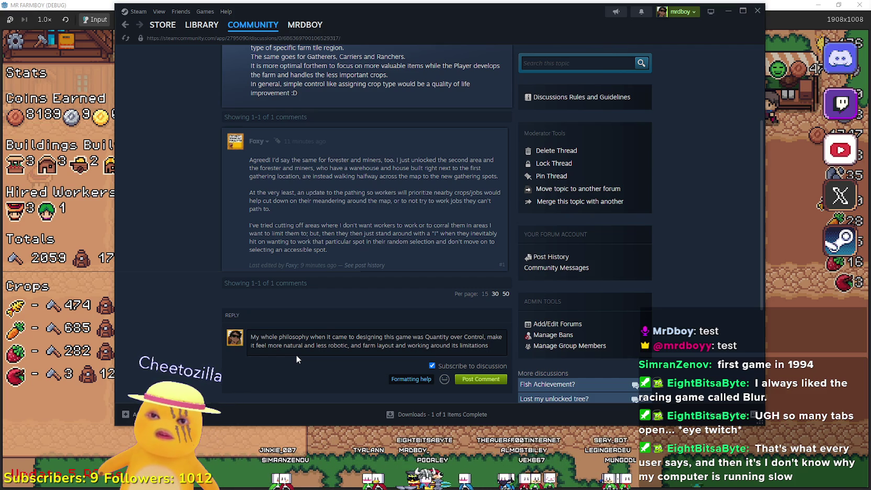
{"action": "key", "text": "BackSpace"}
{"action": "key", "text": "BackSpace"}
{"action": "key", "text": "BackSpace"}
{"action": "type", "text": "contr"}
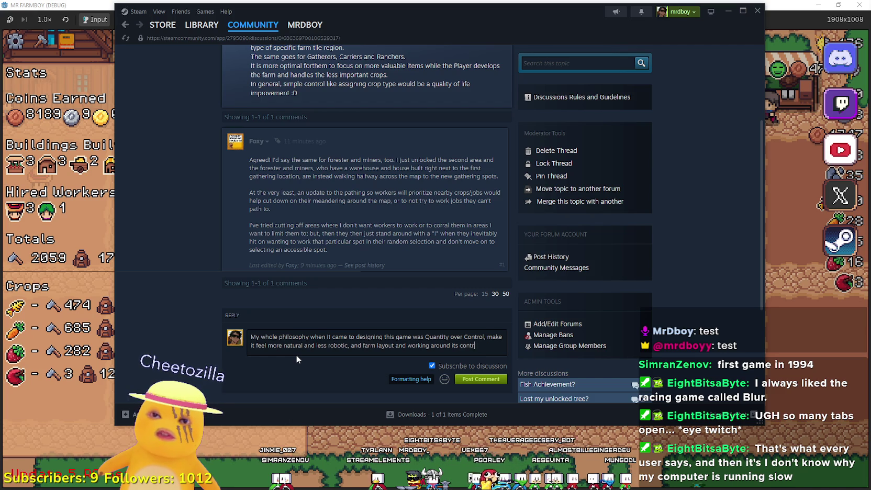
{"action": "type", "text": "ol limiations,"}
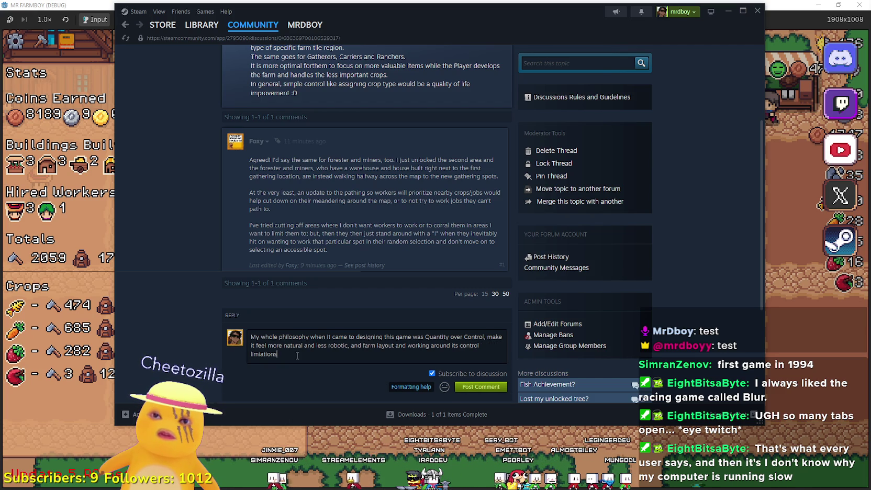
{"action": "key", "text": "BackSpace"}
{"action": "key", "text": "BackSpace"}
{"action": "key", "text": "BackSpace"}
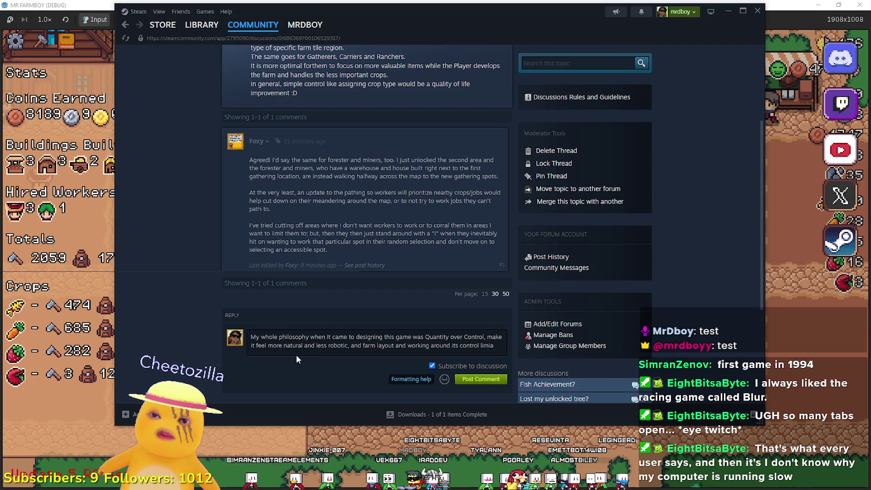
{"action": "type", "text": "mitations, don't try to fi"}
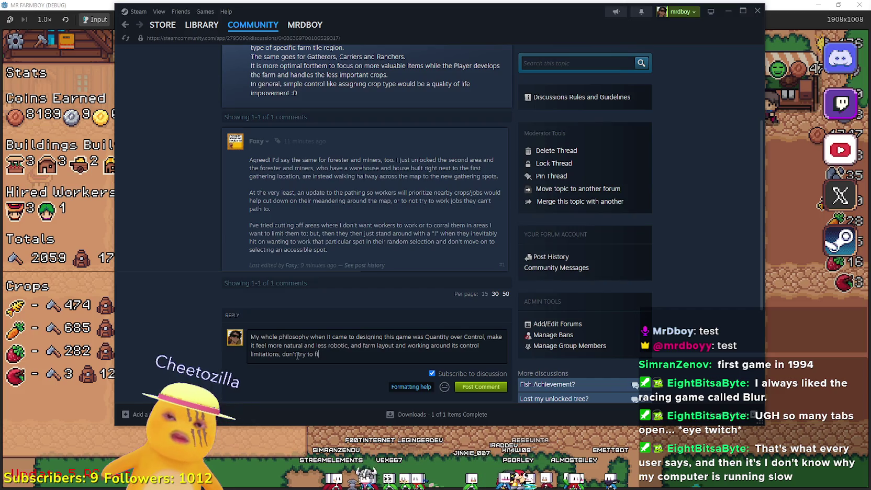
{"action": "type", "text": "ght it, wor"}
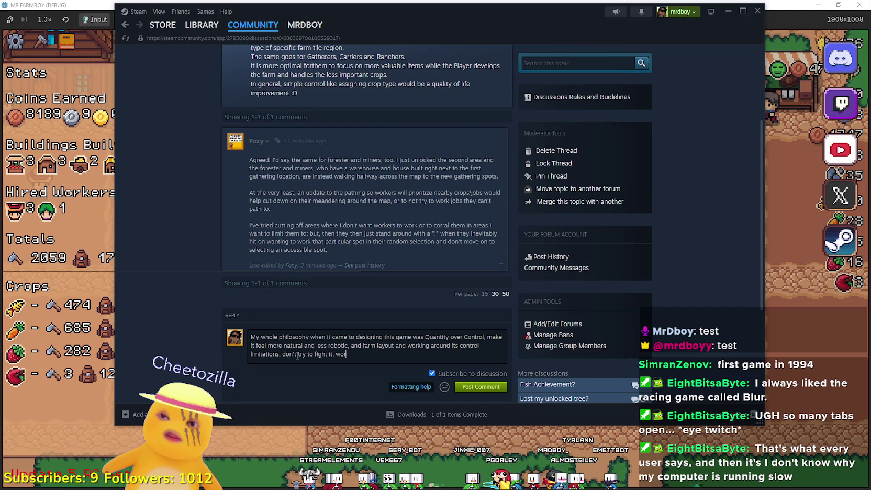
{"action": "type", "text": "k alo"}
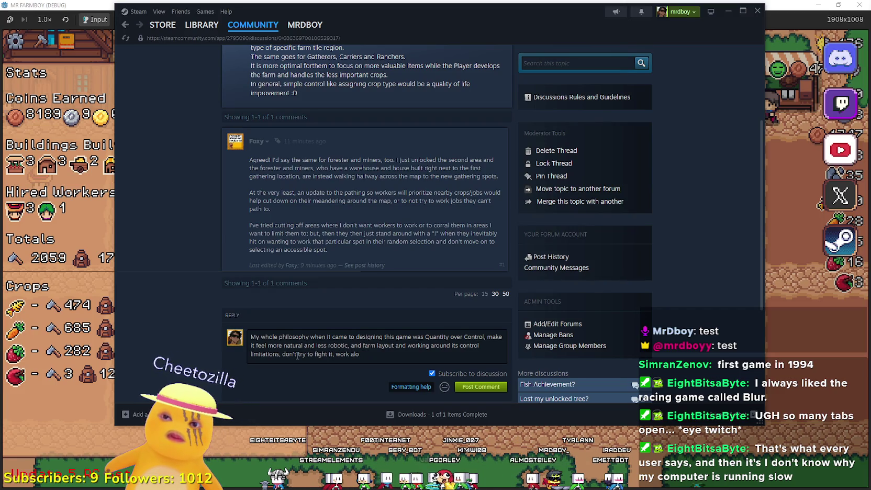
{"action": "type", "text": "ng side it,"}
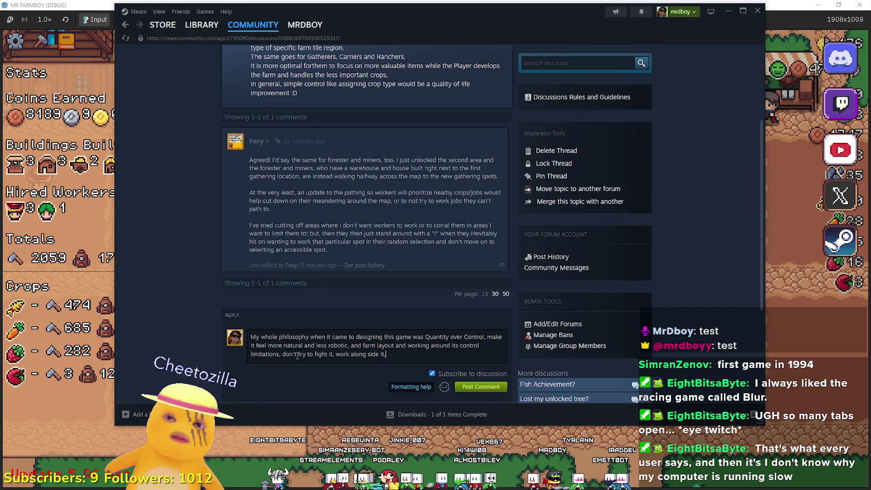
{"action": "type", "text": " wor"}
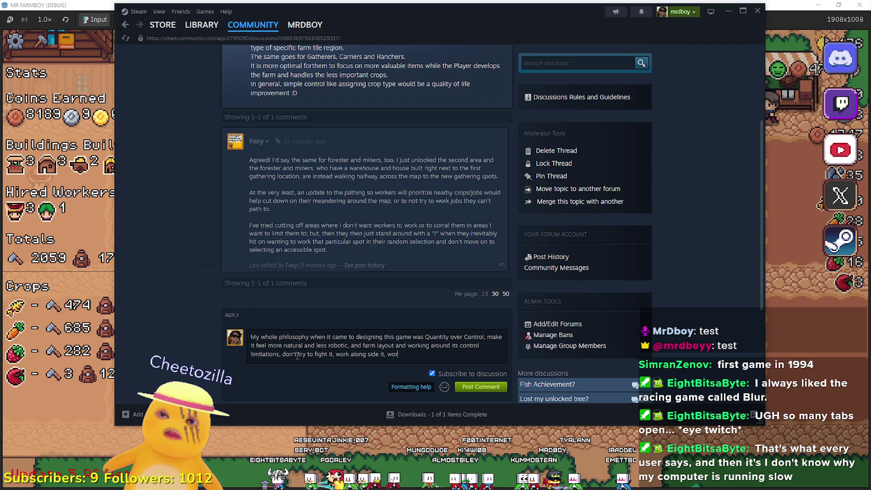
{"action": "type", "text": "kers become Inna"}
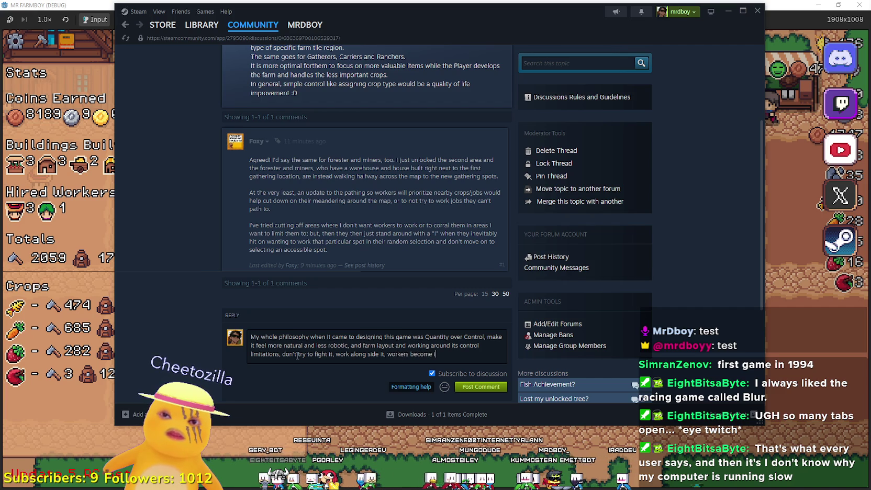
{"action": "key", "text": "BackSpace"}
{"action": "key", "text": "BackSpace"}
{"action": "key", "text": "BackSpace"}
{"action": "type", "text": "."}
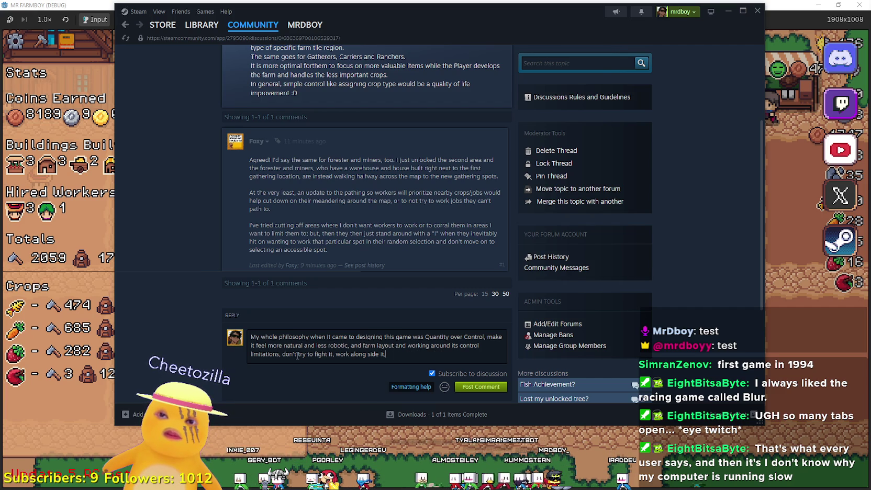
{"action": "key", "text": "Return"}
{"action": "key", "text": "Return"}
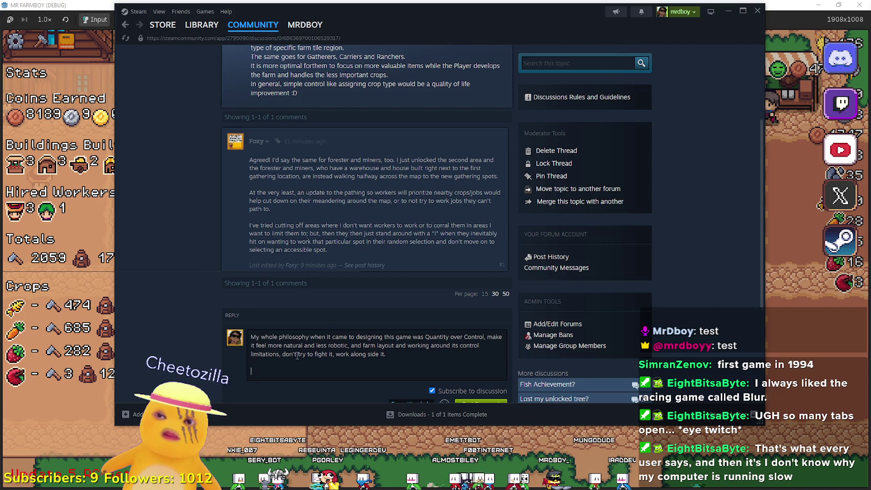
Write the paragraph: if workers become inefficient, hire a lot more, and more and more as the farm grows
{"action": "type", "text": "If workers become Innafic"}
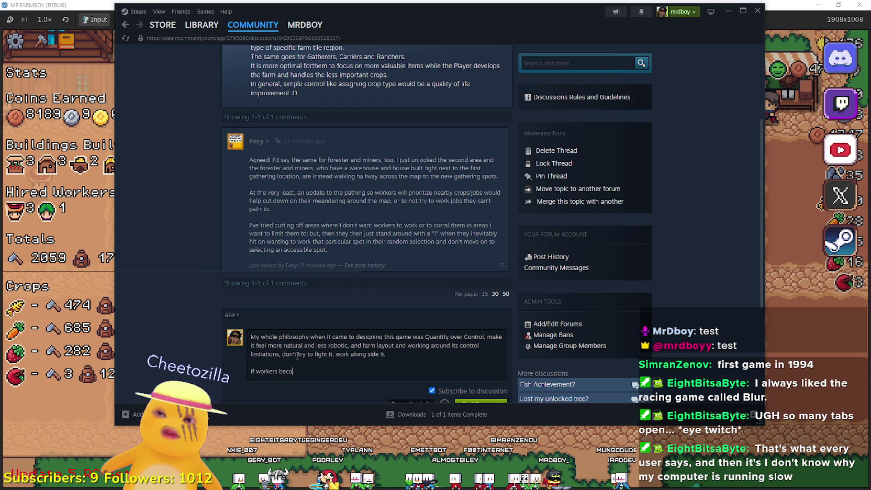
{"action": "type", "text": "iant"}
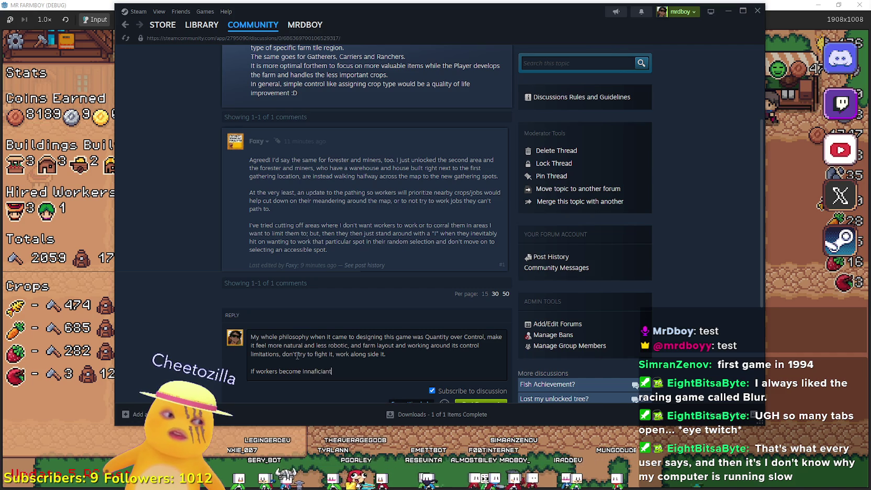
{"action": "type", "text": ", perhap"}
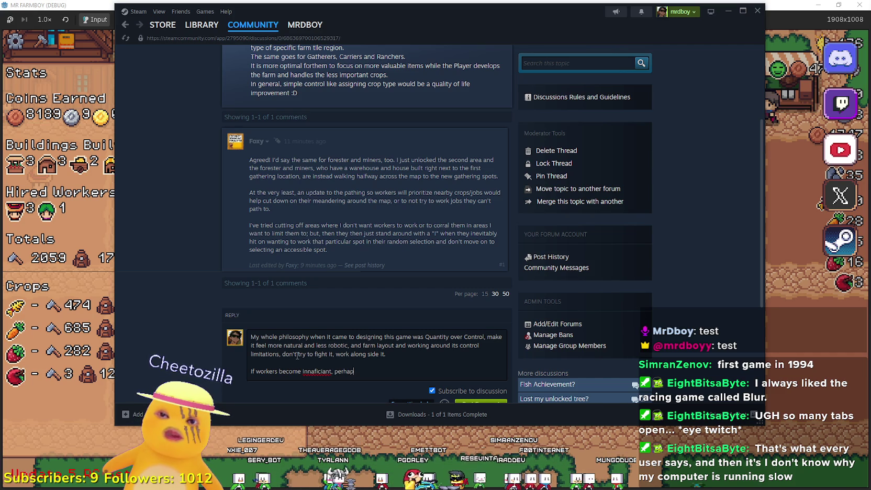
{"action": "type", "text": "e Hire"}
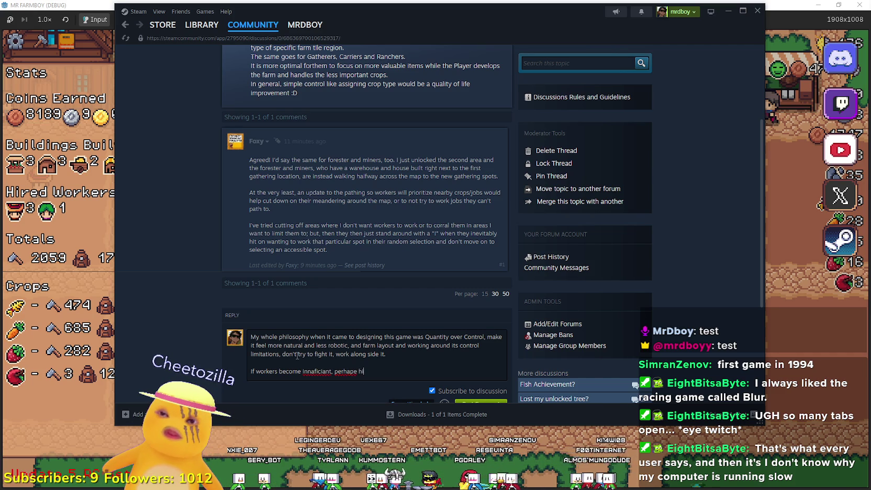
{"action": "key", "text": "BackSpace"}
{"action": "key", "text": "BackSpace"}
{"action": "key", "text": "BackSpace"}
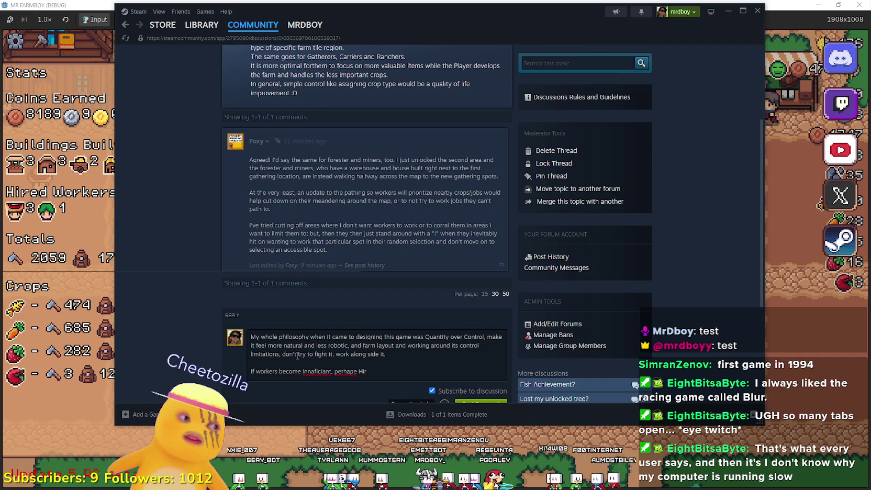
{"action": "type", "text": "you need "}
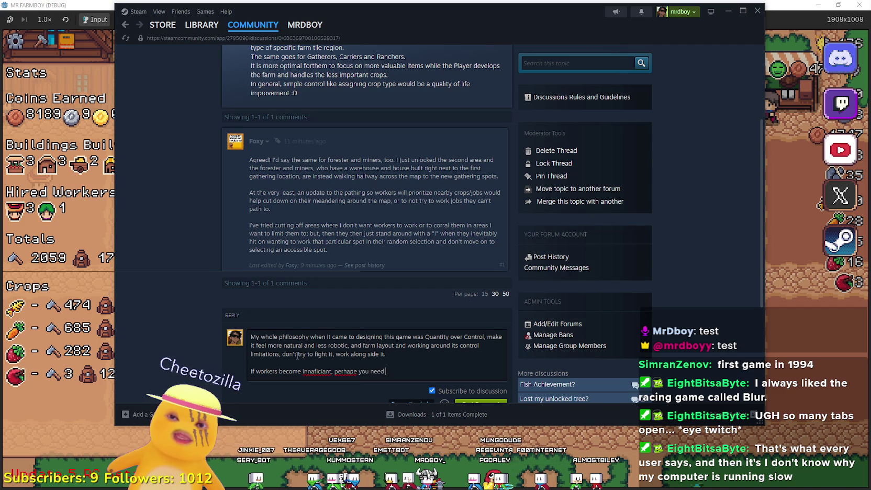
{"action": "type", "text": "to hire a lo more"}
{"action": "type", "text": ", then"}
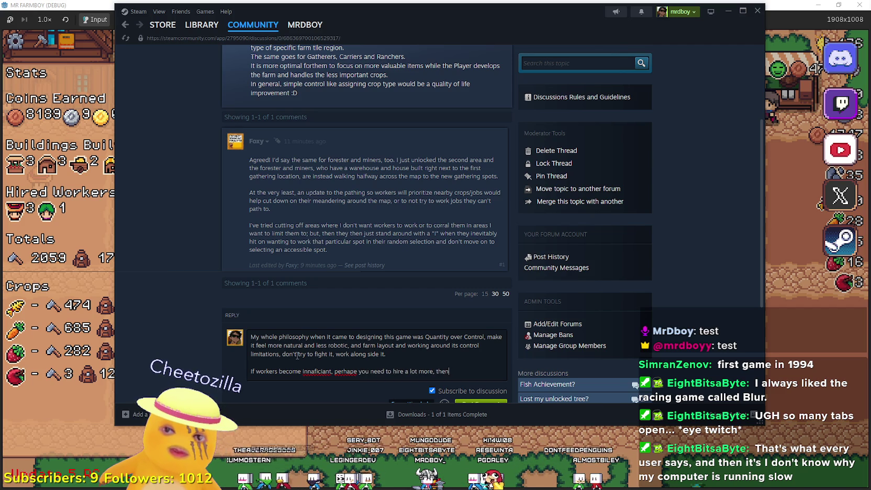
{"action": "type", "text": " then you currenty"}
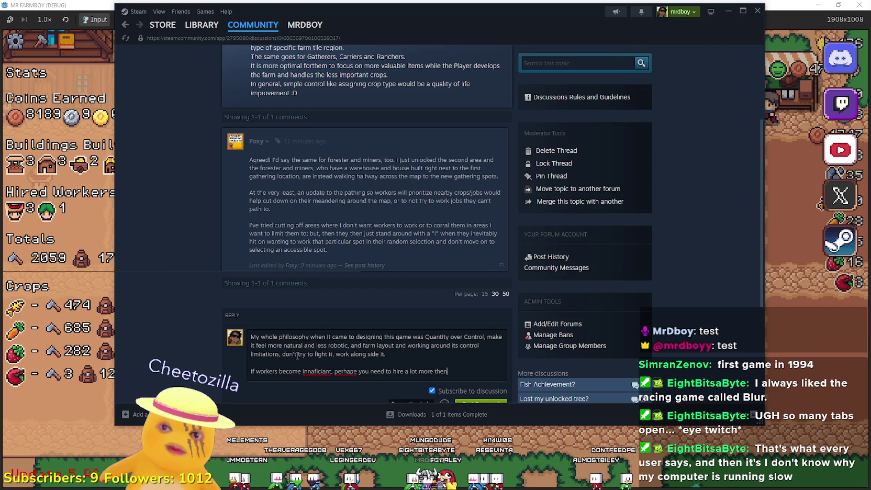
{"action": "key", "text": "BackSpace"}
{"action": "type", "text": "ly have"}
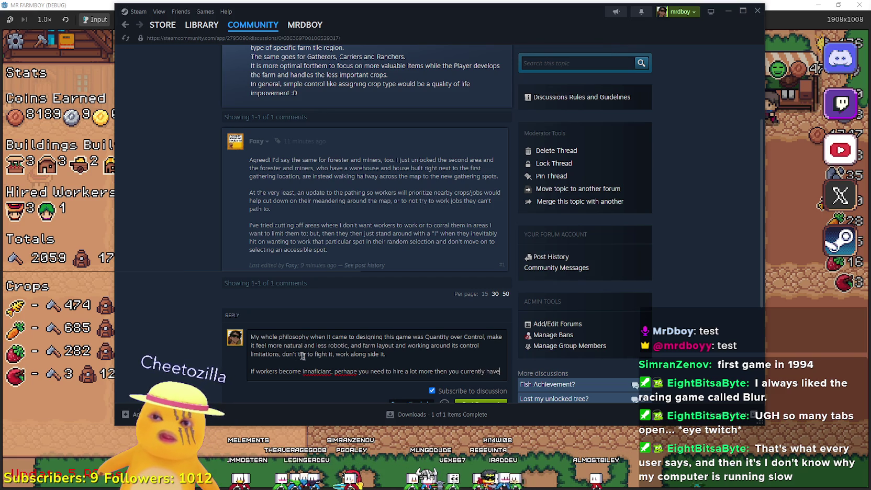
{"action": "scroll", "coordinate": [370, 367], "scroll_direction": "down", "scroll_amount": 2}
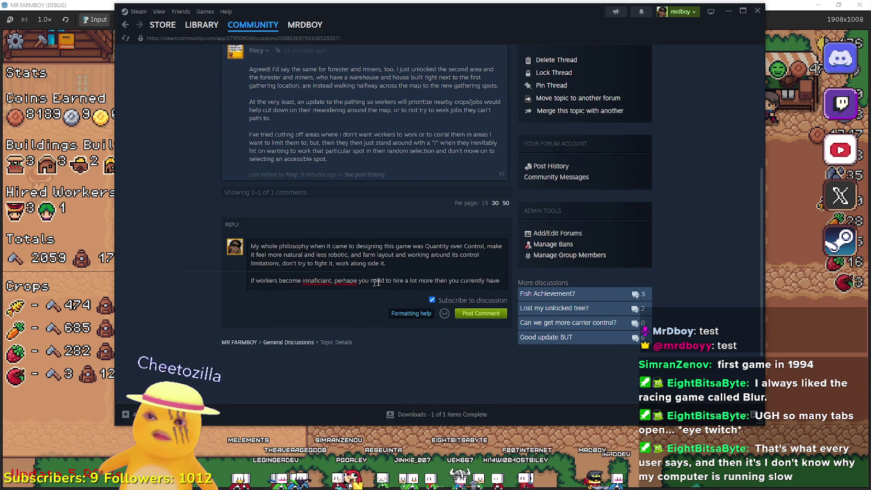
{"action": "type", "text": ", and as yo"}
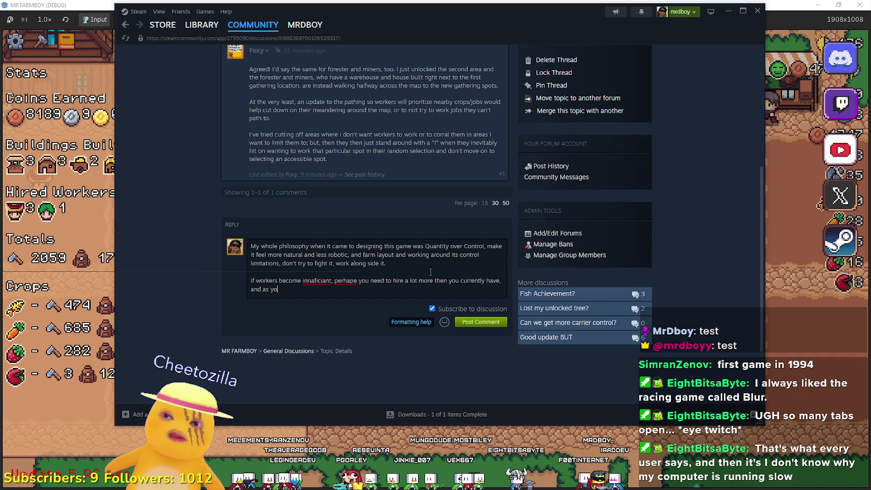
{"action": "type", "text": "ur farm grows "}
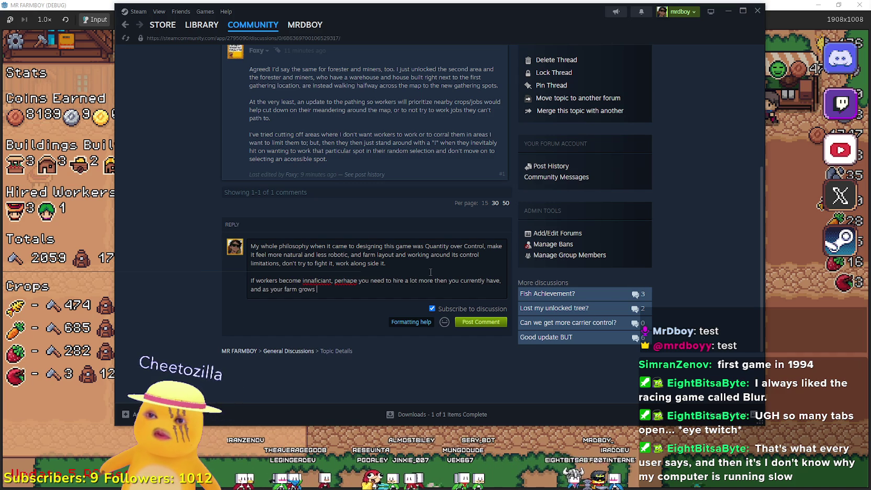
{"action": "type", "text": "you need to h"}
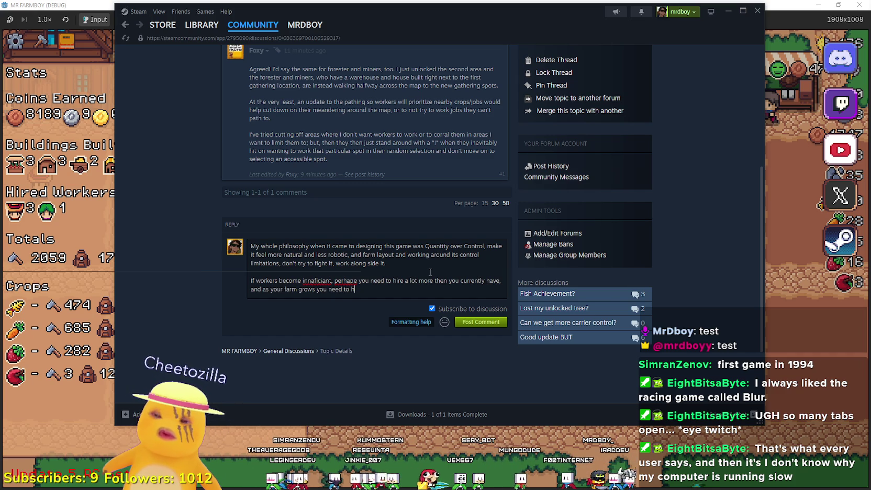
{"action": "type", "text": "ire more and more."}
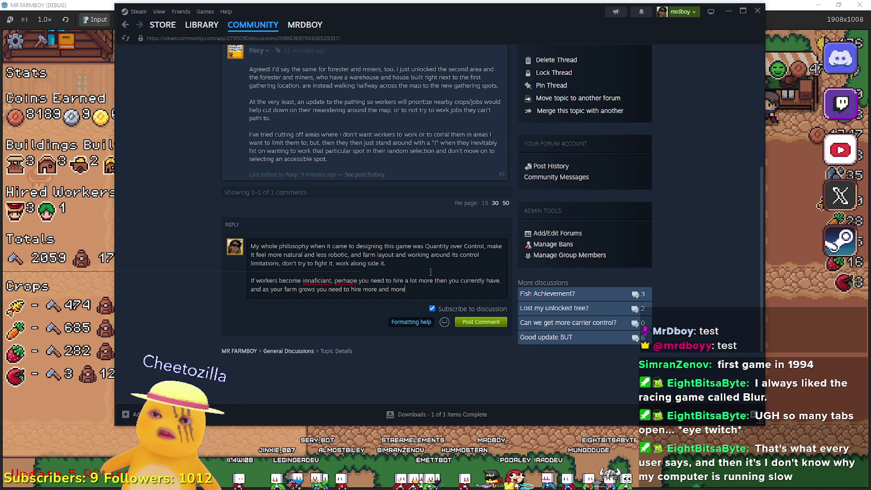
{"action": "right_click", "coordinate": [317, 281]}
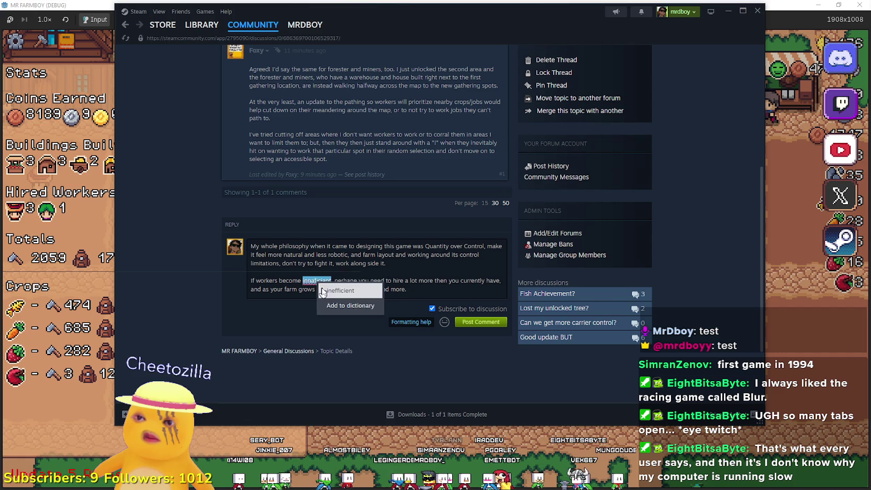
Correct the misspellings to 'inefficient' and 'perhaps'
{"action": "key", "text": "Escape"}
{"action": "type", "text": "in"}
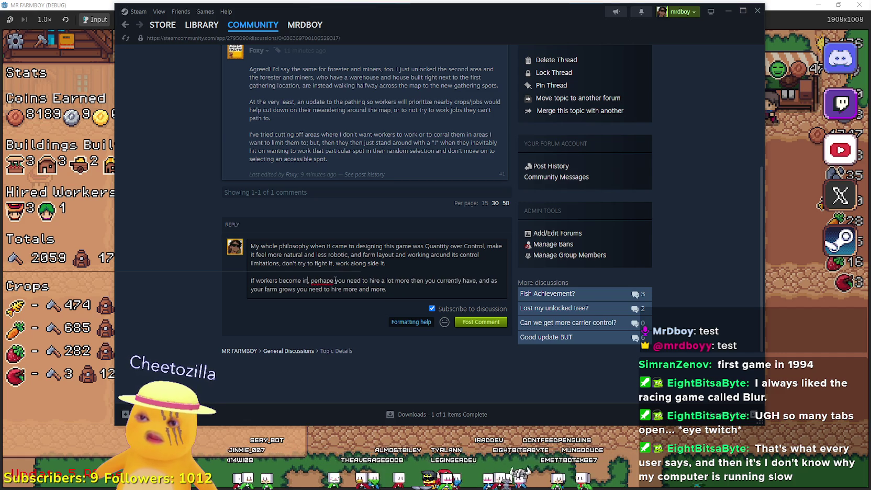
{"action": "type", "text": "naficia"}
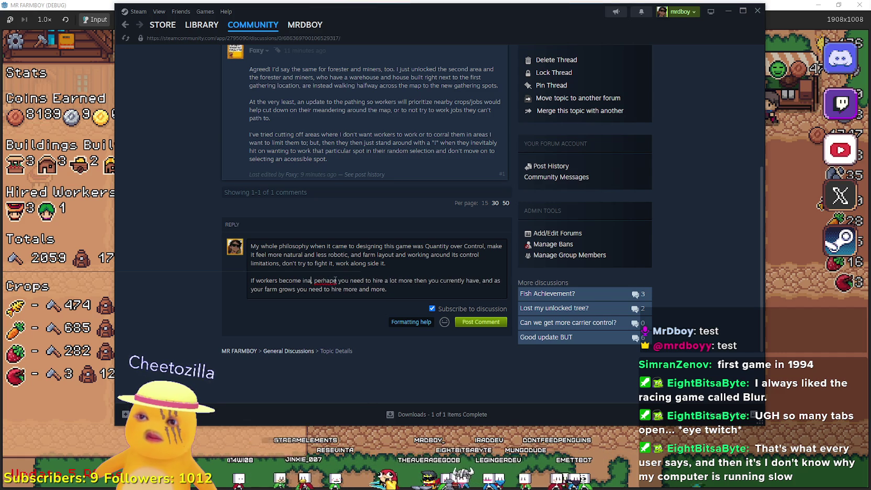
{"action": "type", "text": "nt"}
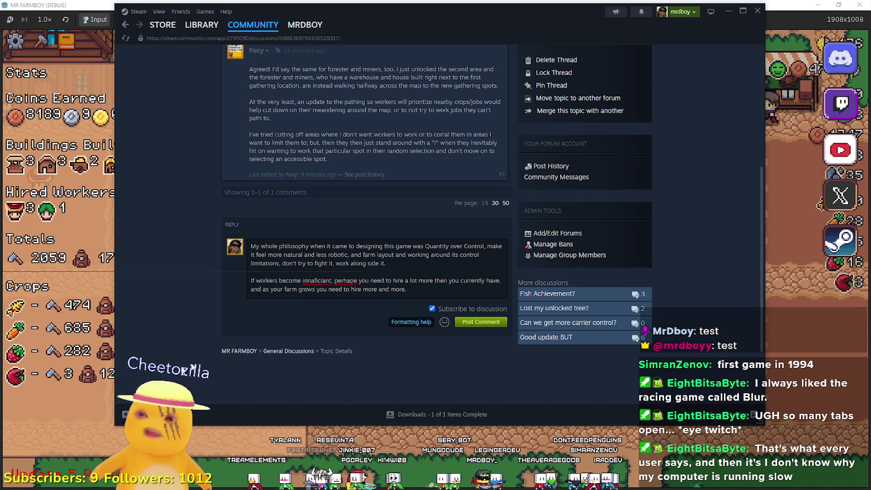
{"action": "double_click", "coordinate": [319, 280]}
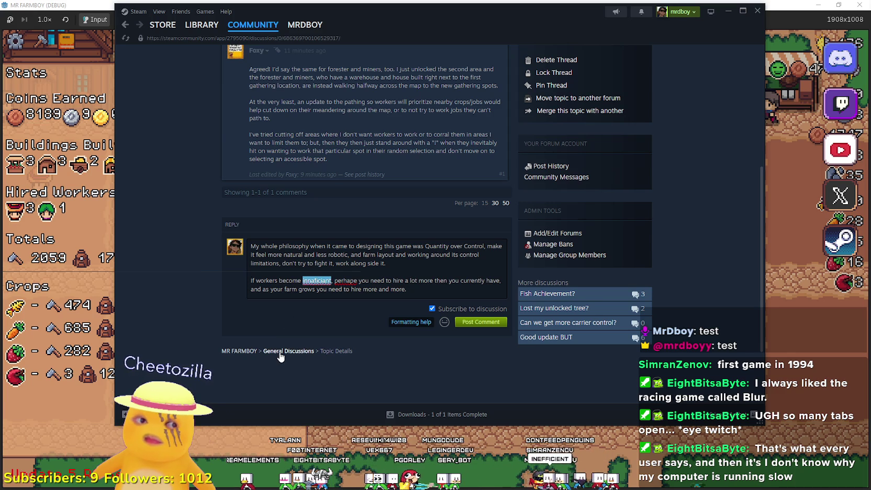
{"action": "type", "text": "inefficient"}
{"action": "double_click", "coordinate": [343, 280]}
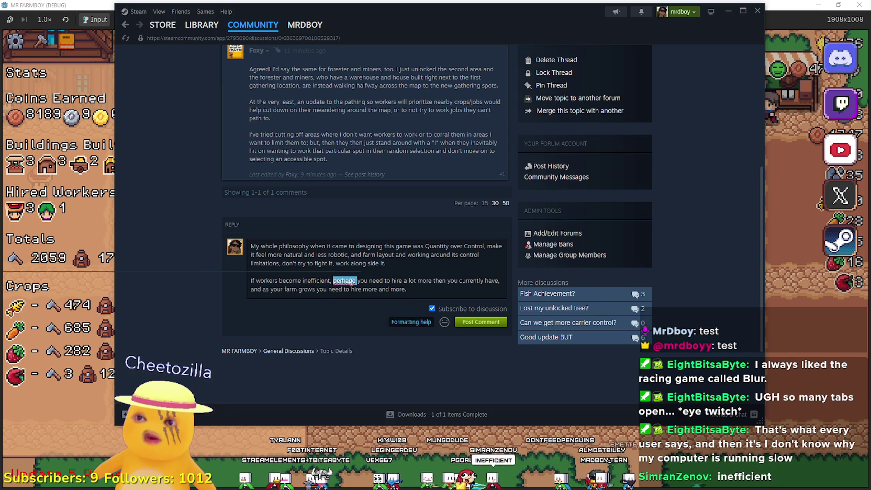
{"action": "type", "text": "perhapes"}
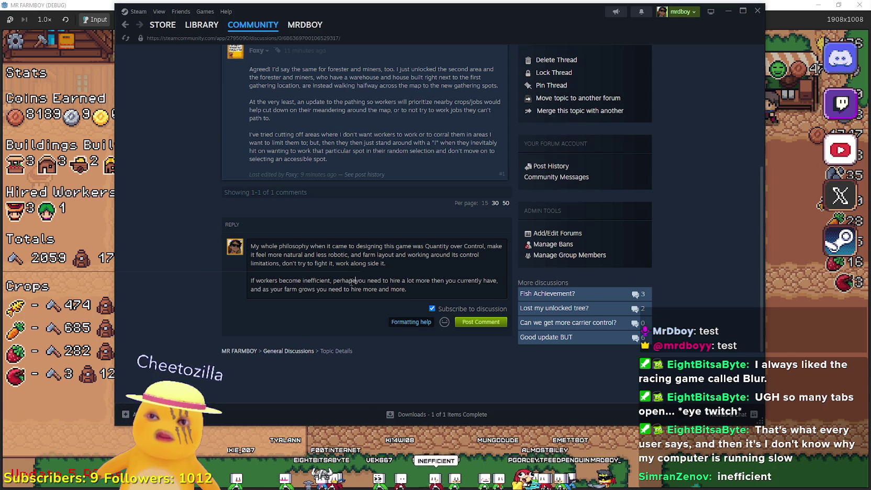
{"action": "right_click", "coordinate": [342, 281]}
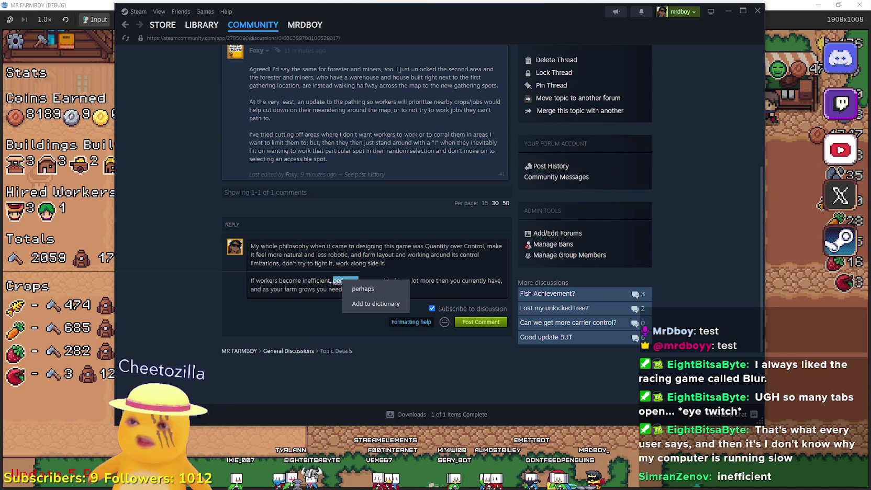
{"action": "left_click", "coordinate": [330, 291]}
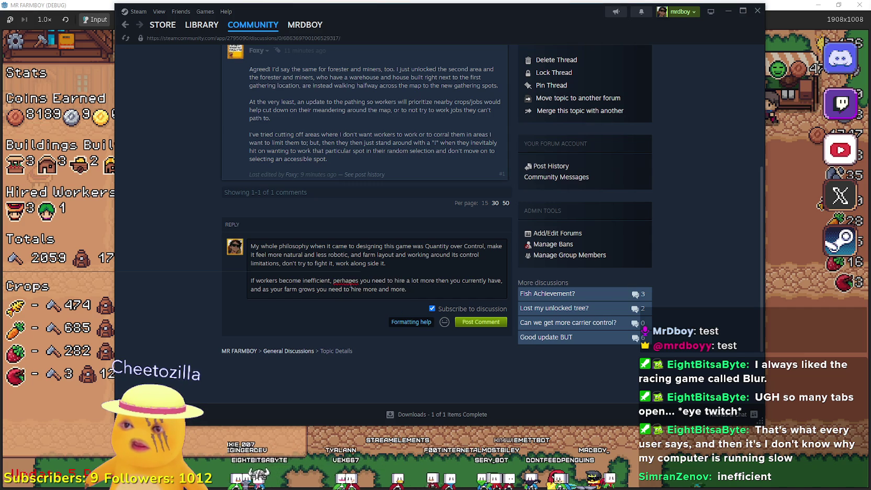
{"action": "right_click", "coordinate": [352, 280]}
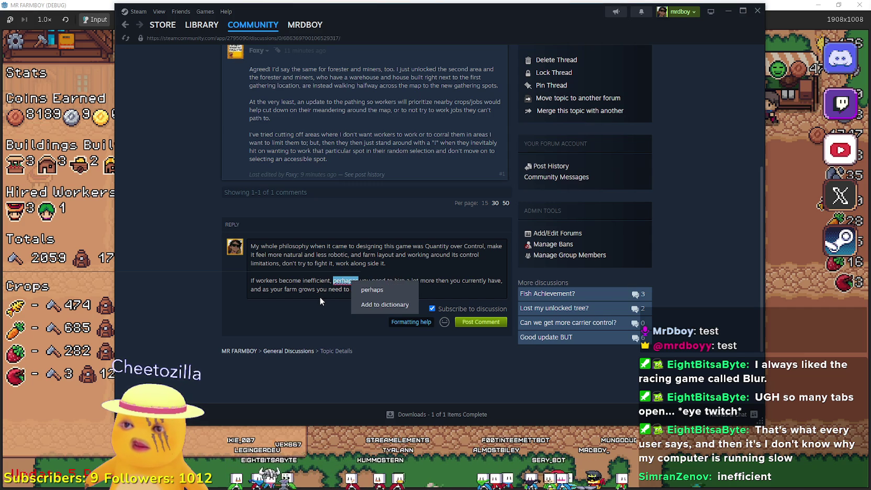
{"action": "left_click", "coordinate": [346, 289]}
{"action": "left_click", "coordinate": [355, 280]}
{"action": "key", "text": "BackSpace"}
Add a line: 'Better roads, Interacting with the Buffs Upgrades, etc will also help.'
{"action": "left_click", "coordinate": [416, 291]}
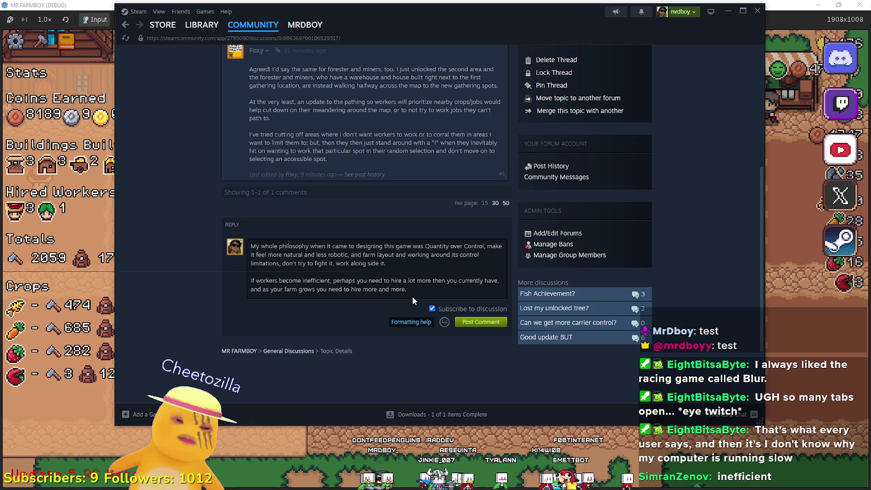
{"action": "key", "text": "Return"}
{"action": "type", "text": "Better roads,"}
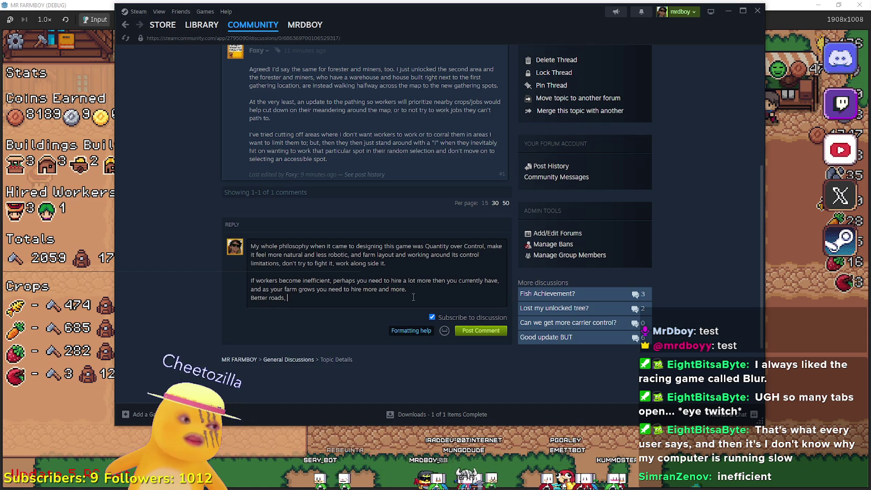
{"action": "type", "text": " Interacti"}
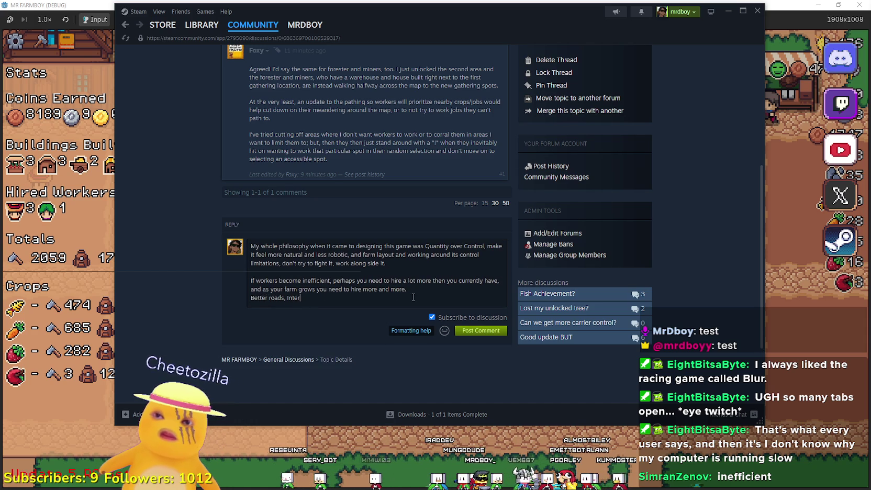
{"action": "key", "text": "BackSpace"}
{"action": "key", "text": "BackSpace"}
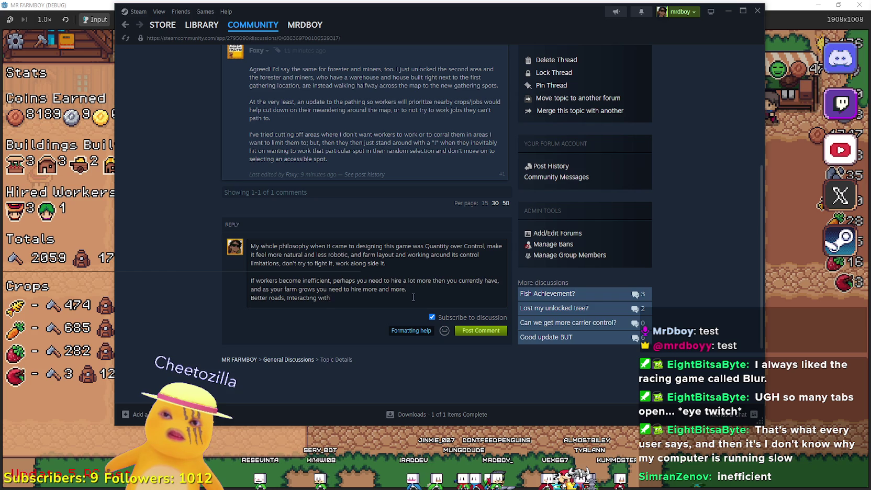
{"action": "type", "text": "t"}
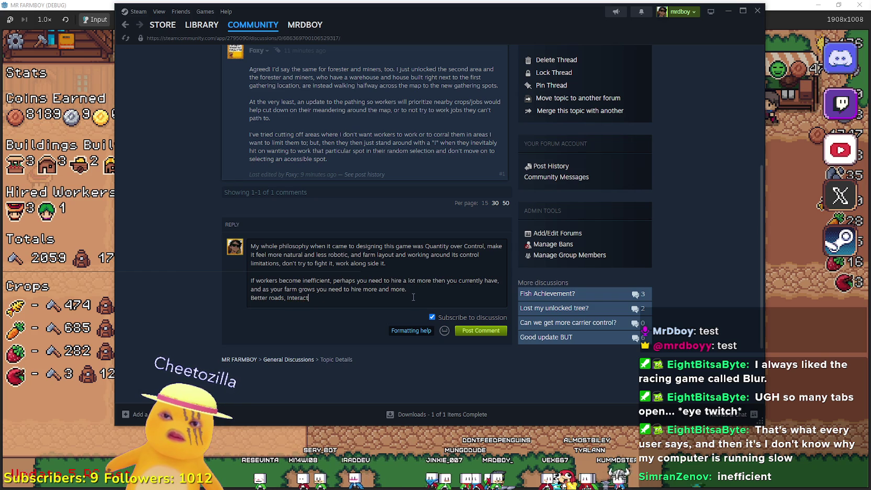
{"action": "type", "text": "ing with the Bu"}
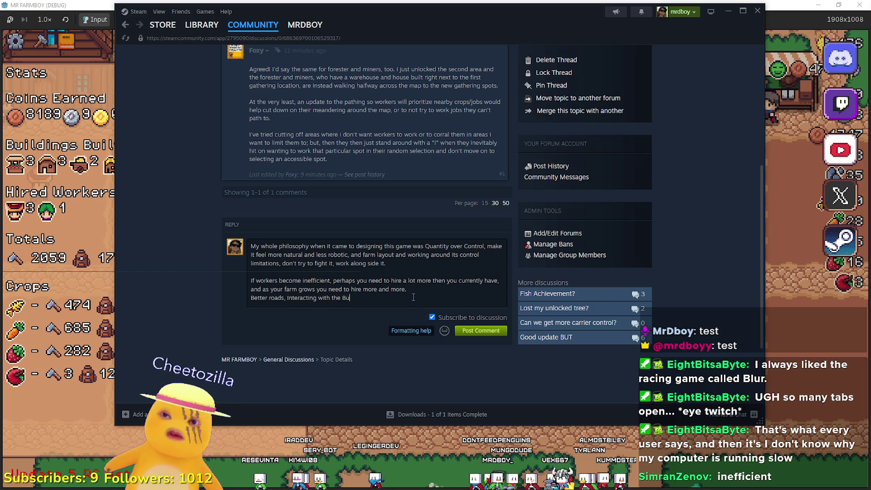
{"action": "type", "text": "ffs Upgrades"}
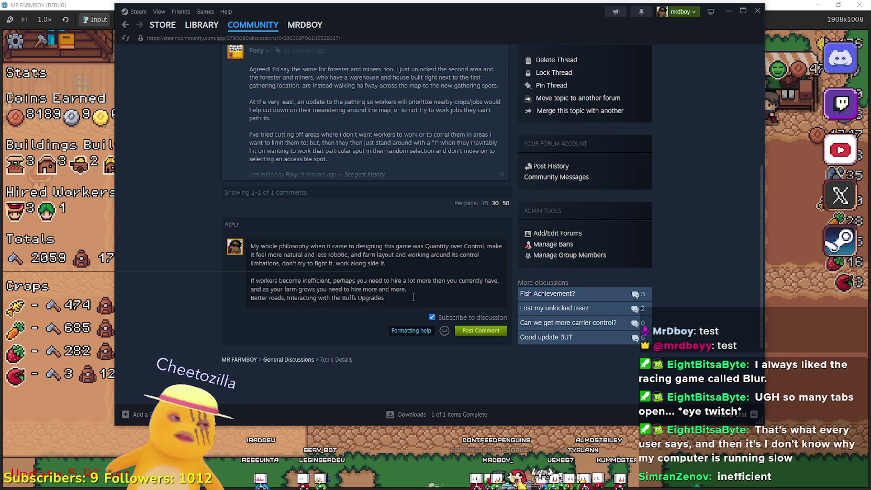
{"action": "type", "text": ", etc will also help"}
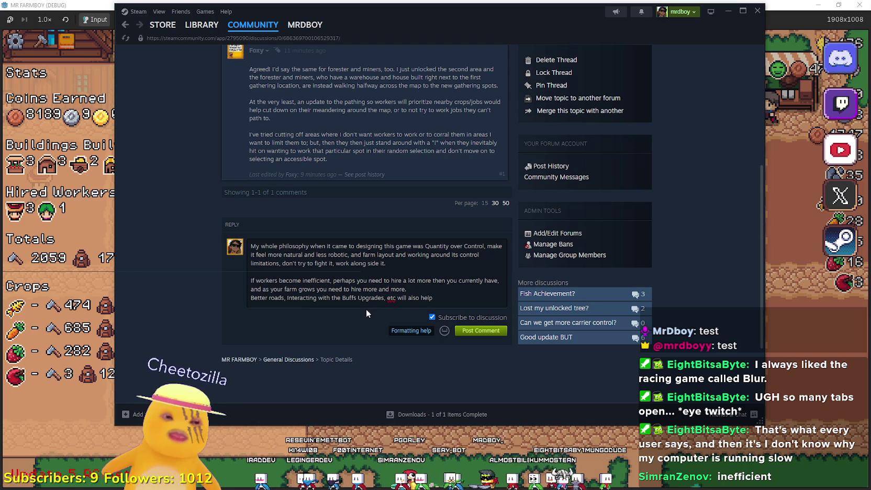
{"action": "type", "text": "."}
{"action": "key", "text": "Return"}
{"action": "key", "text": "Return"}
Start a new paragraph reading 'Although I can be very easily persuaded'
{"action": "type", "text": "Also"}
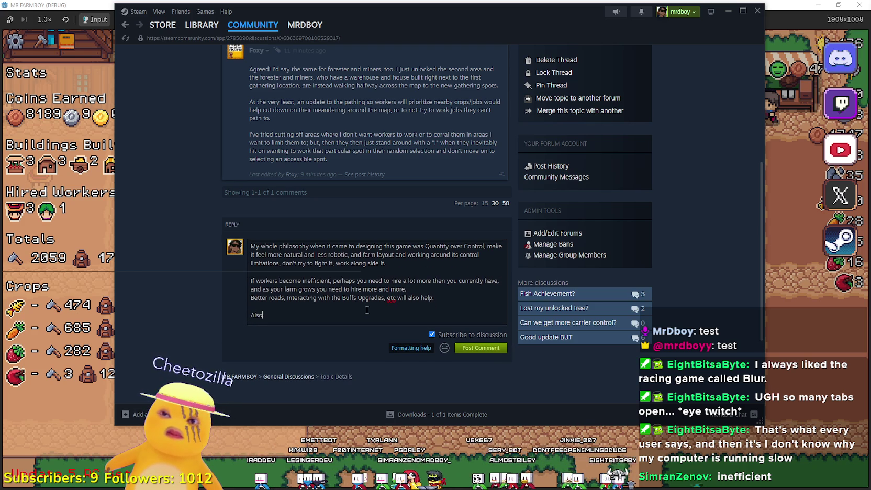
{"action": "type", "text": "though I am"}
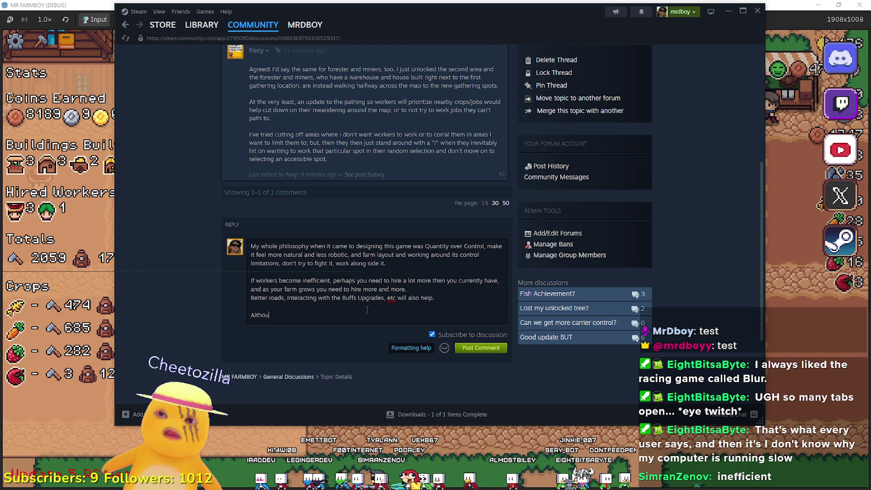
{"action": "key", "text": "BackSpace"}
{"action": "key", "text": "BackSpace"}
{"action": "type", "text": "very easily"}
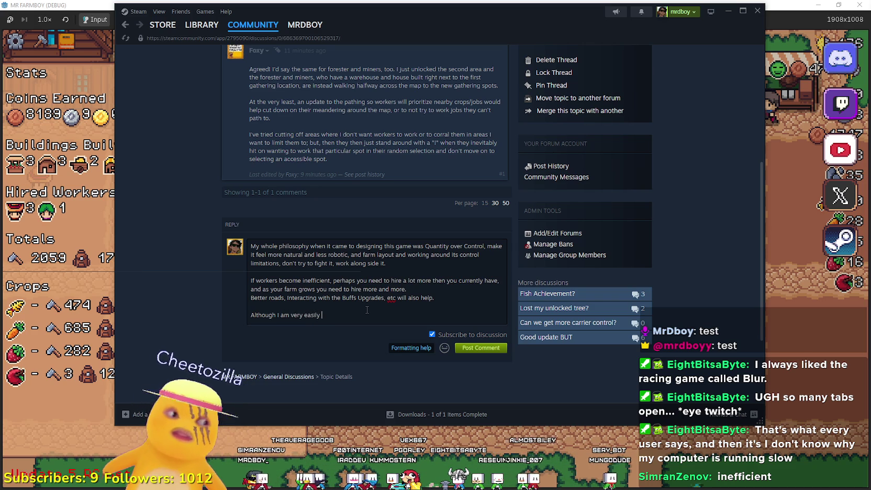
{"action": "key", "text": "BackSpace"}
{"action": "key", "text": "BackSpace"}
{"action": "key", "text": "BackSpace"}
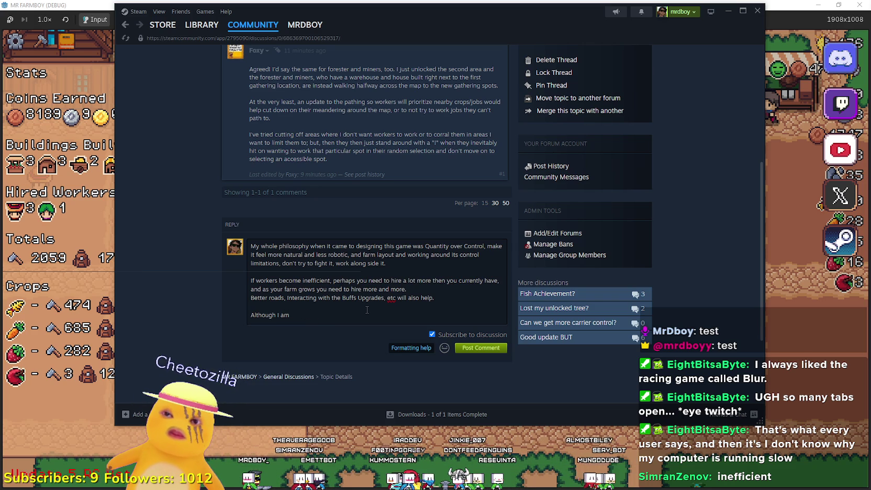
{"action": "type", "text": "I can "}
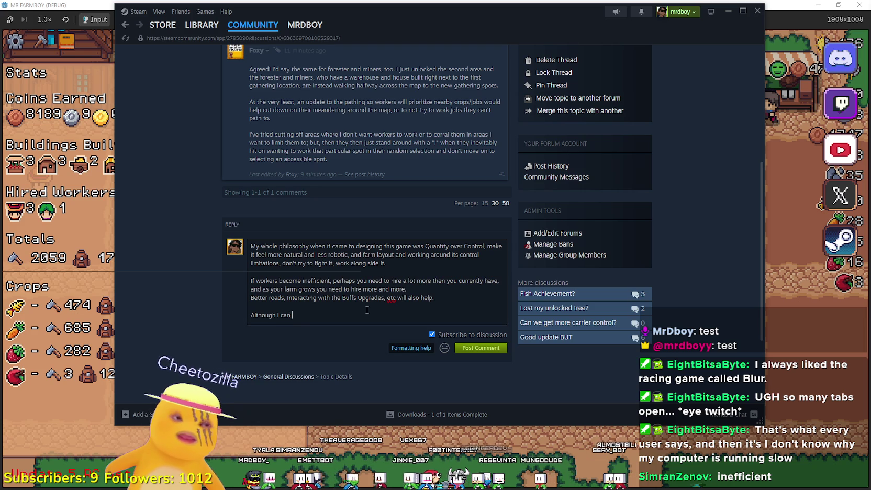
{"action": "type", "text": "be very easily pe"}
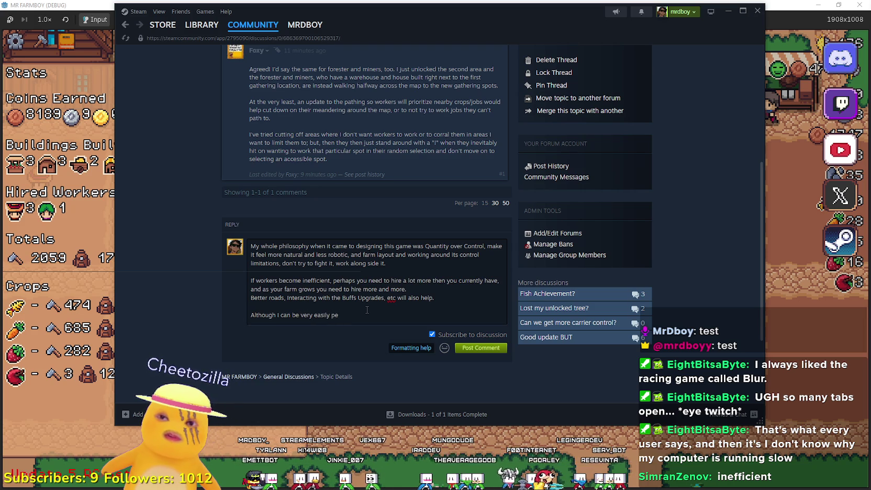
{"action": "type", "text": "r"}
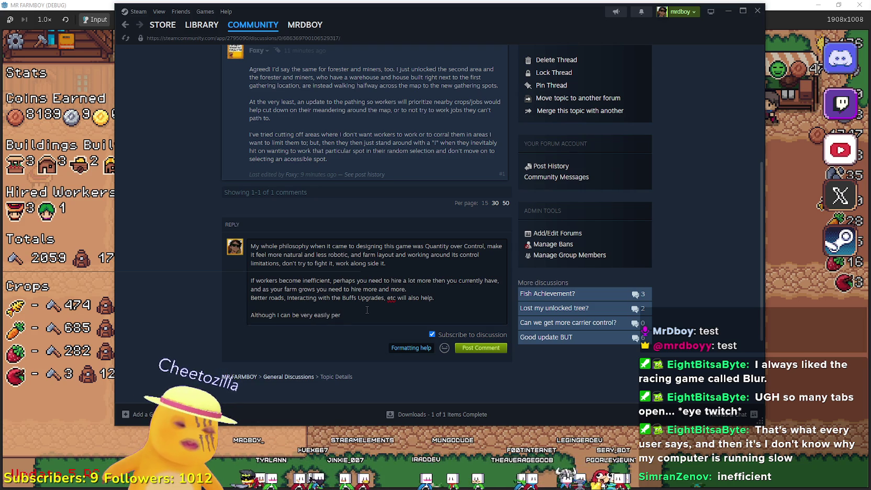
{"action": "type", "text": "ersohueded"}
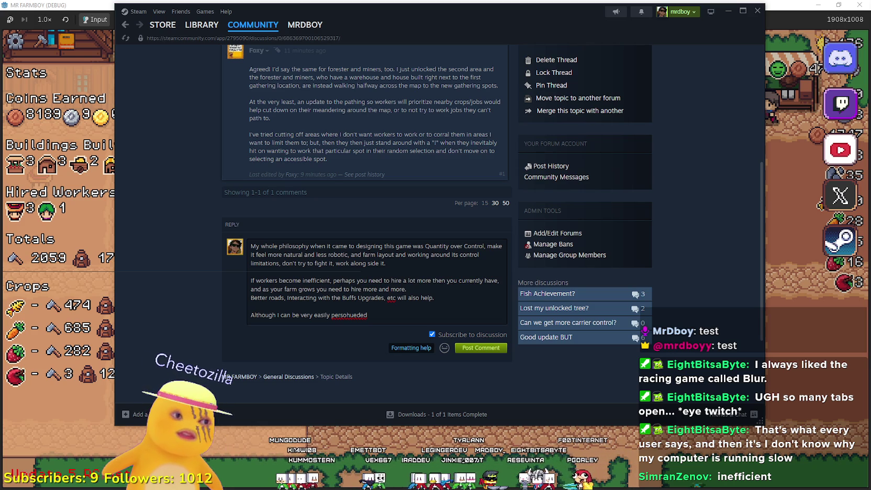
Continue it: 'persuade if a lot of people really really want it to be controlled, like a factory game.'
{"action": "double_click", "coordinate": [344, 315]}
{"action": "type", "text": "persuade if"}
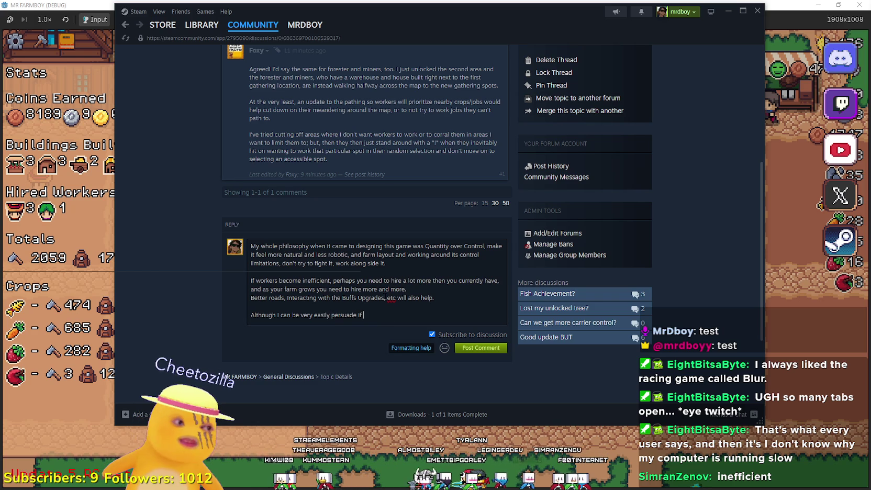
{"action": "type", "text": " a l"}
{"action": "key", "text": "BackSpace"}
{"action": "type", "text": "a lot of people re"}
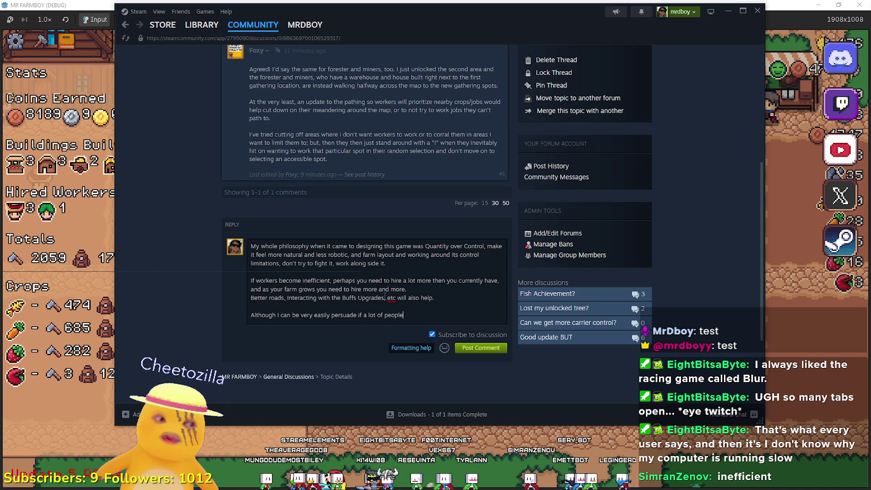
{"action": "key", "text": "BackSpace"}
{"action": "key", "text": "BackSpace"}
{"action": "type", "text": "really r"}
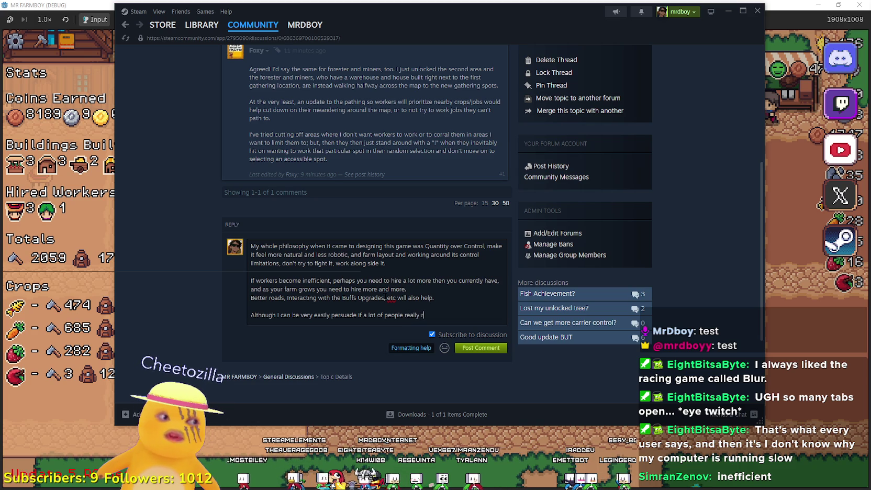
{"action": "type", "text": "eally want it to be "}
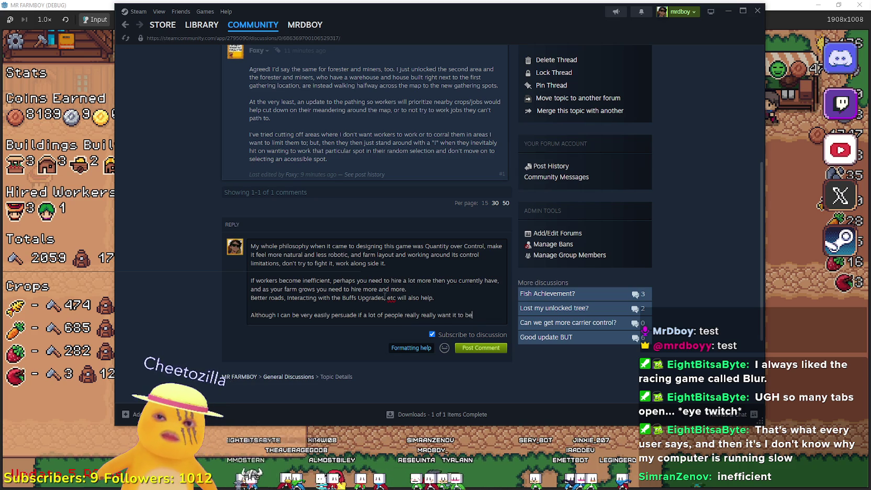
{"action": "type", "text": "c"}
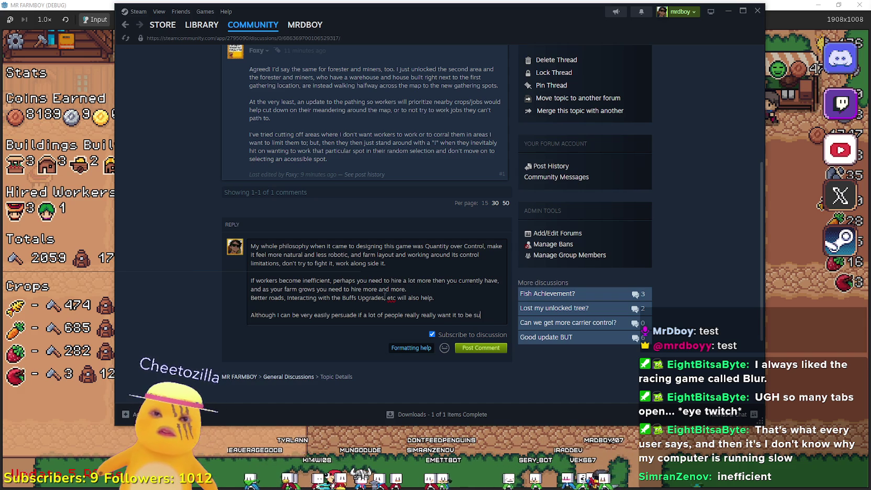
{"action": "key", "text": "BackSpace"}
{"action": "key", "text": "BackSpace"}
{"action": "key", "text": "BackSpace"}
{"action": "type", "text": "controlled,"}
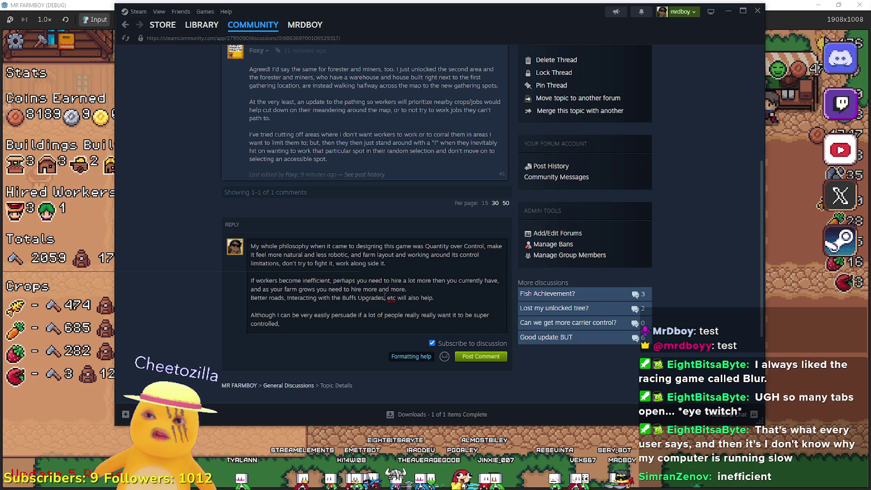
{"action": "type", "text": " like a factory game."}
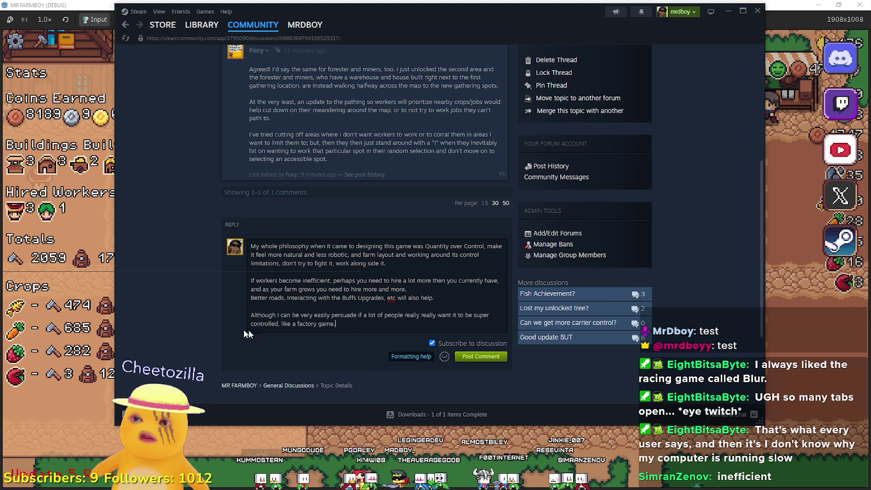
End the last sentence with 'like a factory game, hasn't been the case though.'
{"action": "scroll", "coordinate": [214, 322], "scroll_direction": "up", "scroll_amount": 2}
{"action": "scroll", "coordinate": [214, 322], "scroll_direction": "down", "scroll_amount": 2}
{"action": "scroll", "coordinate": [215, 322], "scroll_direction": "up", "scroll_amount": 5}
{"action": "scroll", "coordinate": [211, 315], "scroll_direction": "down", "scroll_amount": 7}
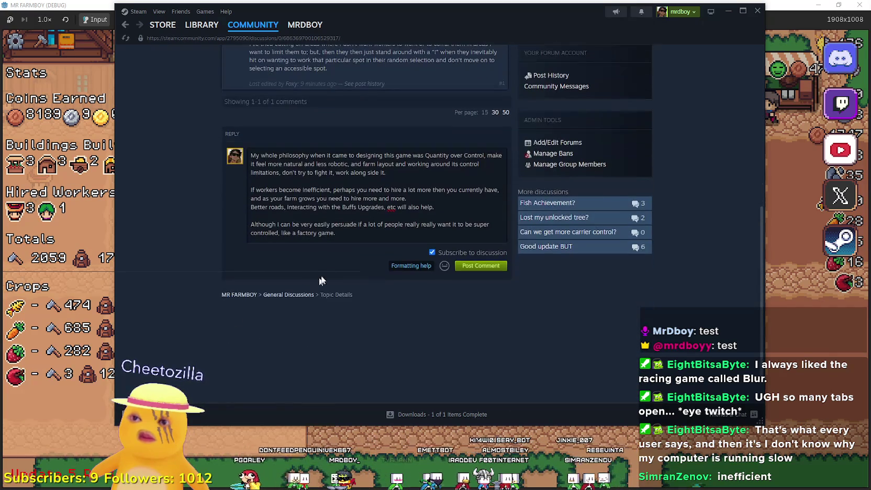
{"action": "left_click", "coordinate": [365, 229]}
{"action": "key", "text": "BackSpace"}
{"action": "type", "text": ", hasn't been the case though."}
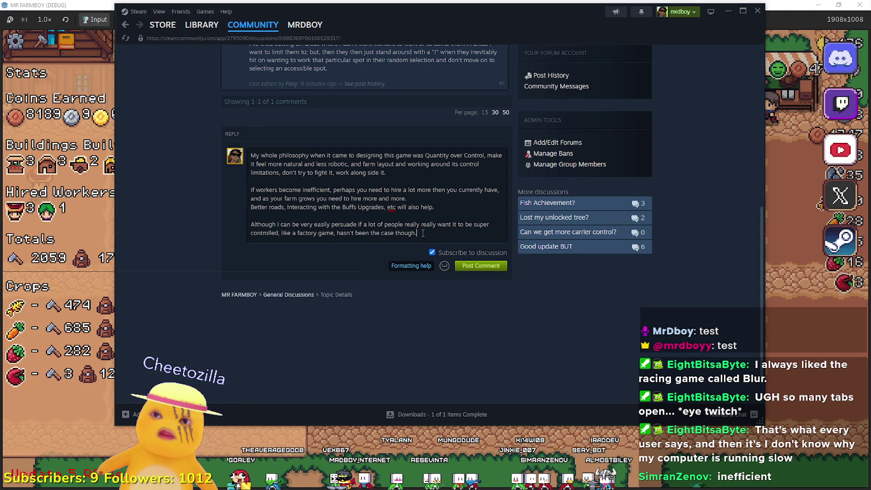
{"action": "key", "text": "ctrl+shift+Left"}
{"action": "key", "text": "ctrl+shift+Left"}
{"action": "key", "text": "ctrl+shift+Left"}
{"action": "left_click", "coordinate": [423, 233]}
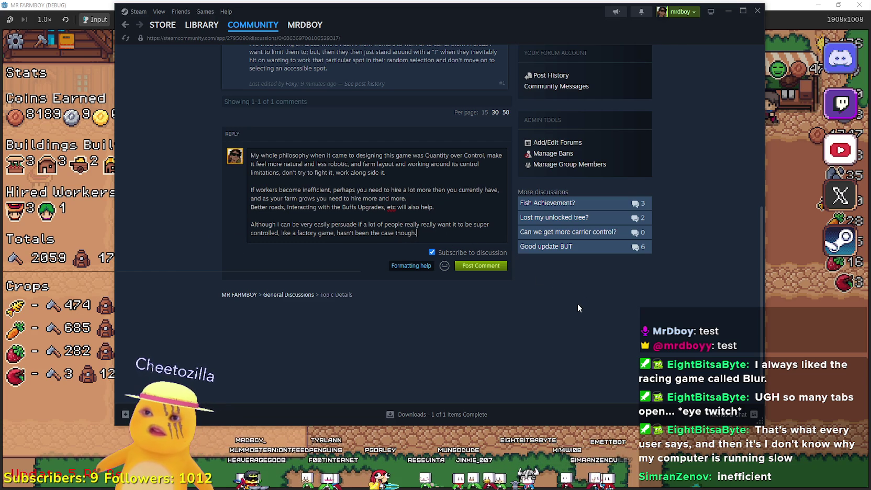
{"action": "scroll", "coordinate": [577, 307], "scroll_direction": "up", "scroll_amount": 3}
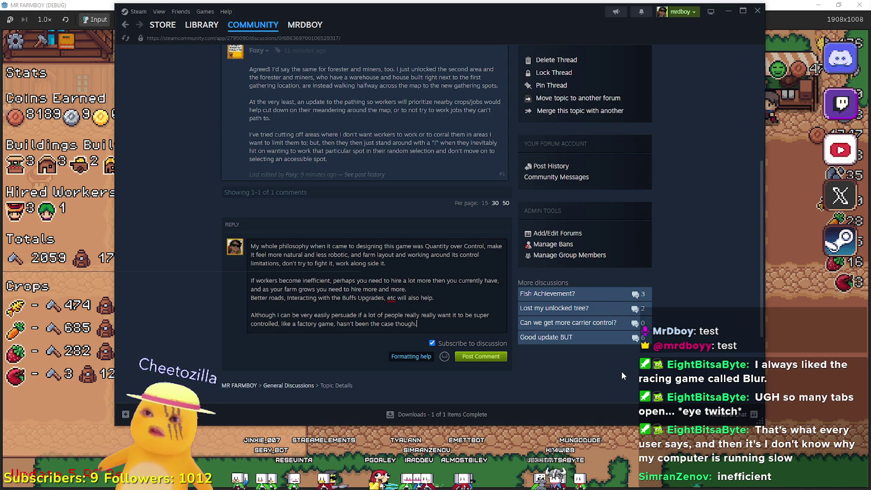
{"action": "scroll", "coordinate": [621, 370], "scroll_direction": "down", "scroll_amount": 3}
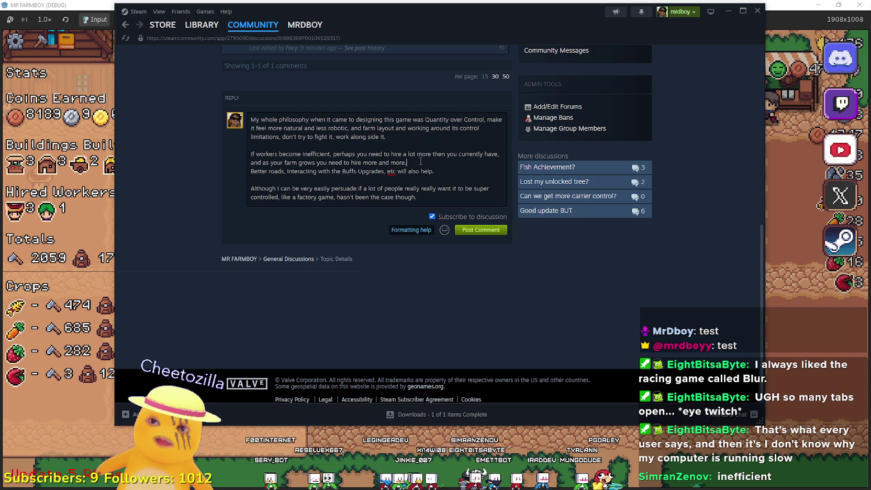
{"action": "left_click", "coordinate": [429, 203]}
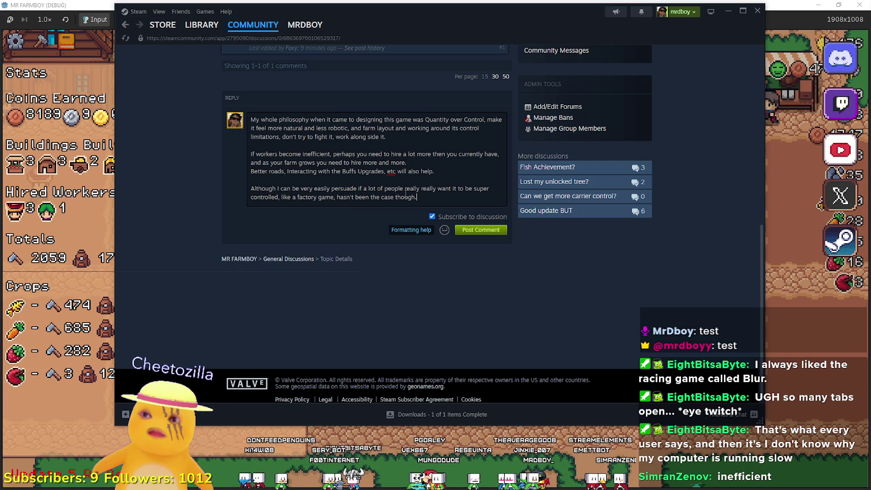
Add a paragraph on the Foresters example: 'You start with 6 available Trees for Foresters to chop down on,'
{"action": "key", "text": "Return"}
{"action": "key", "text": "Return"}
{"action": "key", "text": "Return"}
{"action": "type", "text": "For example in Foxy"}
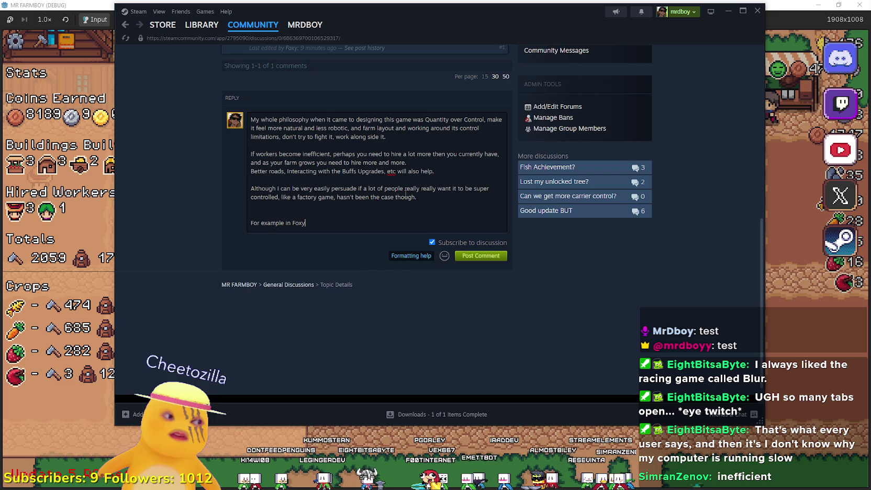
{"action": "scroll", "coordinate": [397, 188], "scroll_direction": "up", "scroll_amount": 3}
{"action": "type", "text": "case with the FOresters, why try to fight"}
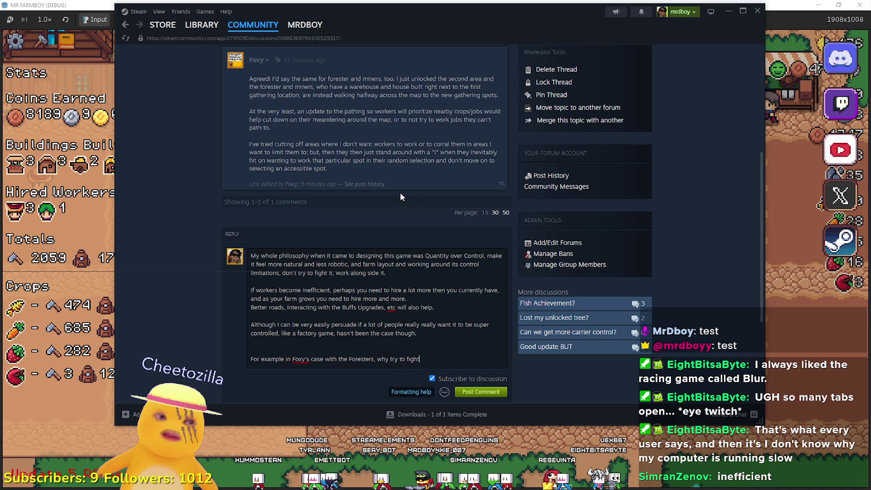
{"action": "type", "text": " where they want to w"}
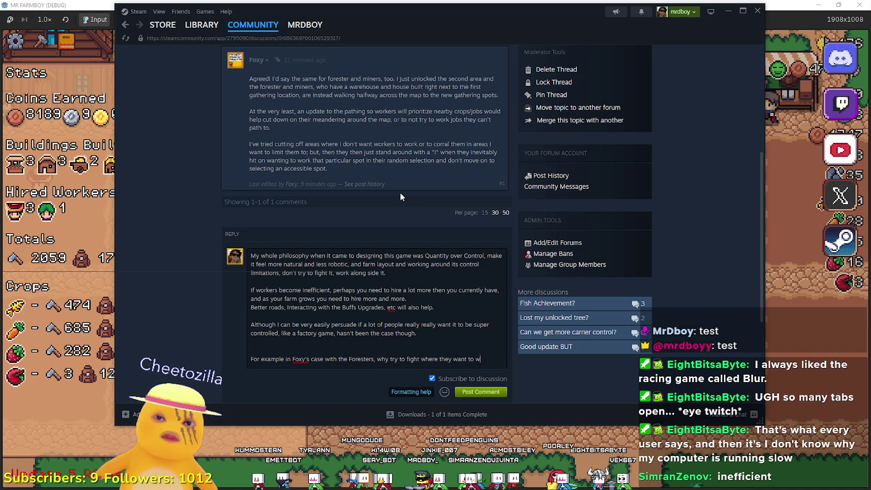
{"action": "type", "text": "ork? There are"}
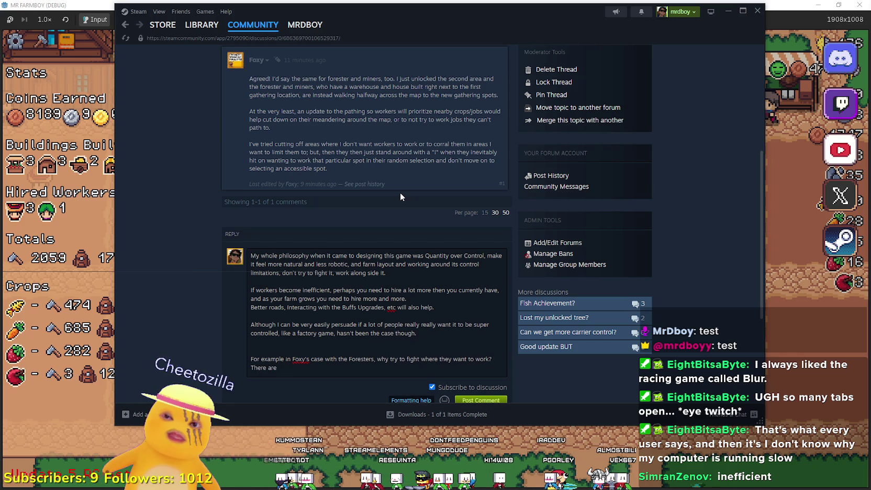
{"action": "key", "text": "BackSpace"}
{"action": "key", "text": "BackSpace"}
{"action": "key", "text": "BackSpace"}
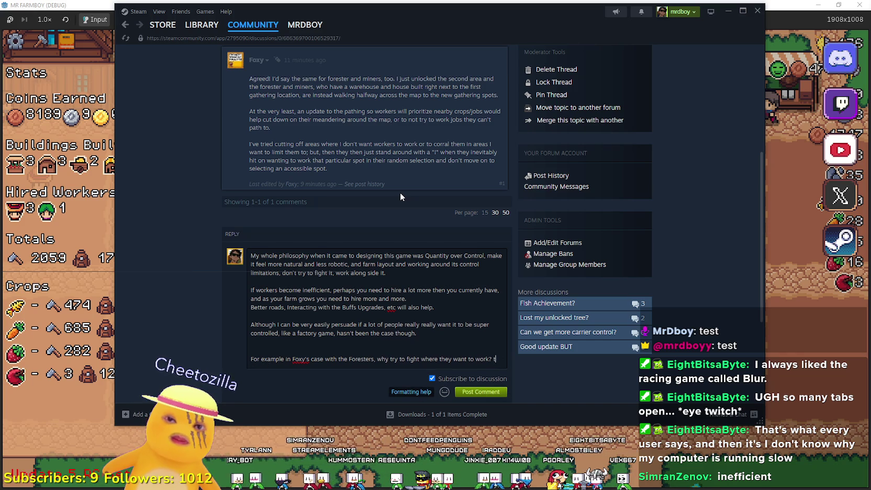
{"action": "type", "text": "here are"}
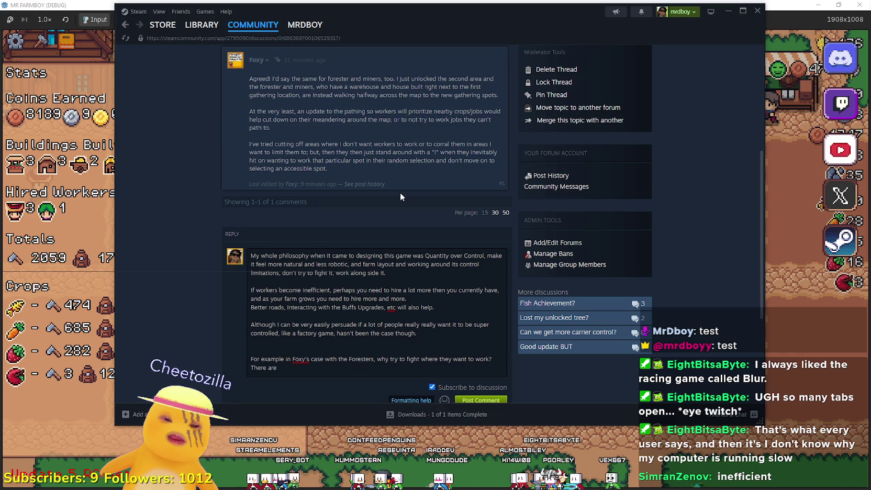
{"action": "key", "text": "BackSpace"}
{"action": "key", "text": "BackSpace"}
{"action": "key", "text": "BackSpace"}
{"action": "type", "text": "You start with 6 avaiable Trees for Foresters to chop down on,"}
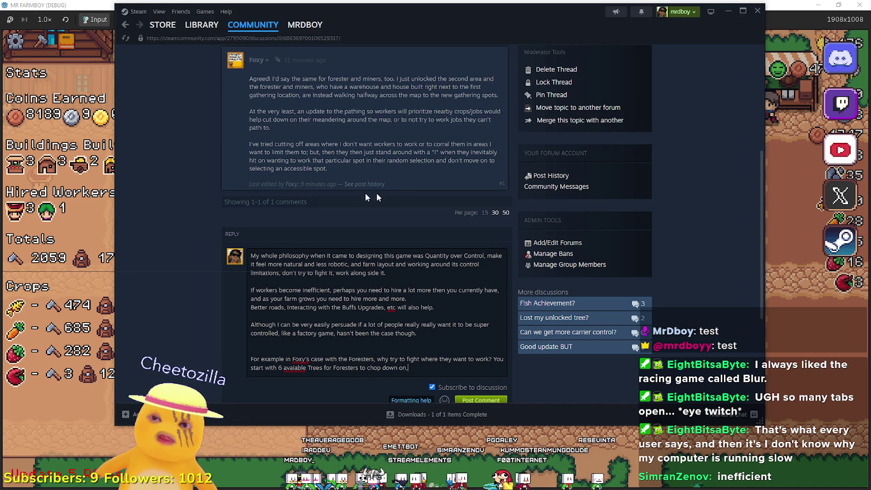
{"action": "double_click", "coordinate": [294, 368]}
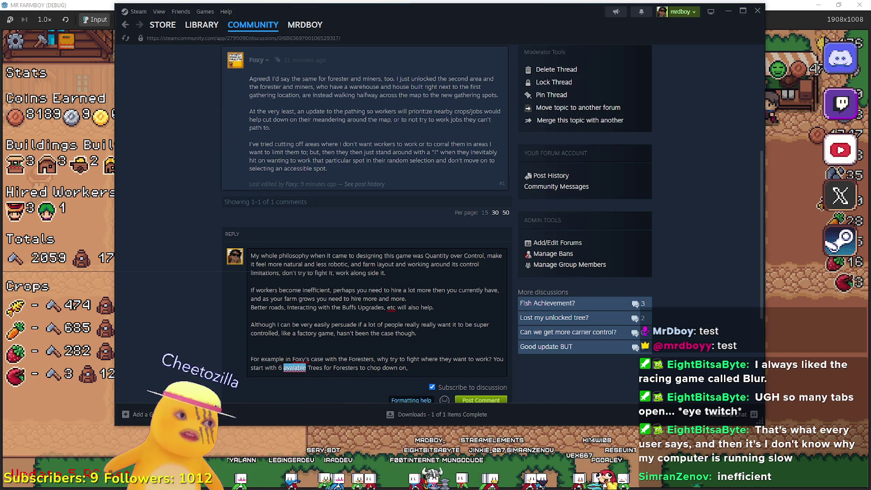
Correct 'available' and add 'Only a single tree can be occupied at one given time'
{"action": "type", "text": "available"}
{"action": "key", "text": "End"}
{"action": "type", "text": "Only a single tre"}
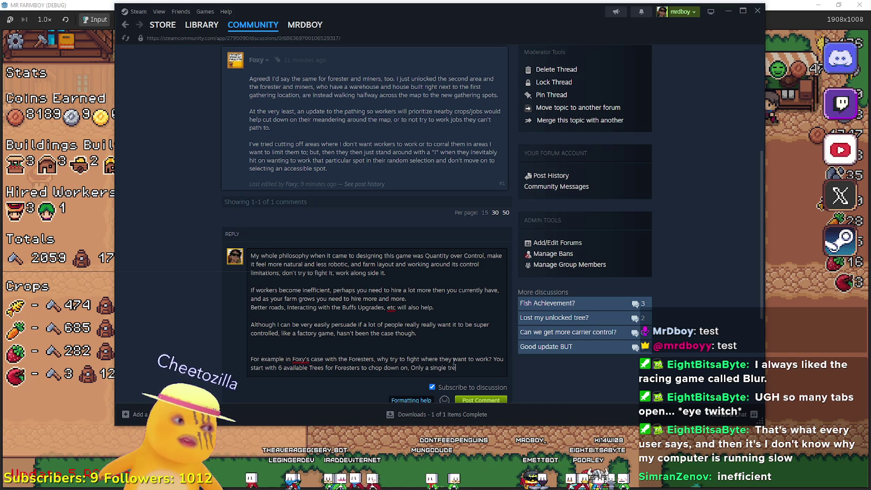
{"action": "type", "text": "e can be occupi"}
{"action": "type", "text": "ted at one given "}
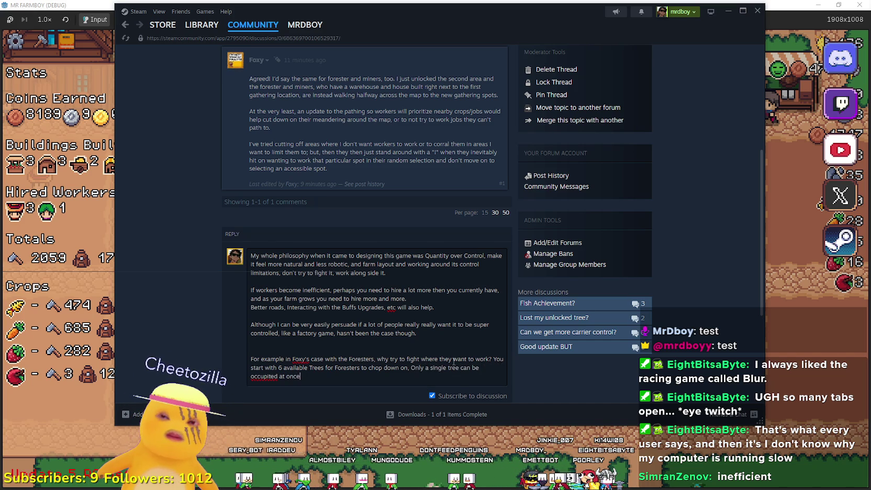
{"action": "type", "text": "time"}
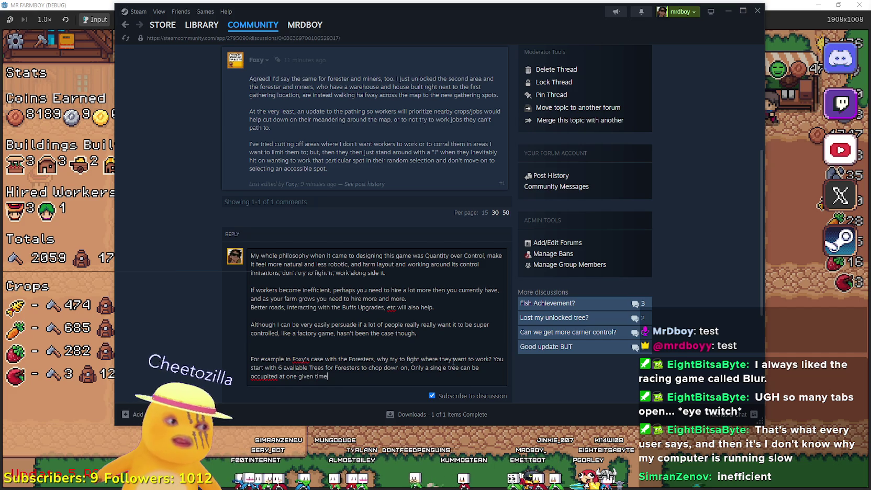
{"action": "double_click", "coordinate": [259, 376]}
{"action": "right_click", "coordinate": [256, 380]}
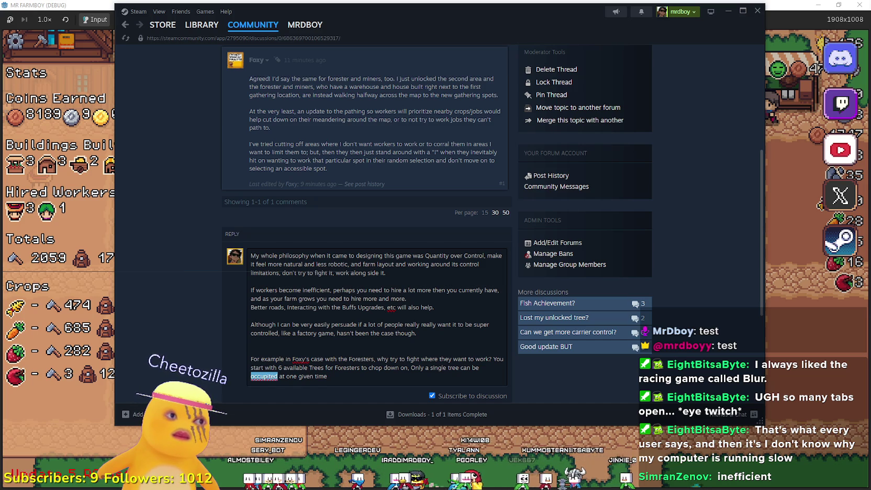
Explain that 12 trees become occupiable after the second map part, so 12 to 16 foresters will probably do
{"action": "type", "text": "occupied"}
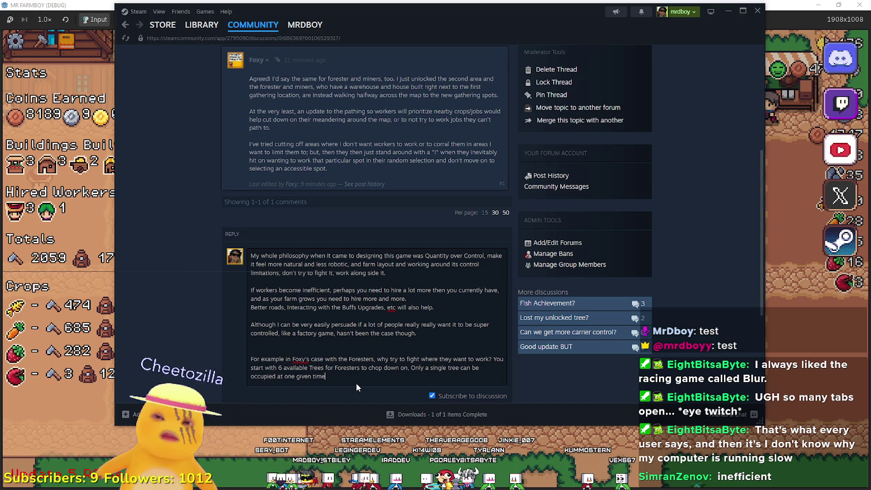
{"action": "type", "text": ", now you get 12 bve"}
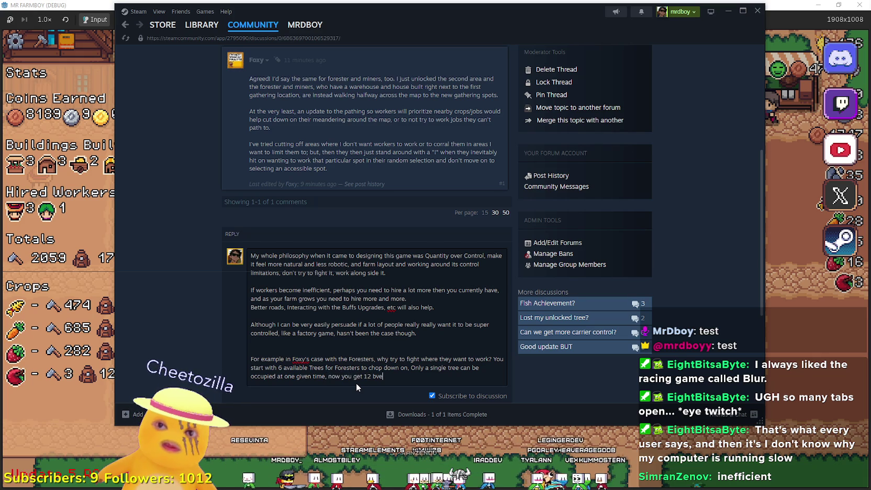
{"action": "key", "text": "BackSpace"}
{"action": "key", "text": "BackSpace"}
{"action": "type", "text": "ecause of the "}
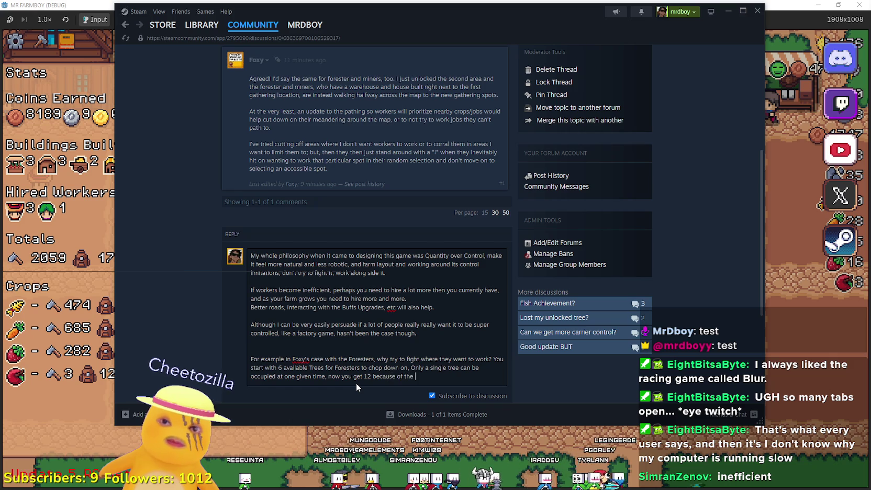
{"action": "type", "text": "second unlock."}
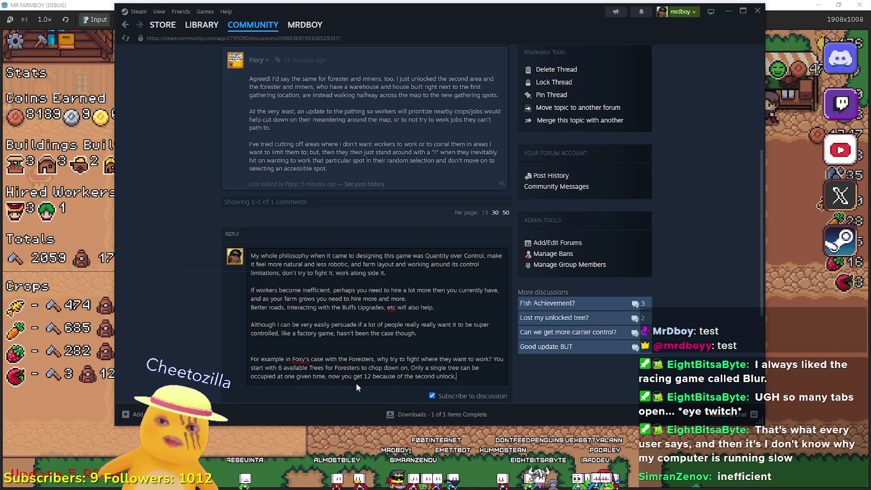
{"action": "key", "text": "BackSpace"}
{"action": "key", "text": "BackSpace"}
{"action": "key", "text": "BackSpace"}
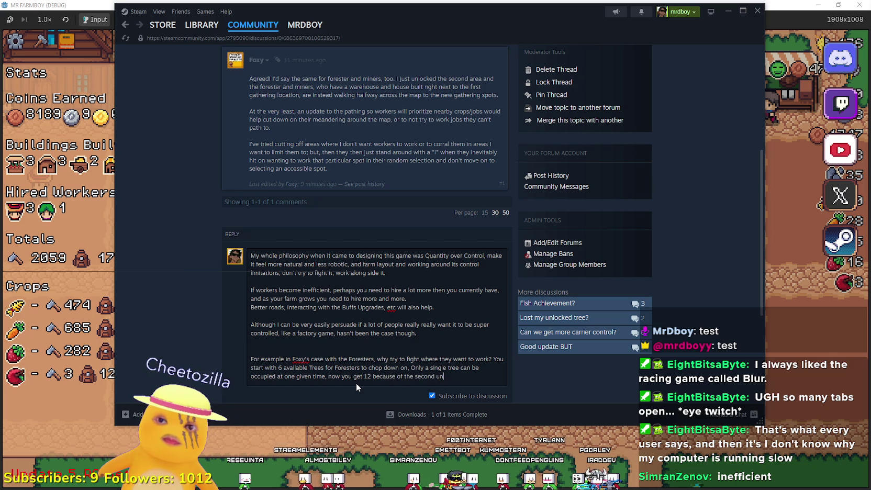
{"action": "key", "text": "BackSpace"}
{"action": "type", "text": "part of"}
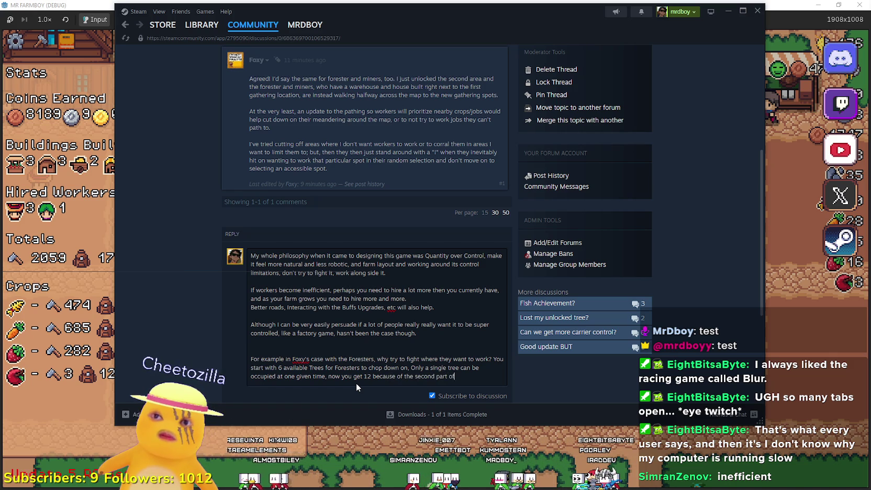
{"action": "type", "text": " the map, now yo"}
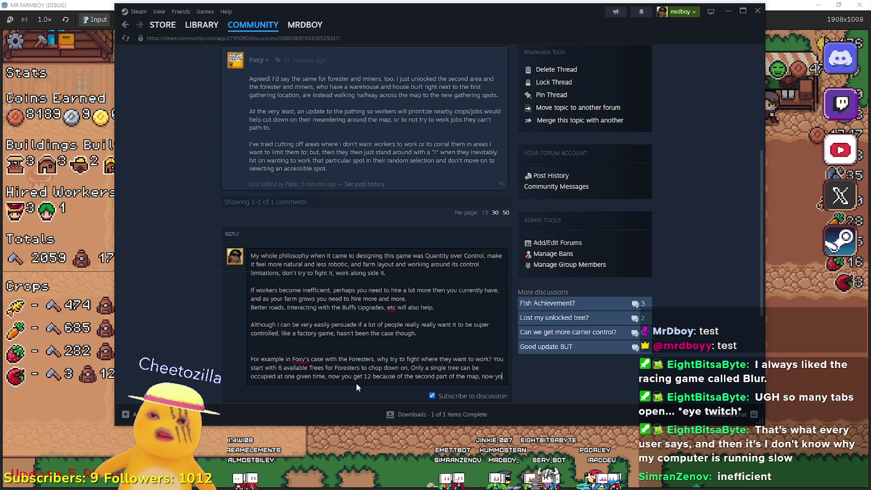
{"action": "type", "text": "u have h"}
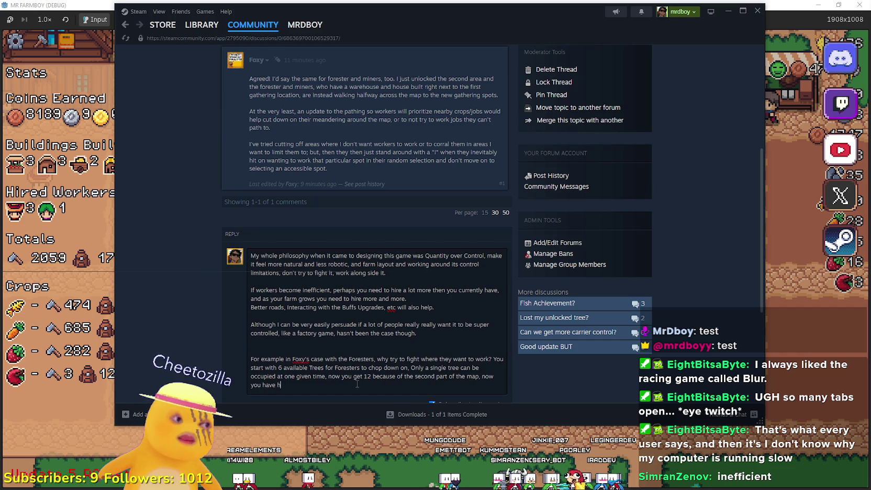
{"action": "type", "text": "ave up to 12 occupied at the same time, so anywhere between 12- to 16"}
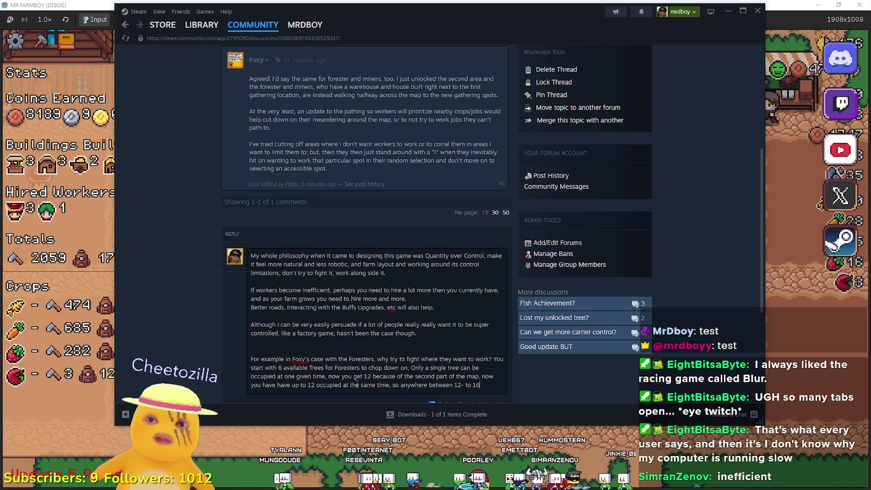
{"action": "type", "text": " foresters will d"}
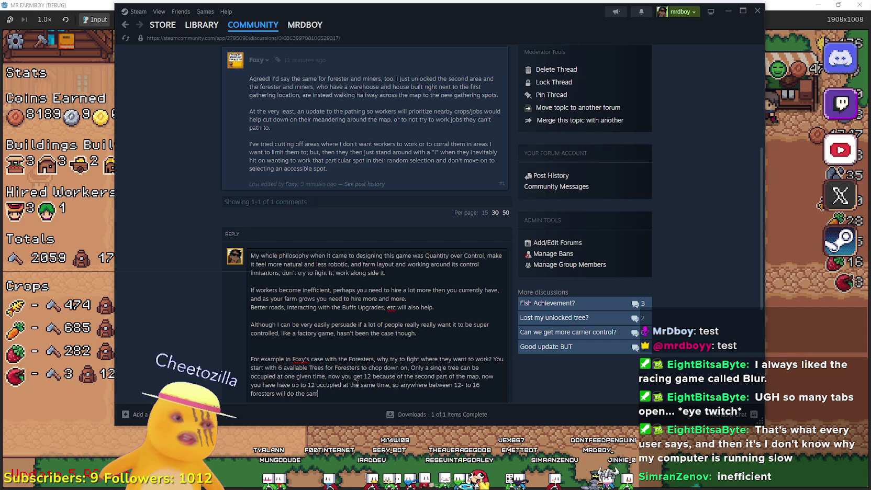
{"action": "type", "text": "o the job probably."}
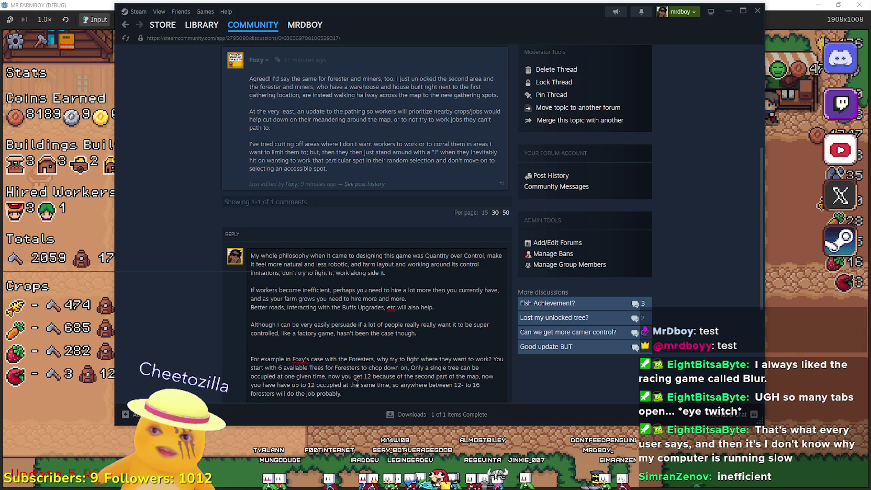
{"action": "scroll", "coordinate": [357, 384], "scroll_direction": "down", "scroll_amount": 5}
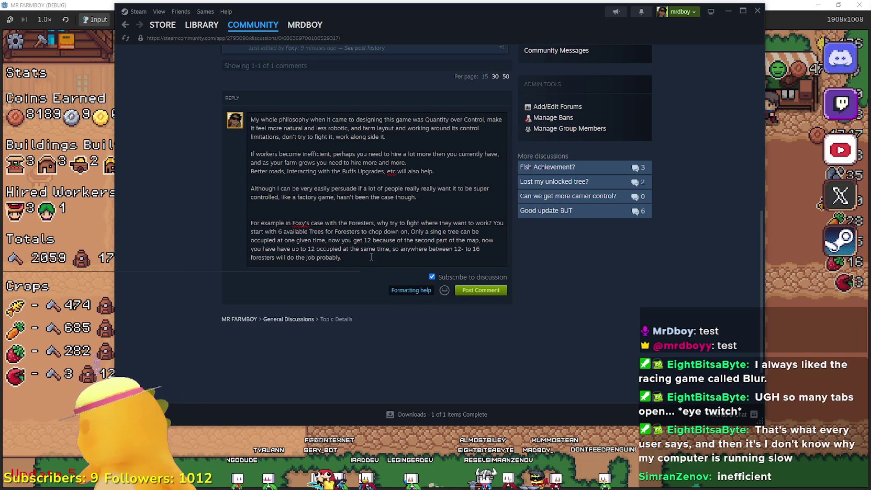
{"action": "scroll", "coordinate": [362, 261], "scroll_direction": "up", "scroll_amount": 2}
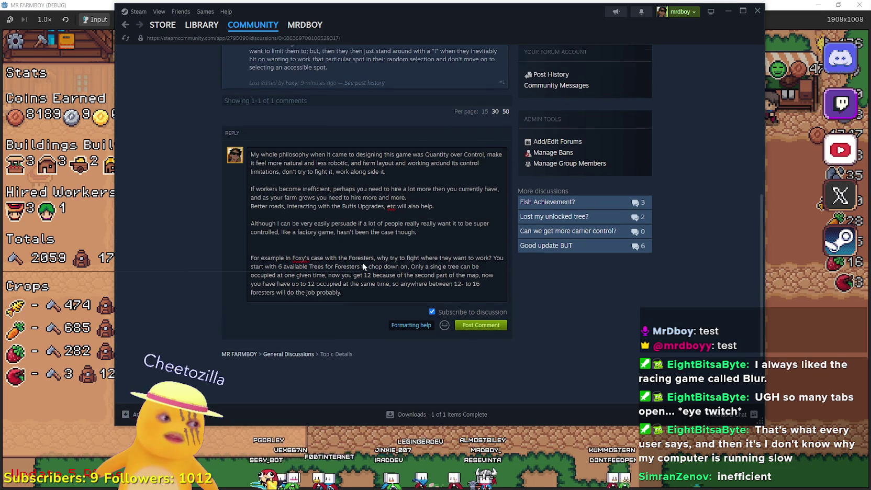
{"action": "left_click", "coordinate": [464, 294]}
Insert a dash after 12, then add 'The minor inconveniences… when you hire more, all those go away.'
{"action": "type", "text": "-"}
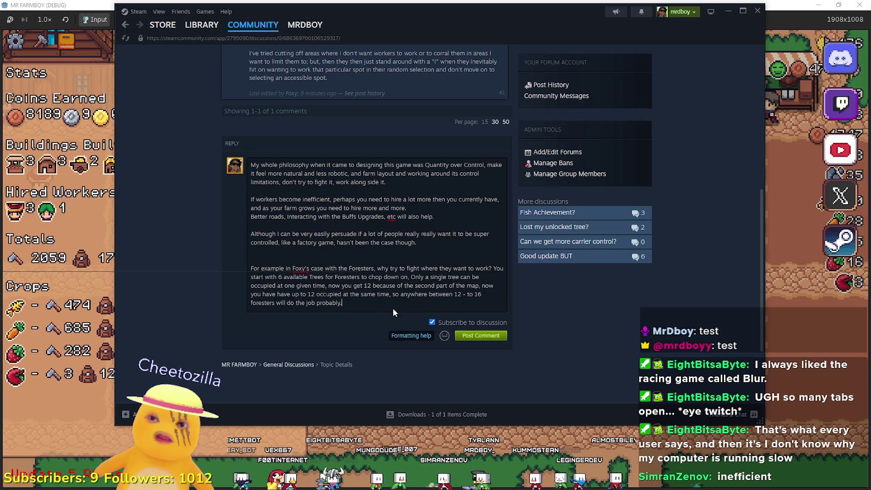
{"action": "key", "text": "Return"}
{"action": "key", "text": "Return"}
{"action": "type", "text": "The "}
{"action": "type", "text": "mind"}
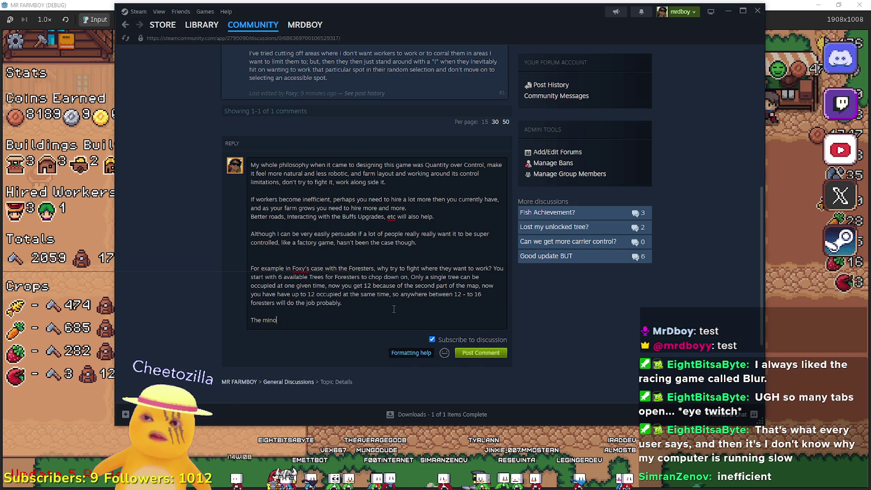
{"action": "type", "text": "inconvies"}
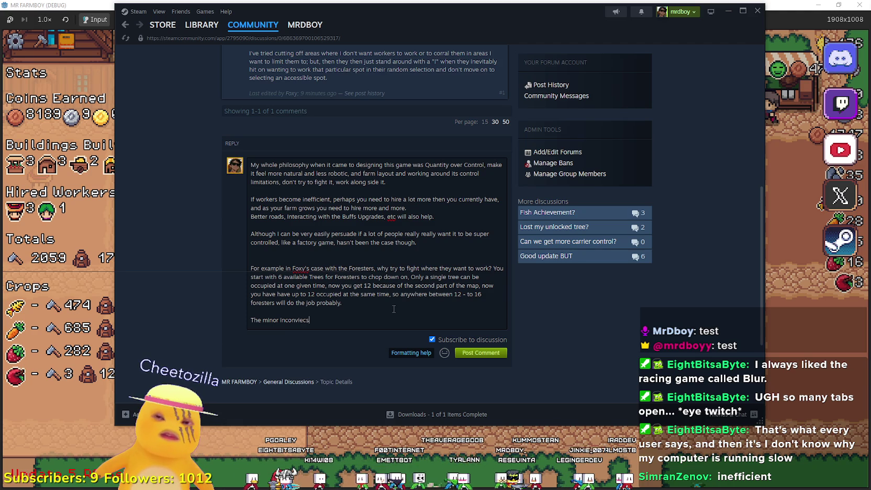
{"action": "key", "text": "BackSpace"}
{"action": "type", "text": "es you think yo"}
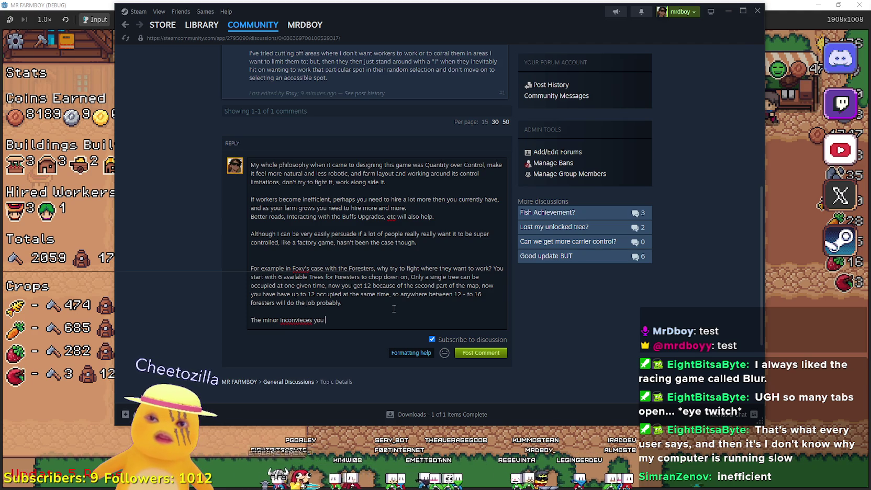
{"action": "type", "text": "u are havi"}
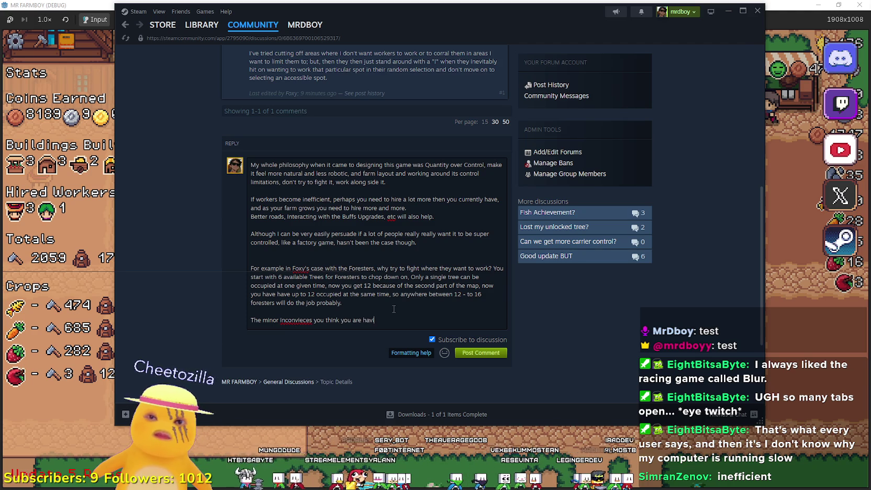
{"action": "type", "text": "ng, are s"}
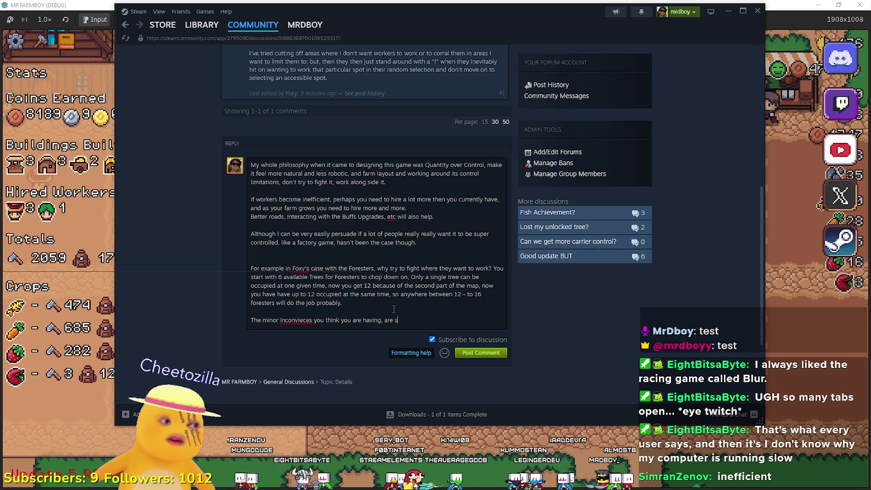
{"action": "type", "text": "o miner because"}
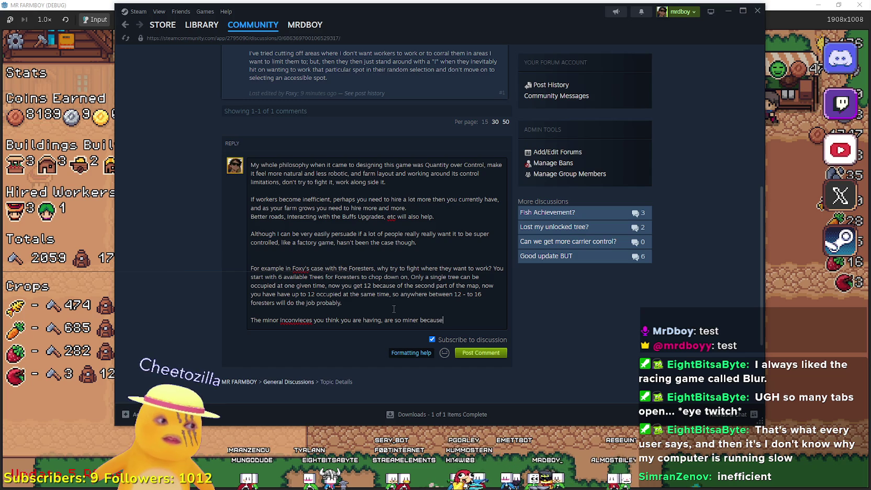
{"action": "type", "text": " when you hire"}
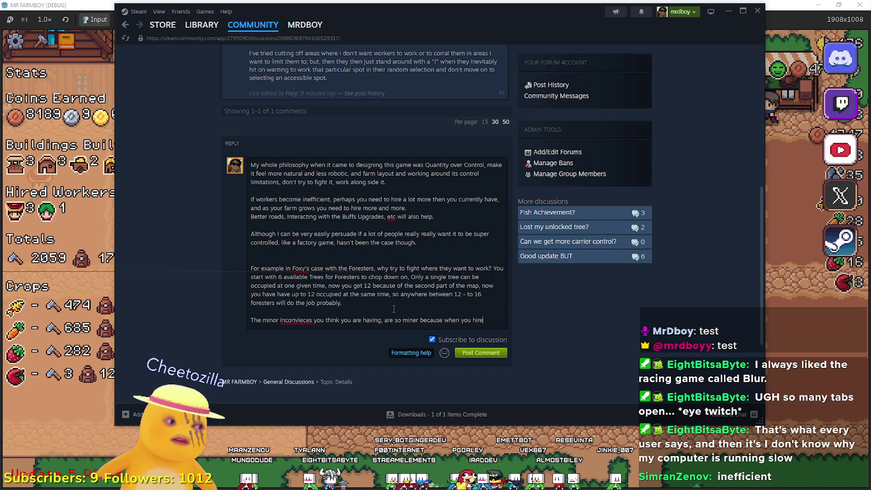
{"action": "type", "text": ", a"}
{"action": "key", "text": "BackSpace"}
{"action": "type", "text": "mor"}
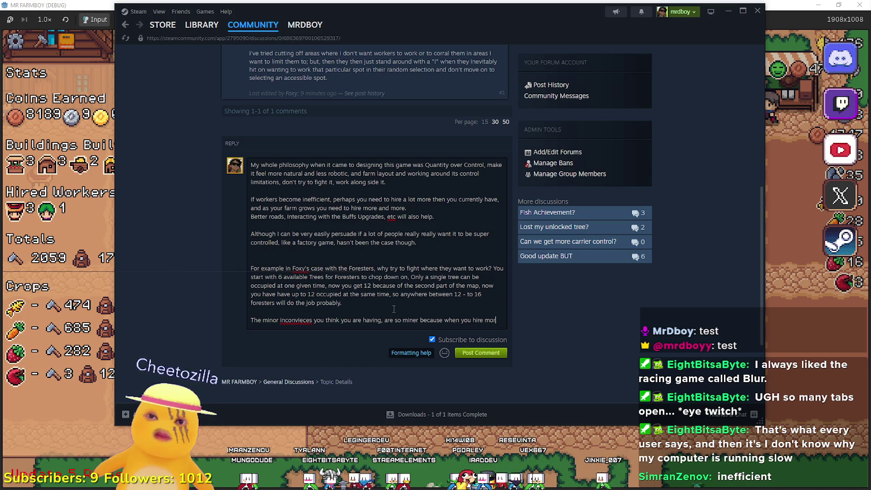
{"action": "type", "text": "e, all th"}
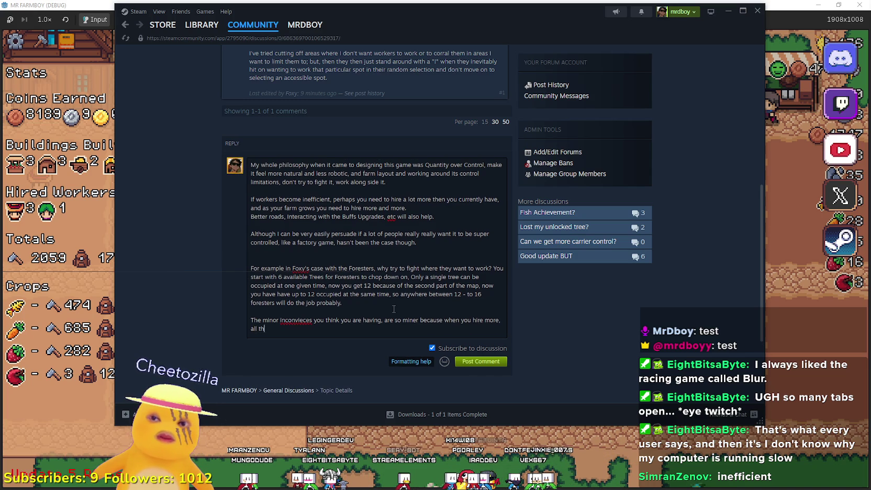
{"action": "type", "text": "ose go away."}
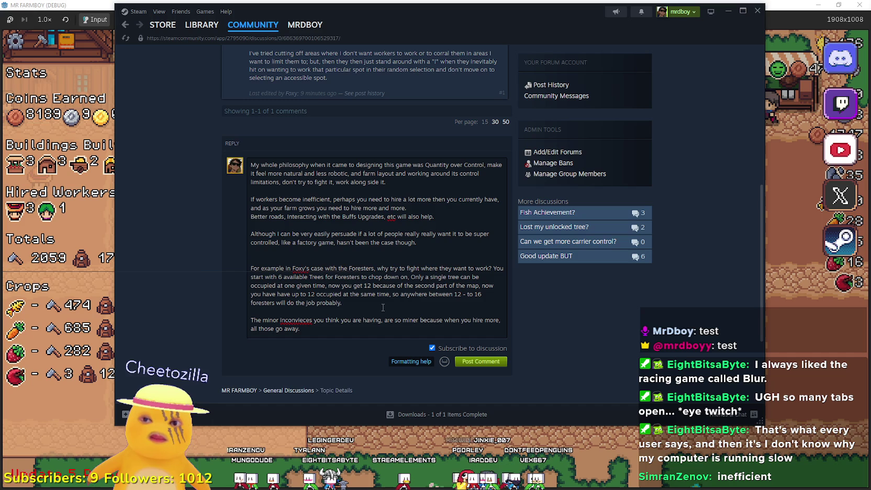
{"action": "double_click", "coordinate": [303, 319]}
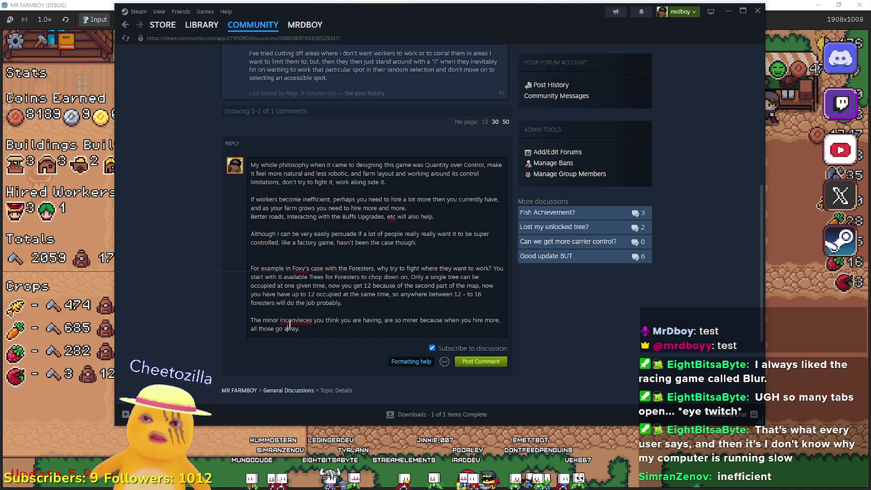
Correct the misspelled word to 'inconveniences', then begin the sentence 'So maybe the issue is not what the workers'
{"action": "type", "text": "innv"}
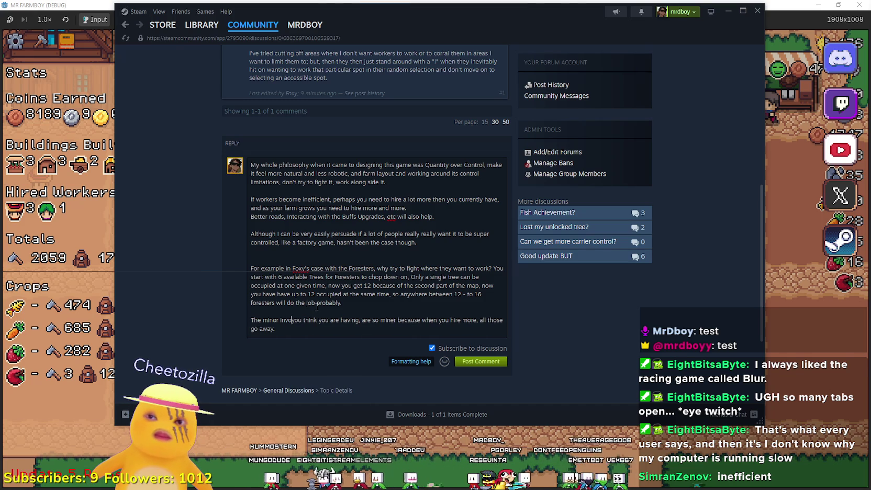
{"action": "key", "text": "BackSpace"}
{"action": "key", "text": "BackSpace"}
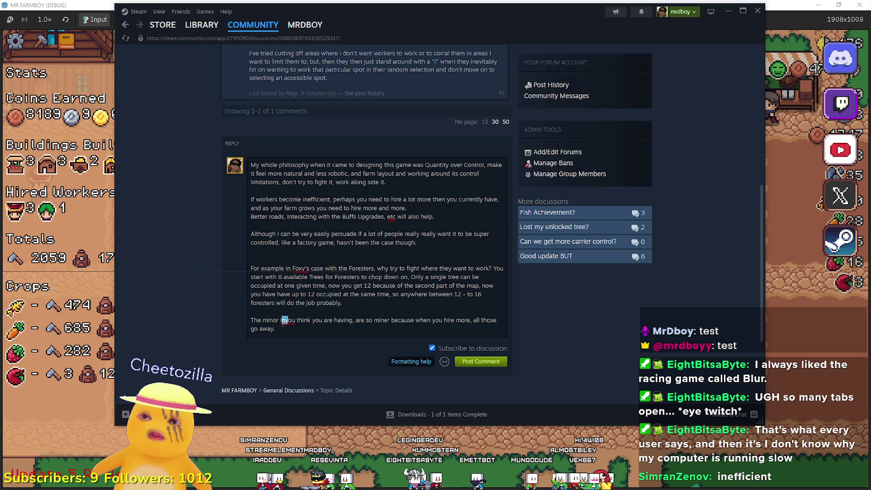
{"action": "left_click_drag", "start_coordinate": [286, 320], "coordinate": [281, 320]}
{"action": "type", "text": "inconveniences"}
{"action": "key", "text": "ctrl+End"}
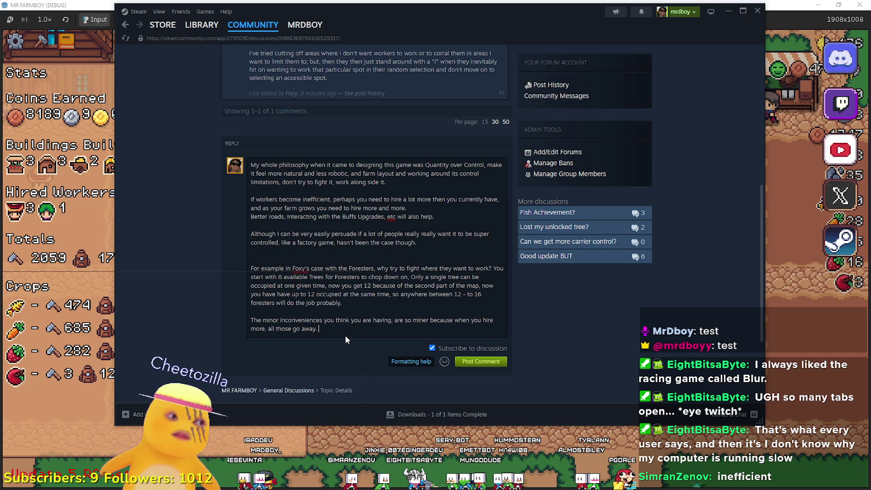
{"action": "type", "text": "So may"}
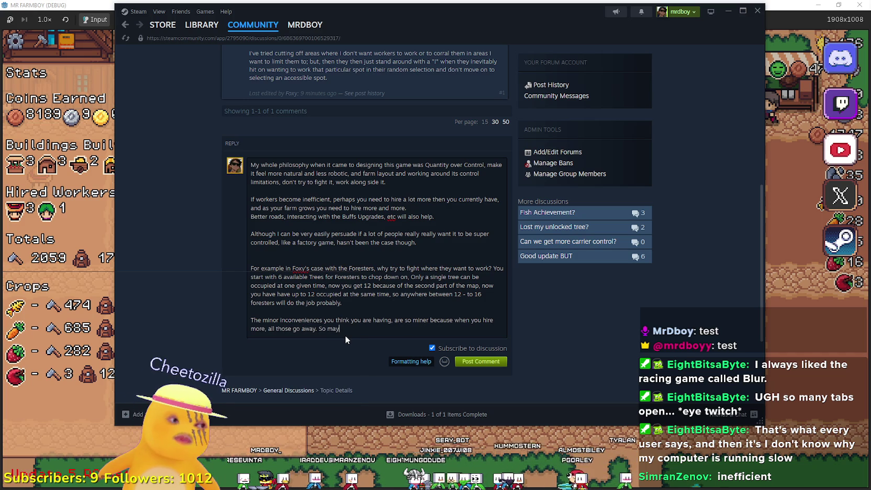
{"action": "type", "text": "be the "}
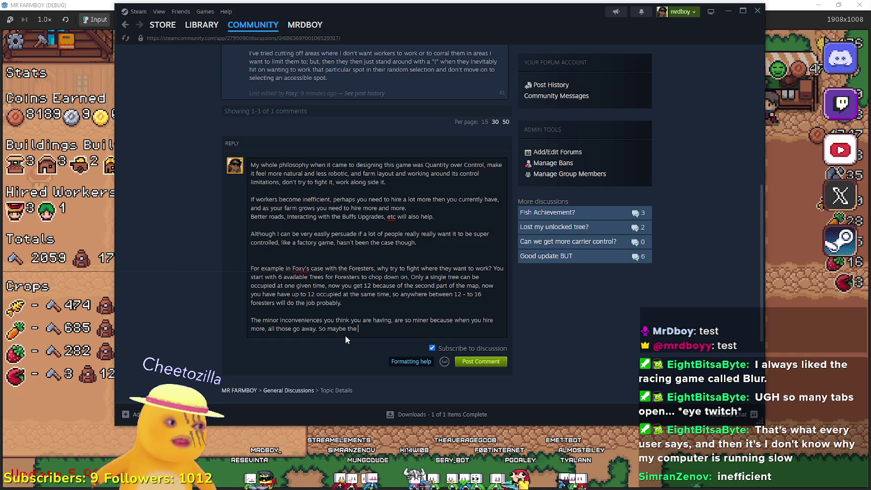
{"action": "type", "text": "issue is not "}
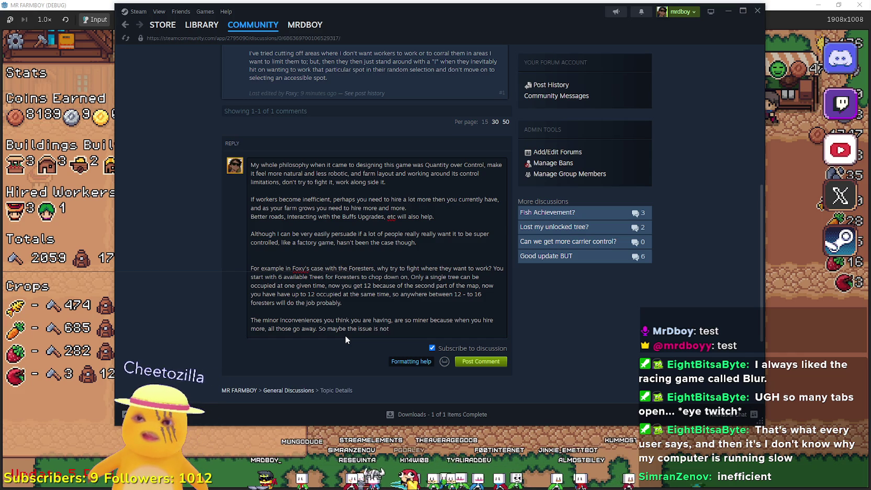
{"action": "type", "text": "what the workser"}
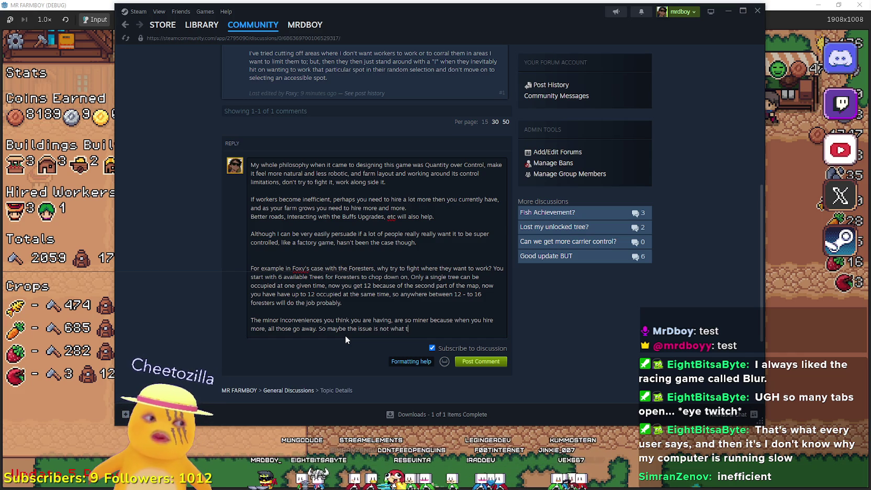
Finish the sentence: '...workers do, but not relaying to the player properly that they SHOULDN'T stop hiring, but keep hiring ALL THE TIME.'
{"action": "key", "text": "BackSpace"}
{"action": "key", "text": "BackSpace"}
{"action": "key", "text": "BackSpace"}
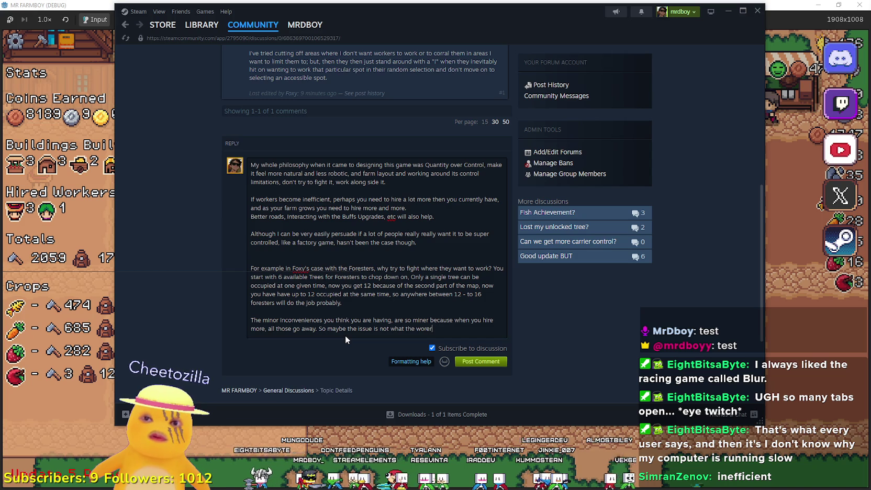
{"action": "type", "text": "r"}
{"action": "key", "text": "BackSpace"}
{"action": "type", "text": "kers "}
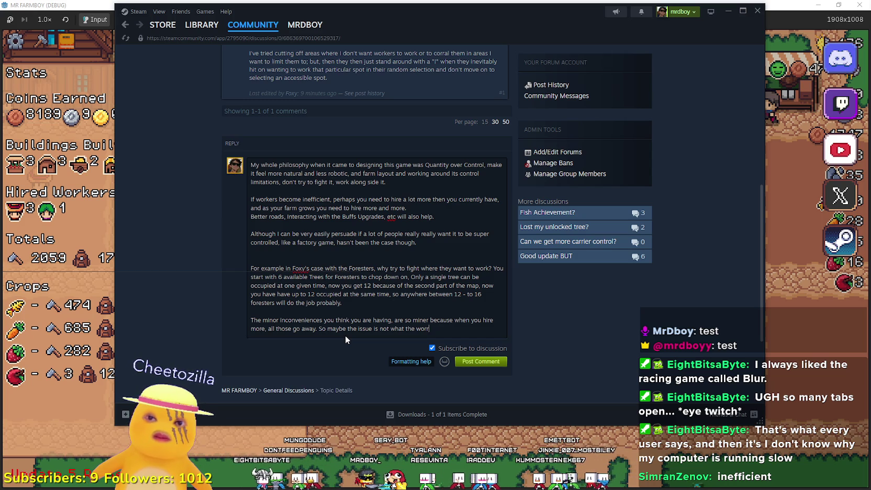
{"action": "type", "text": "do"}
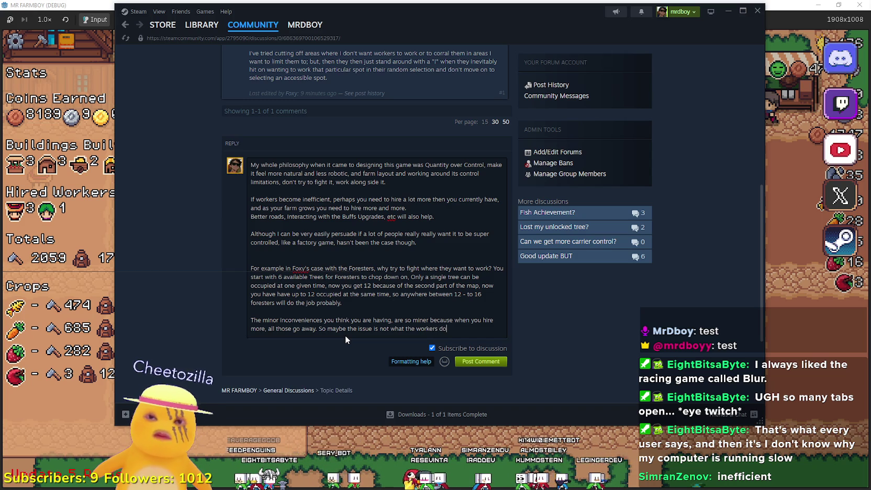
{"action": "type", "text": ", but nnot"}
{"action": "key", "text": "BackSpace"}
{"action": "key", "text": "BackSpace"}
{"action": "key", "text": "BackSpace"}
{"action": "type", "text": "ot relaying to the player properly that they "}
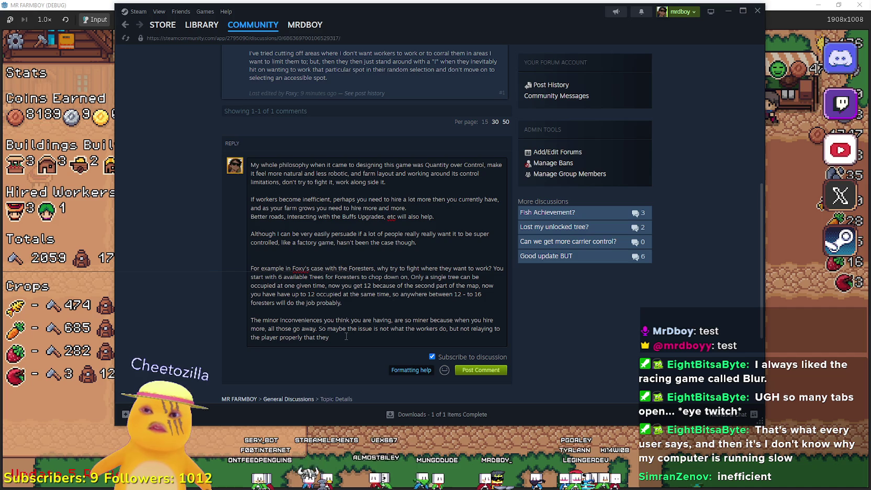
{"action": "type", "text": "SHO"}
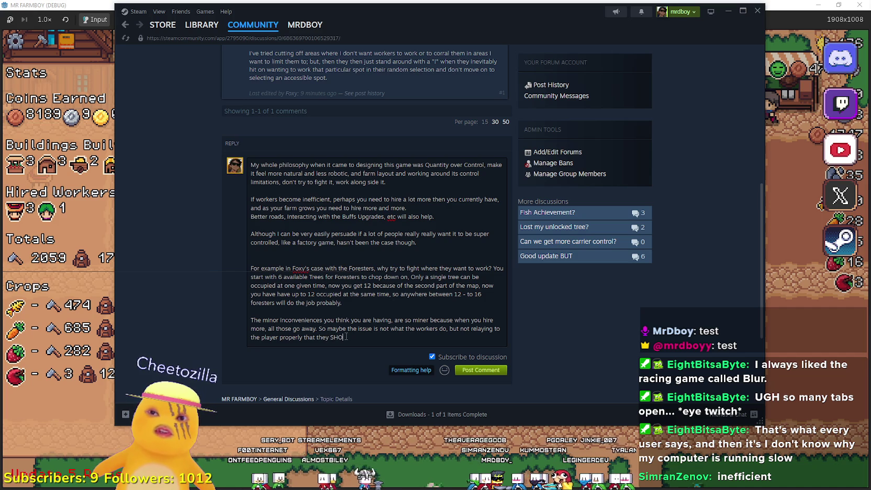
{"action": "type", "text": "ULDN'T st"}
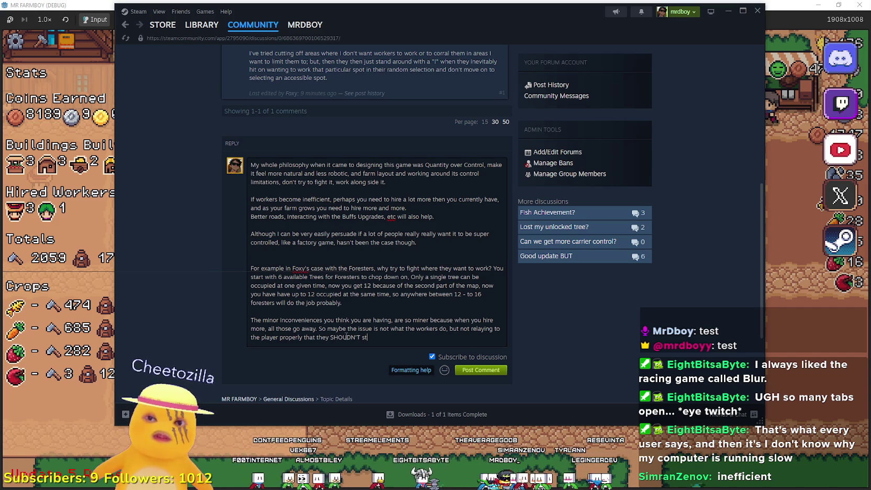
{"action": "type", "text": "op hiring,"}
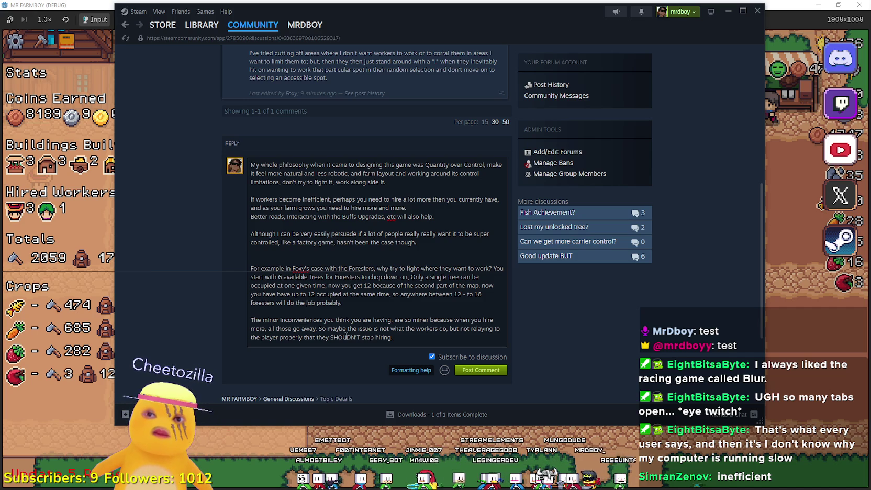
{"action": "type", "text": " butr k"}
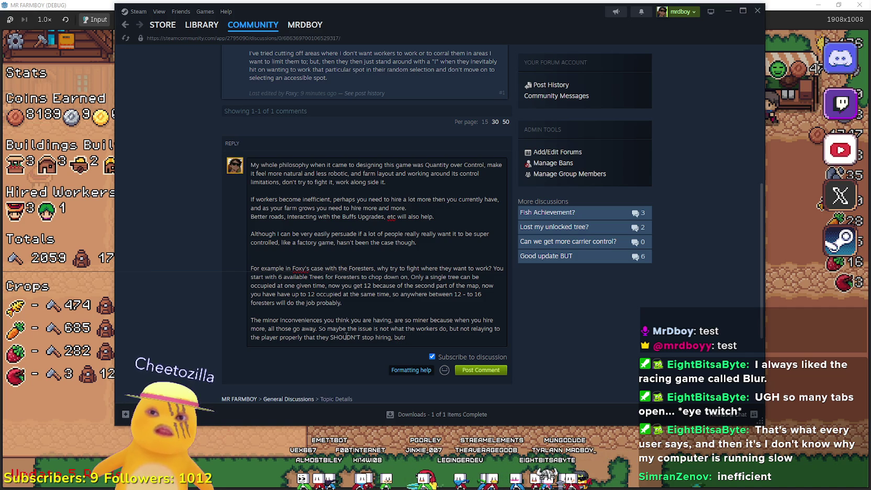
{"action": "key", "text": "BackSpace"}
{"action": "type", "text": "keep hiring ALL T"}
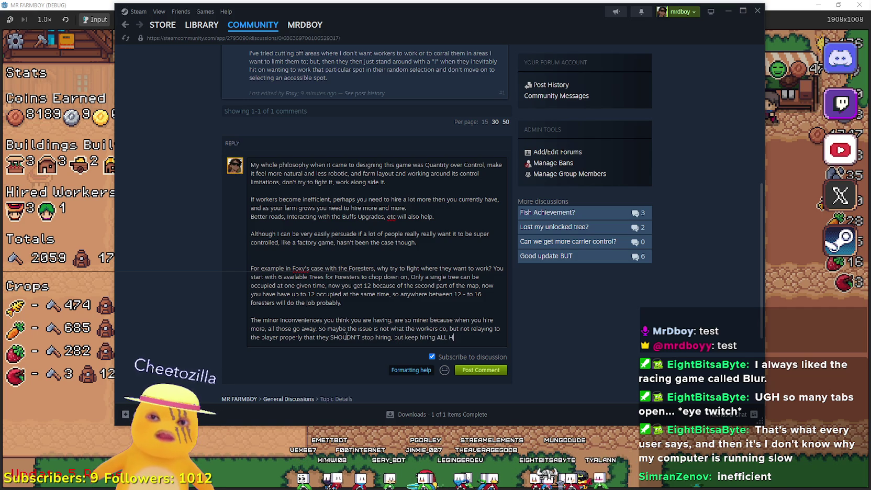
{"action": "type", "text": "HE TIME."}
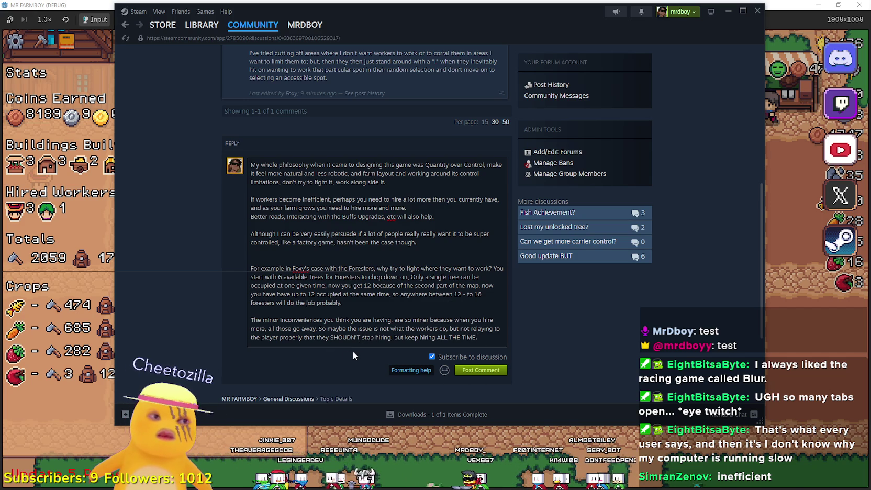
Post the reply to the Simple control over Workers thread, bringing it to 2 comments
{"action": "scroll", "coordinate": [426, 313], "scroll_direction": "up", "scroll_amount": 3}
{"action": "scroll", "coordinate": [426, 313], "scroll_direction": "down", "scroll_amount": 4}
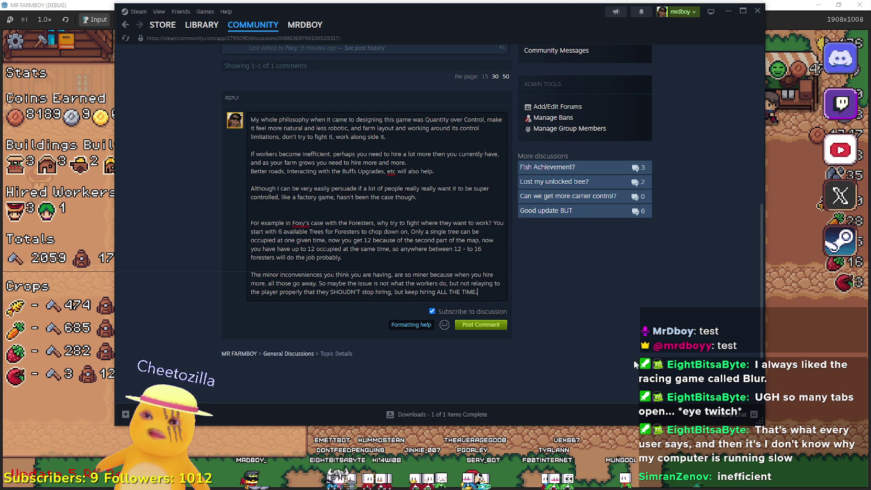
{"action": "left_click", "coordinate": [494, 326]}
{"action": "scroll", "coordinate": [559, 323], "scroll_direction": "up", "scroll_amount": 3}
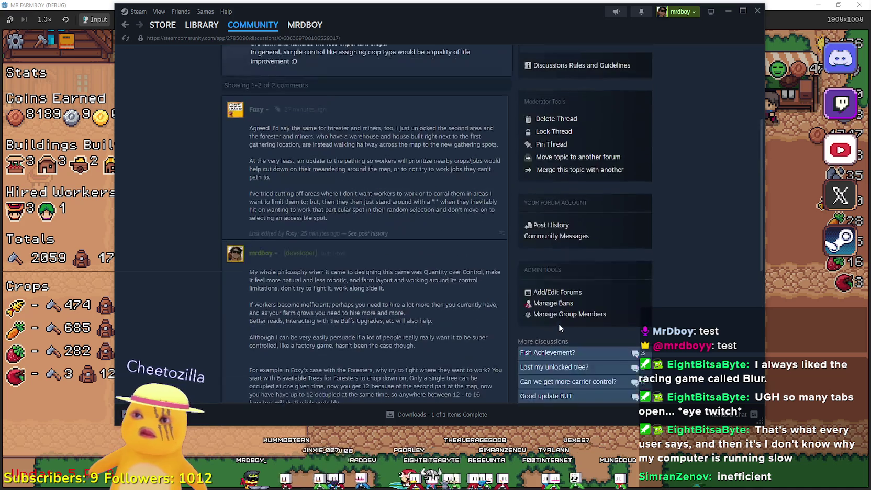
{"action": "scroll", "coordinate": [558, 327], "scroll_direction": "down", "scroll_amount": 5}
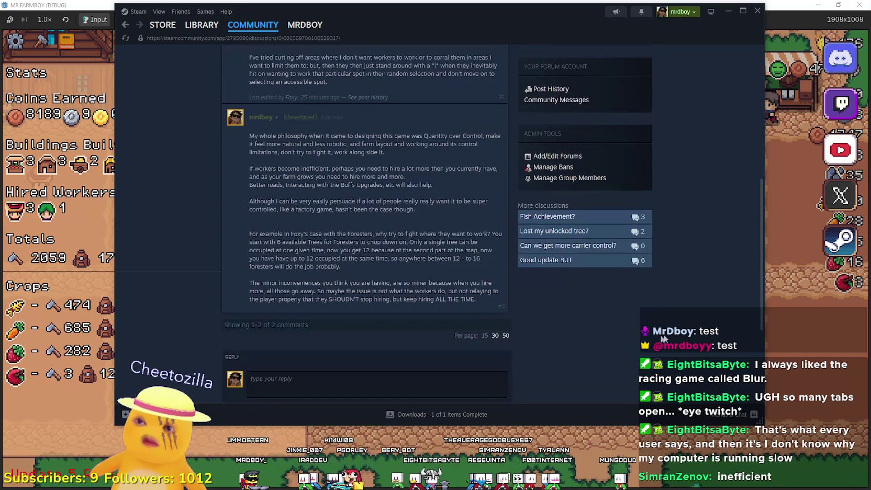
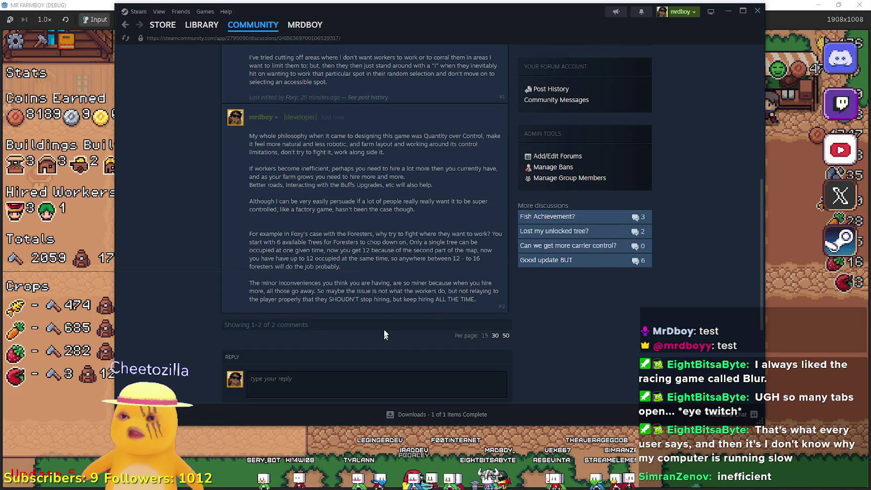
Post a reply saying balancing is a nightmare: one small change helps farmers but leaves gatherers behind
{"action": "scroll", "coordinate": [385, 339], "scroll_direction": "up", "scroll_amount": 2}
{"action": "scroll", "coordinate": [431, 248], "scroll_direction": "down", "scroll_amount": 2}
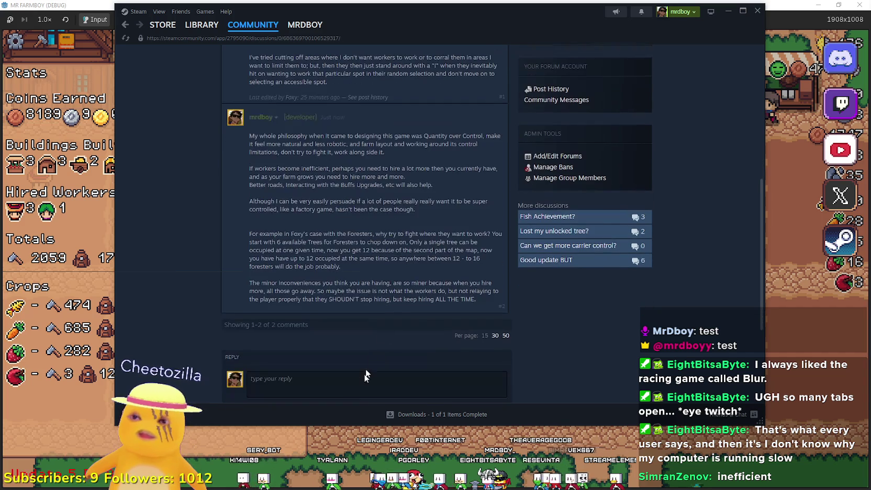
{"action": "type", "text": "A"}
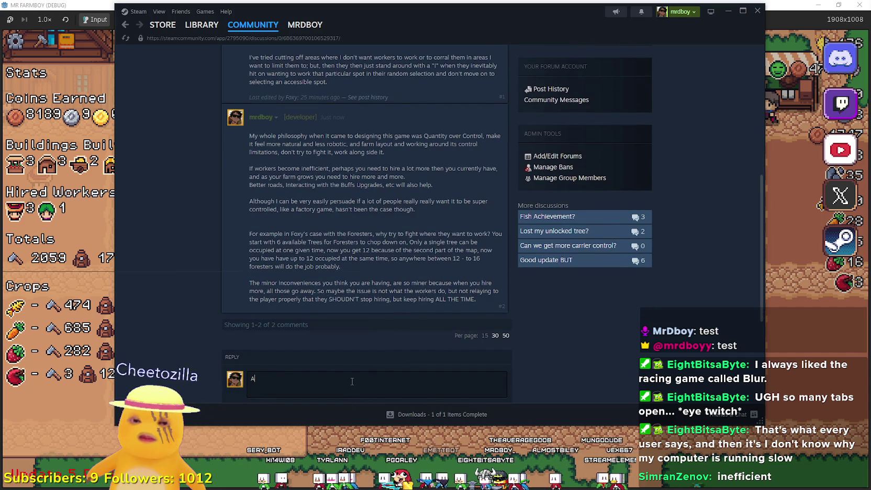
{"action": "type", "text": "lso trying to "}
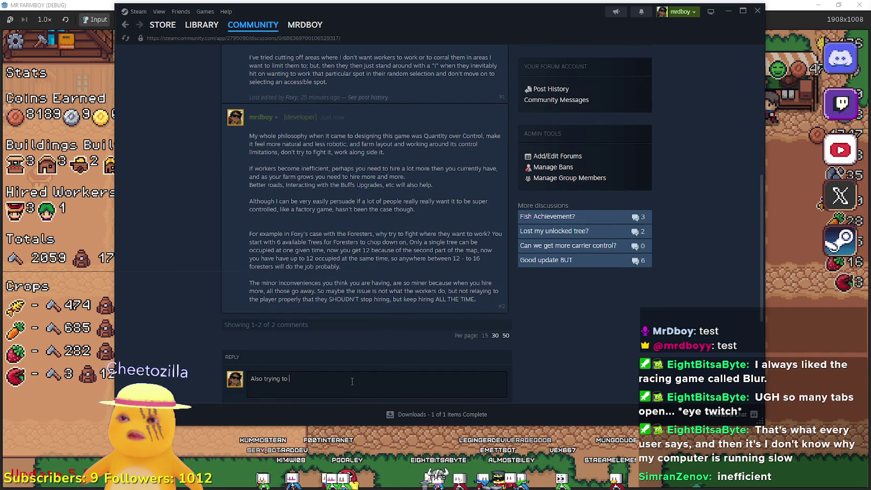
{"action": "type", "text": "balance this has bee"}
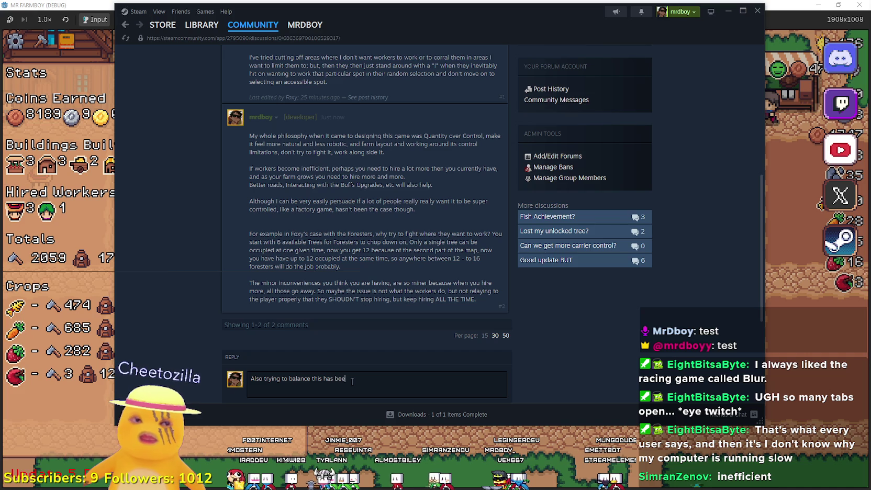
{"action": "type", "text": "n pure nightmare."}
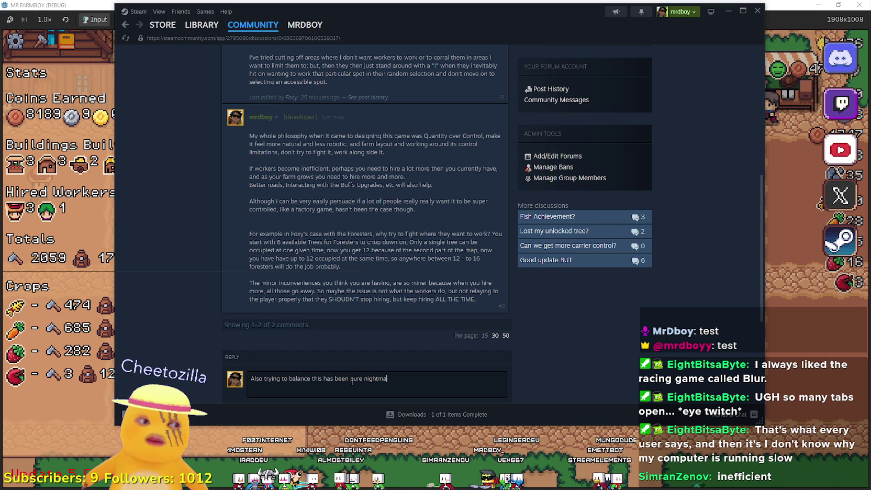
{"action": "key", "text": "BackSpace"}
{"action": "type", "text": ", one little change"}
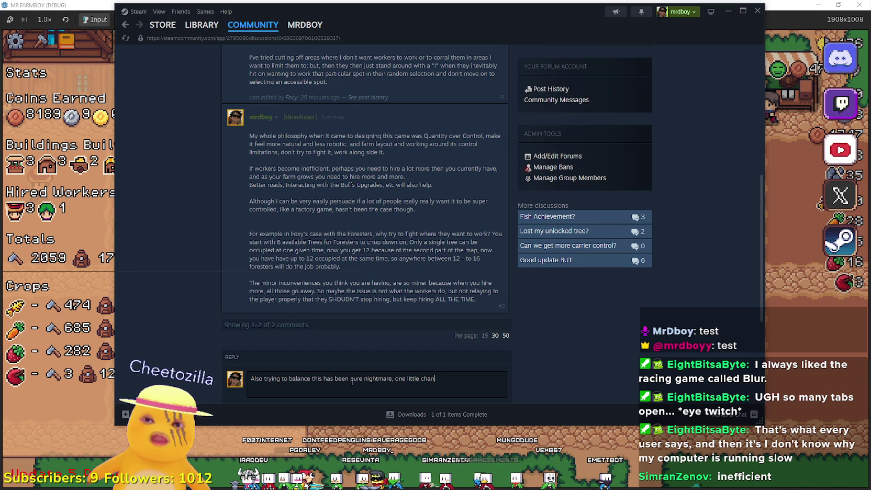
{"action": "type", "text": ", makes the"}
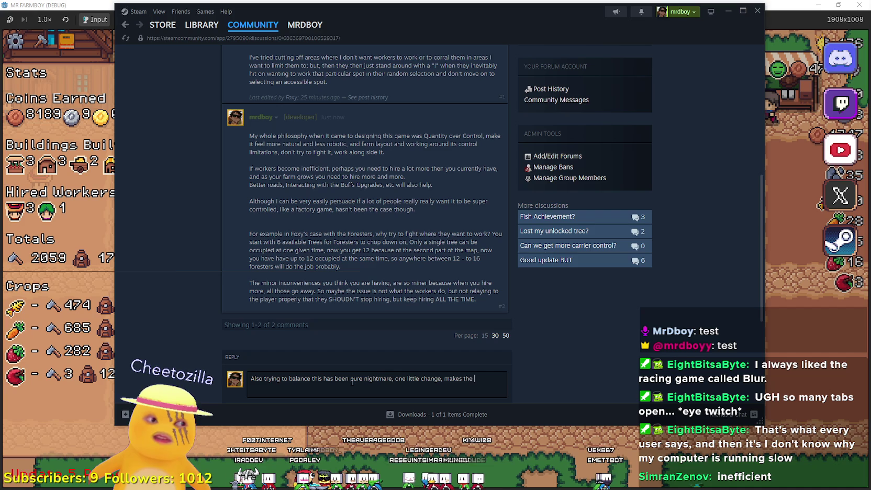
{"action": "type", "text": " farmers a"}
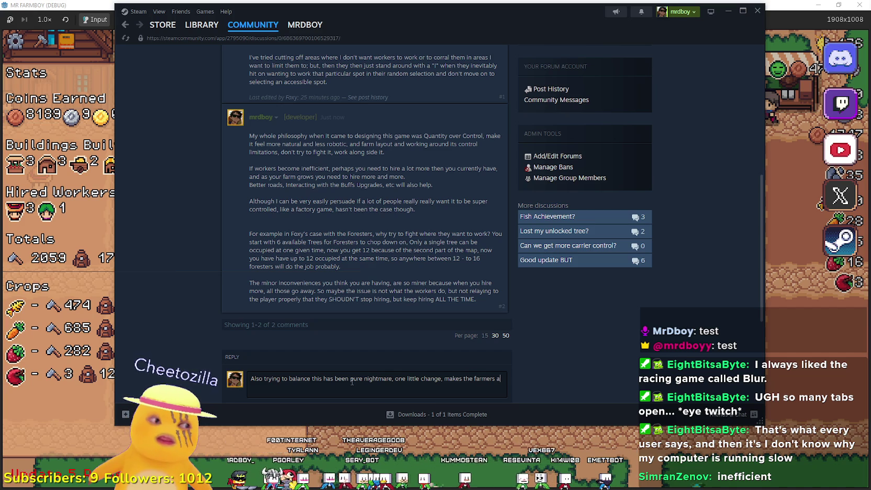
{"action": "type", "text": " l"}
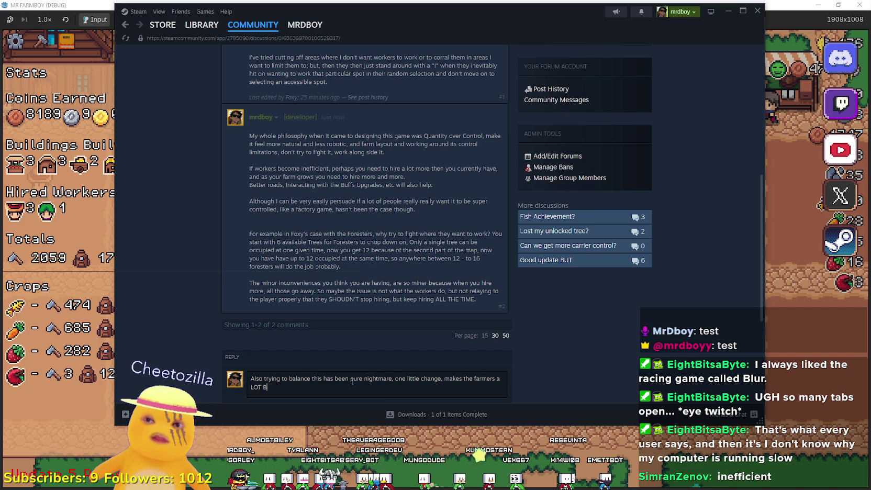
{"action": "type", "text": "ER, then "}
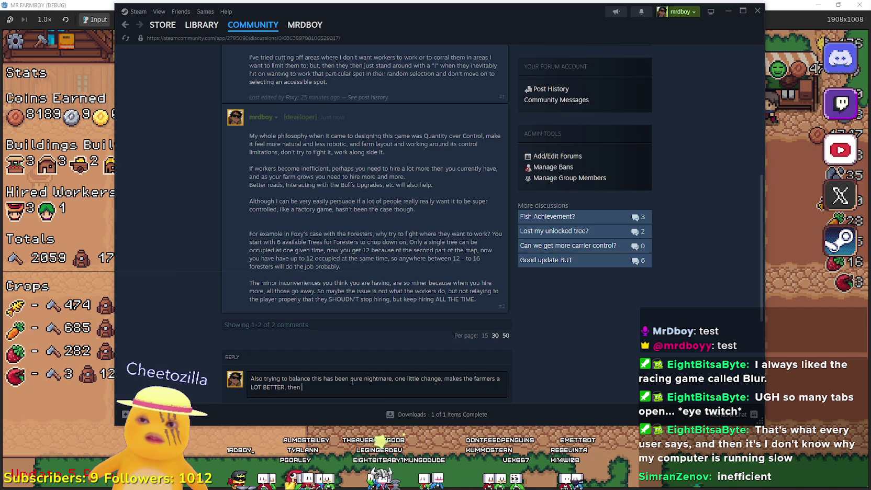
{"action": "type", "text": "gatherers "}
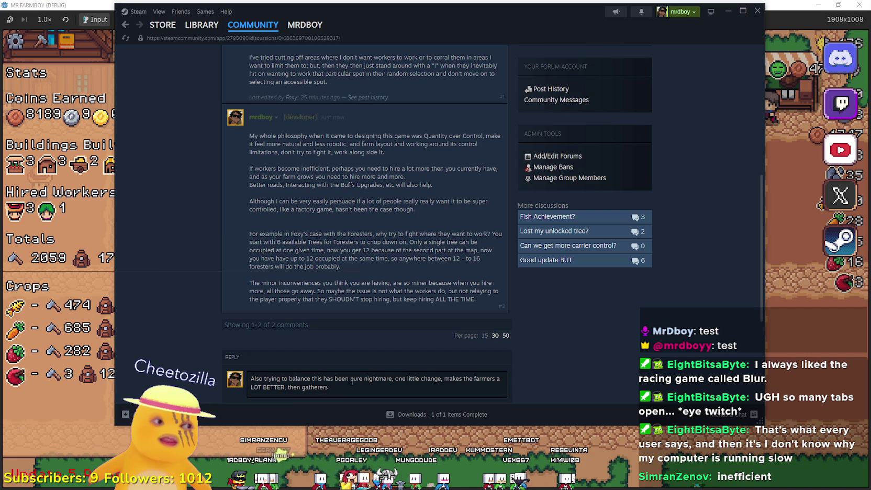
{"action": "type", "text": "get "}
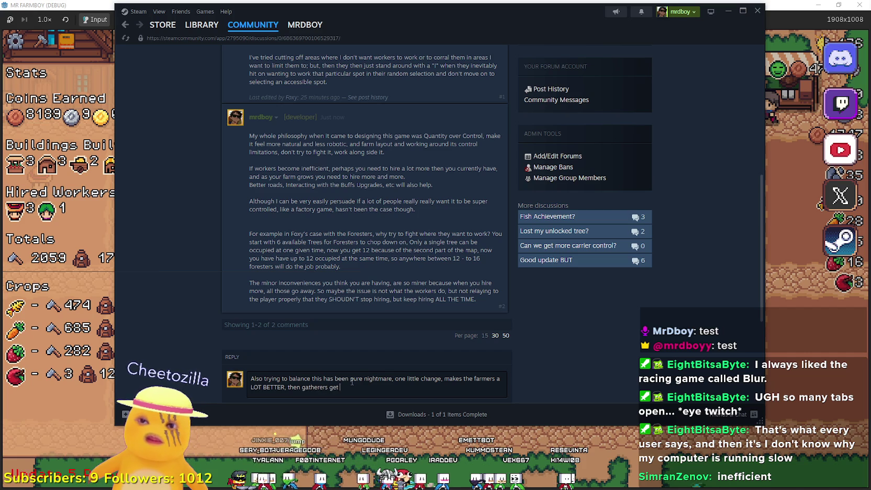
{"action": "type", "text": "nd, etc."}
{"action": "scroll", "coordinate": [469, 383], "scroll_direction": "down", "scroll_amount": 2}
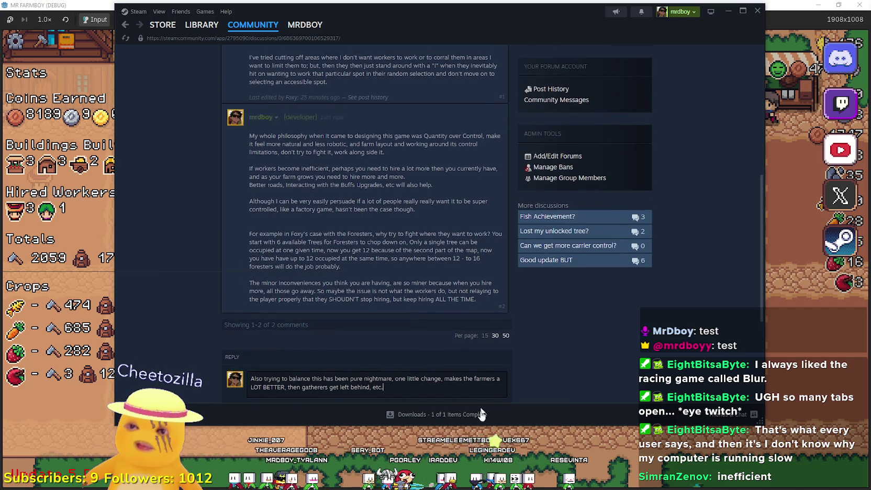
{"action": "key", "text": "ctrl+Return"}
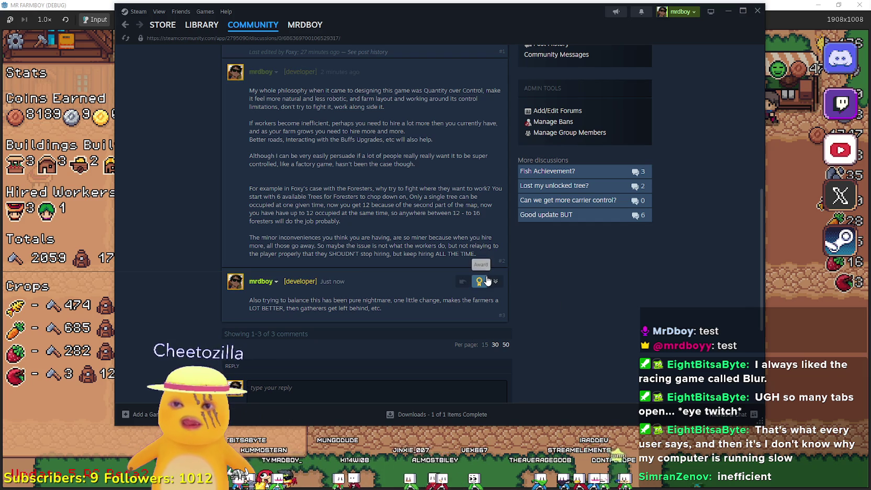
Open the newly posted third comment's actions list, then bring Mr Farmboy forward and resume the game
{"action": "left_click", "coordinate": [492, 281]}
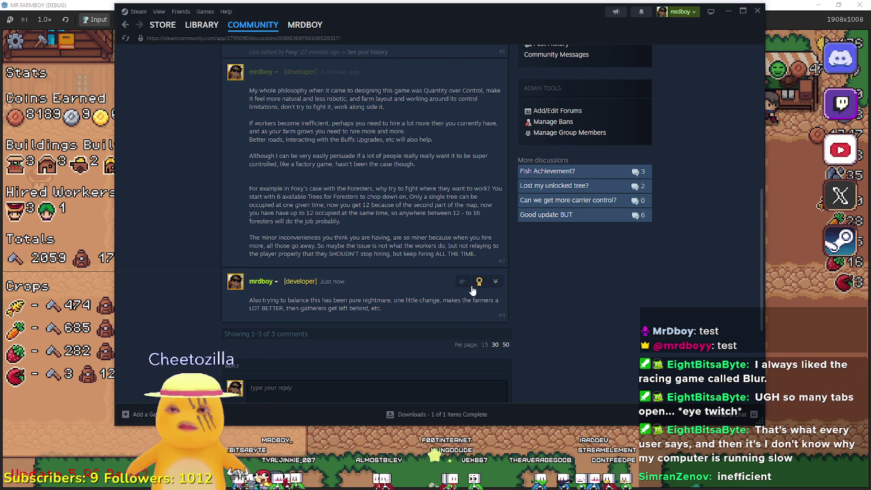
{"action": "left_click", "coordinate": [496, 283]}
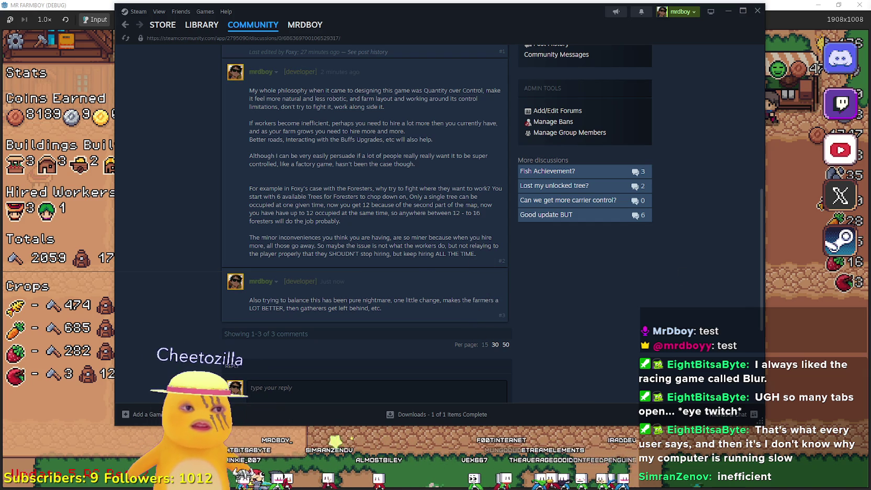
{"action": "left_click", "coordinate": [821, 274]}
{"action": "left_click", "coordinate": [414, 158]}
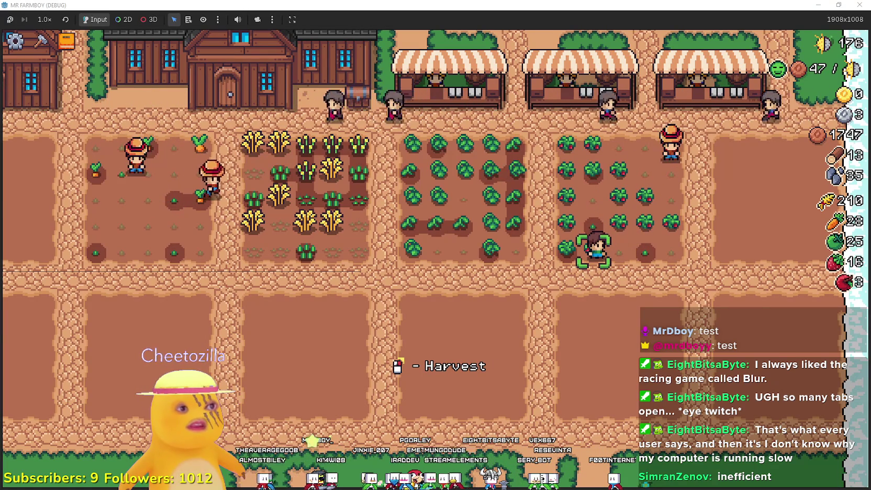
Walk the farmer past the tomato plot into the strawberry plot and harvest a ripe strawberry
{"action": "key", "text": "Left"}
{"action": "key", "text": "Left"}
{"action": "key", "text": "Left"}
{"action": "key", "text": "Left"}
{"action": "key", "text": "Left"}
{"action": "key", "text": "Left"}
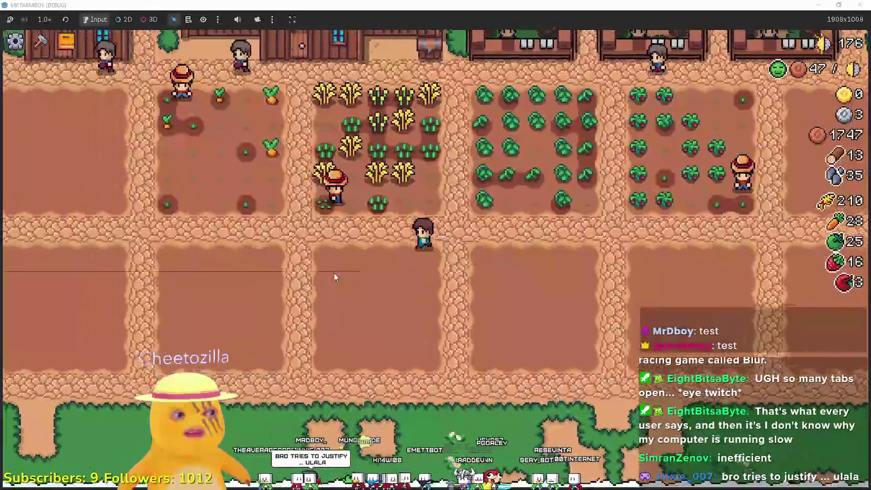
{"action": "key", "text": "Right"}
{"action": "key", "text": "Right"}
{"action": "key", "text": "Right"}
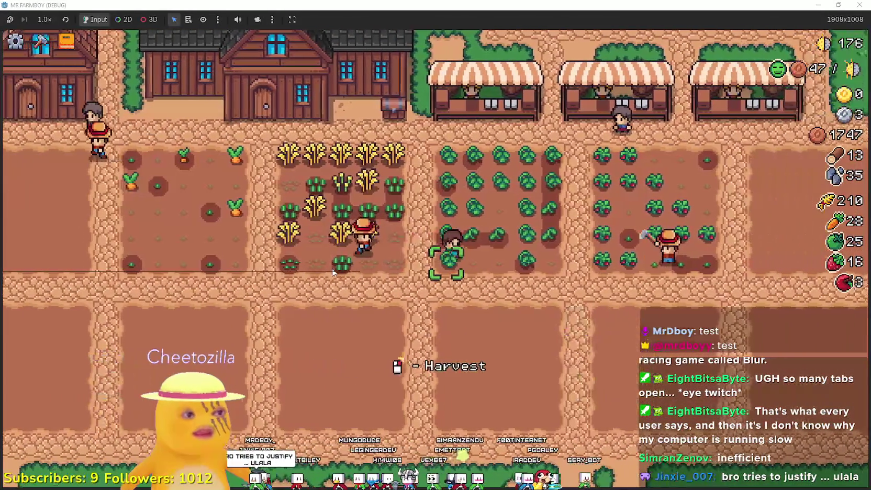
{"action": "key", "text": "Down"}
{"action": "key", "text": "Right"}
{"action": "key", "text": "Right"}
{"action": "key", "text": "Right"}
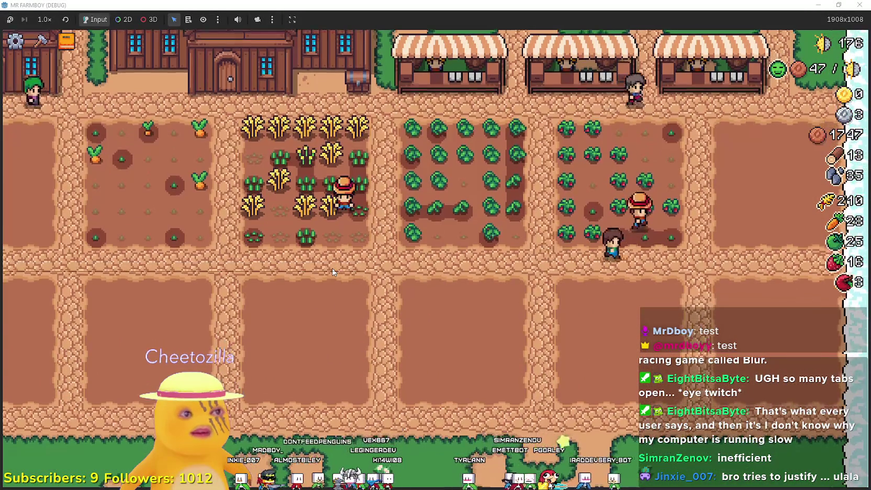
{"action": "key", "text": "Left"}
{"action": "key", "text": "Left"}
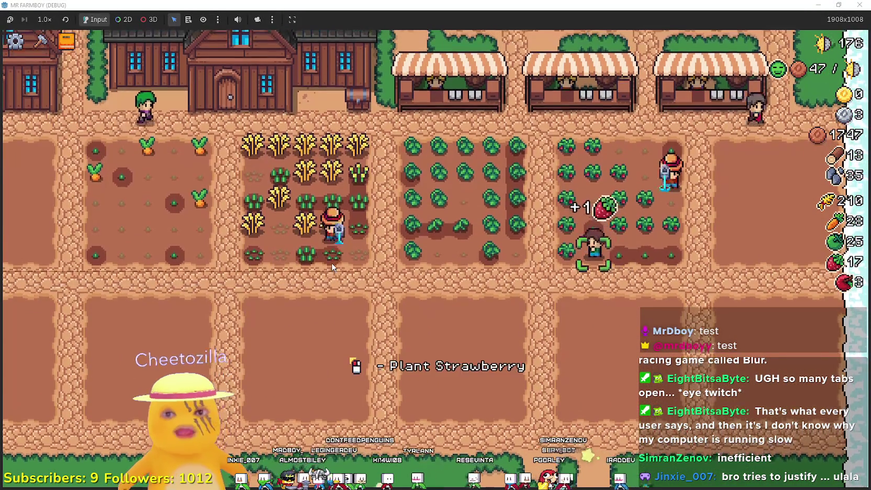
Move the farmer down to the path, up across the field and three tiles left along the row
{"action": "scroll", "coordinate": [333, 260], "scroll_direction": "up", "scroll_amount": 5}
{"action": "key", "text": "Down"}
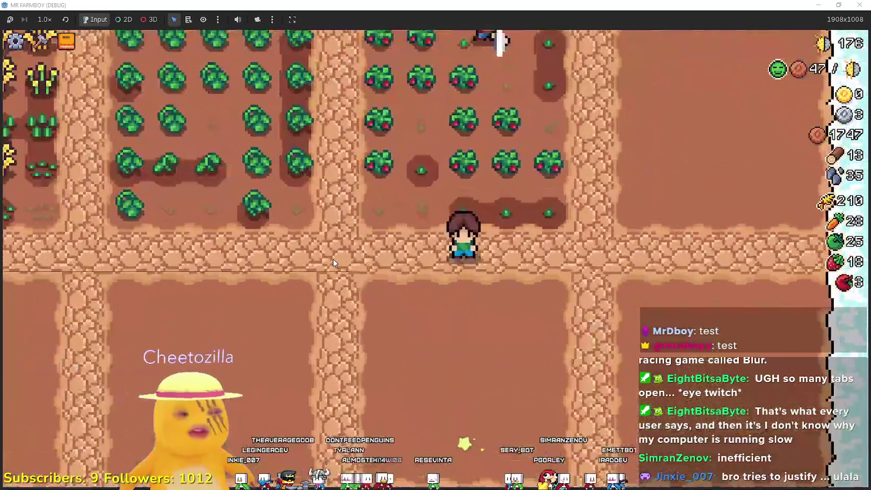
{"action": "scroll", "coordinate": [332, 259], "scroll_direction": "down", "scroll_amount": 5}
{"action": "scroll", "coordinate": [333, 258], "scroll_direction": "up", "scroll_amount": 5}
{"action": "key", "text": "Right"}
{"action": "key", "text": "Right"}
{"action": "key", "text": "Right"}
{"action": "key", "text": "Up"}
{"action": "key", "text": "Up"}
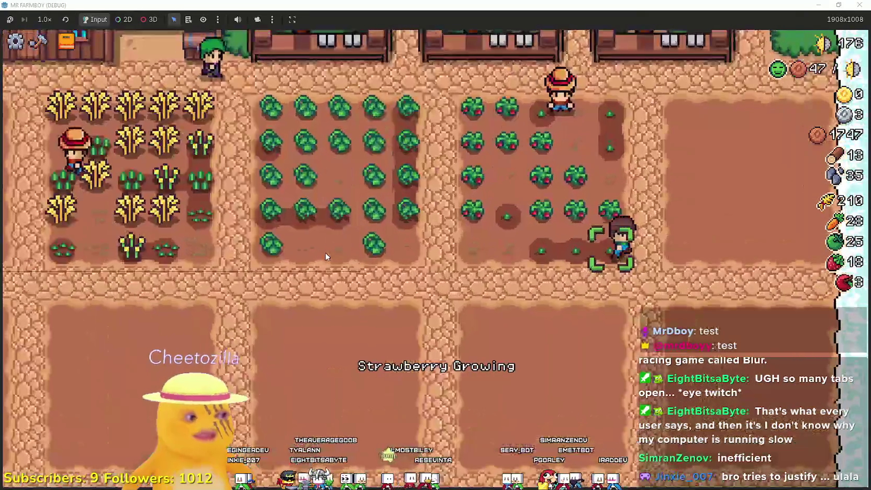
{"action": "scroll", "coordinate": [325, 255], "scroll_direction": "down", "scroll_amount": 5}
{"action": "scroll", "coordinate": [325, 255], "scroll_direction": "up", "scroll_amount": 3}
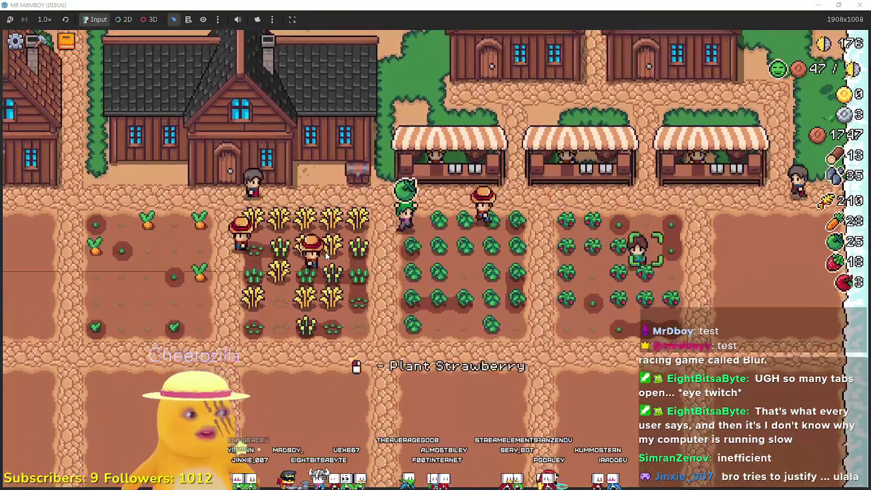
{"action": "scroll", "coordinate": [327, 256], "scroll_direction": "down", "scroll_amount": 3}
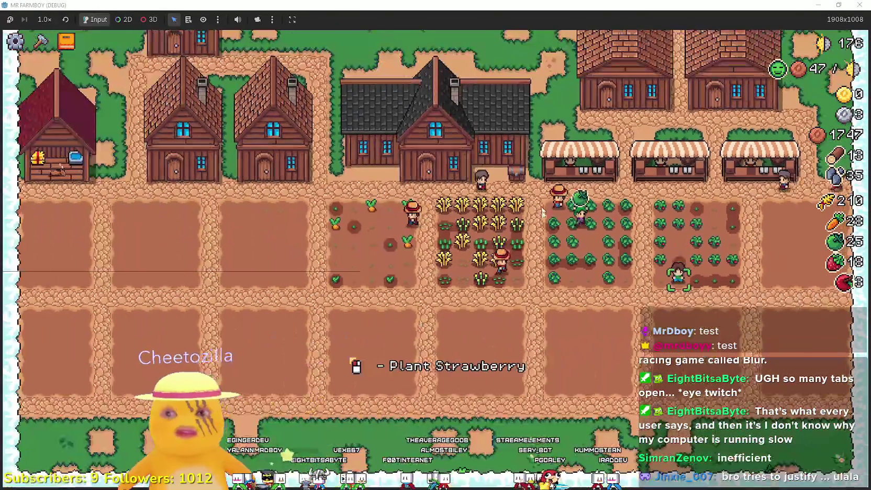
{"action": "key", "text": "Left"}
{"action": "key", "text": "Left"}
{"action": "key", "text": "Left"}
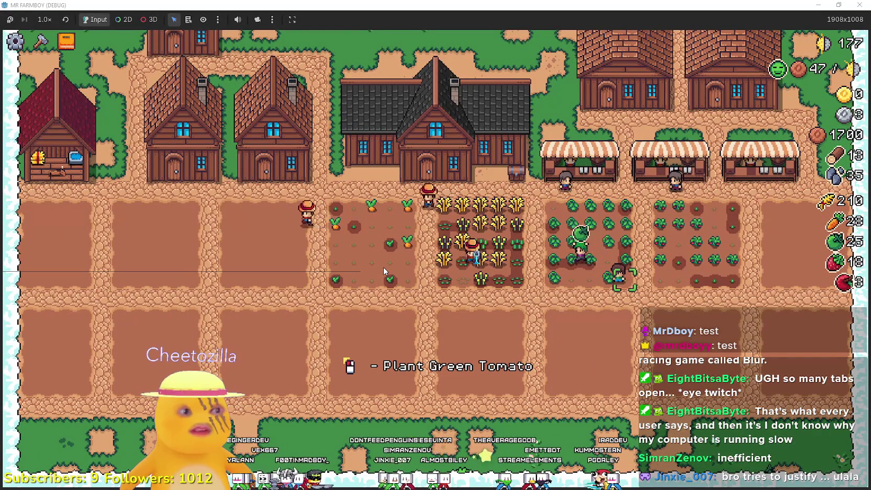
{"action": "scroll", "coordinate": [383, 271], "scroll_direction": "up", "scroll_amount": 2}
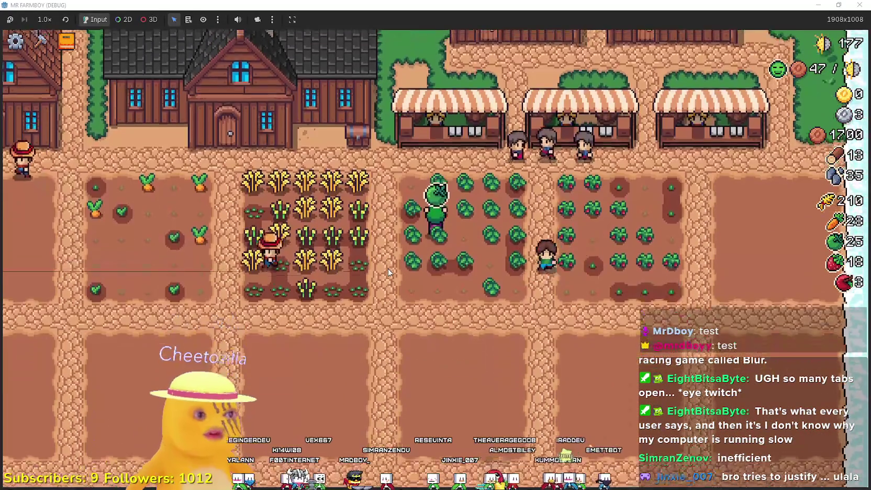
{"action": "scroll", "coordinate": [387, 251], "scroll_direction": "down", "scroll_amount": 2}
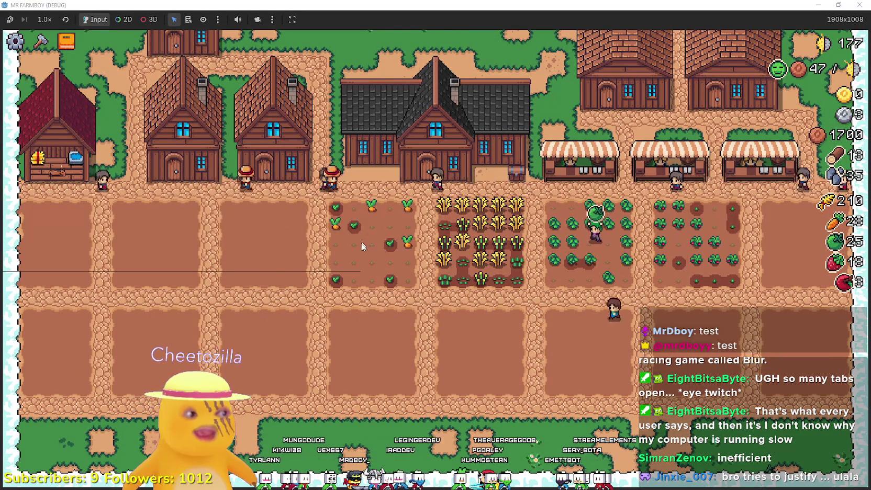
{"action": "scroll", "coordinate": [362, 248], "scroll_direction": "up", "scroll_amount": 1}
{"action": "scroll", "coordinate": [360, 251], "scroll_direction": "up", "scroll_amount": 2}
{"action": "scroll", "coordinate": [357, 235], "scroll_direction": "down", "scroll_amount": 3}
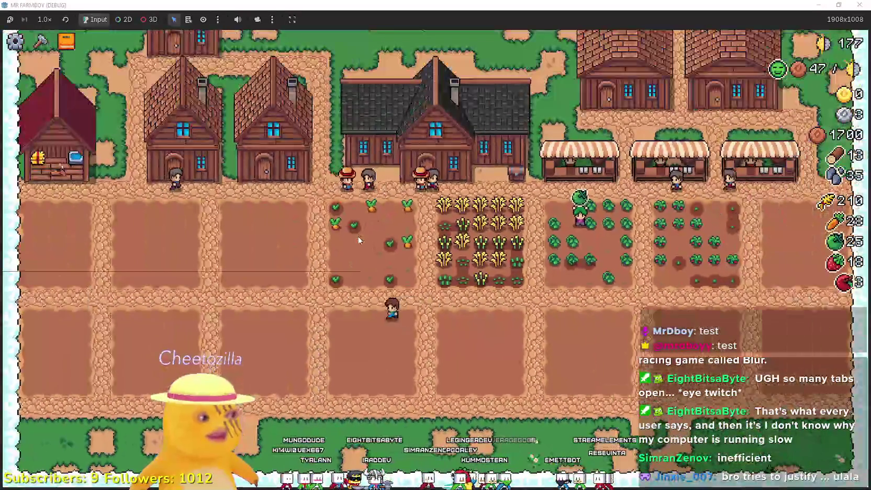
{"action": "scroll", "coordinate": [357, 242], "scroll_direction": "up", "scroll_amount": 4}
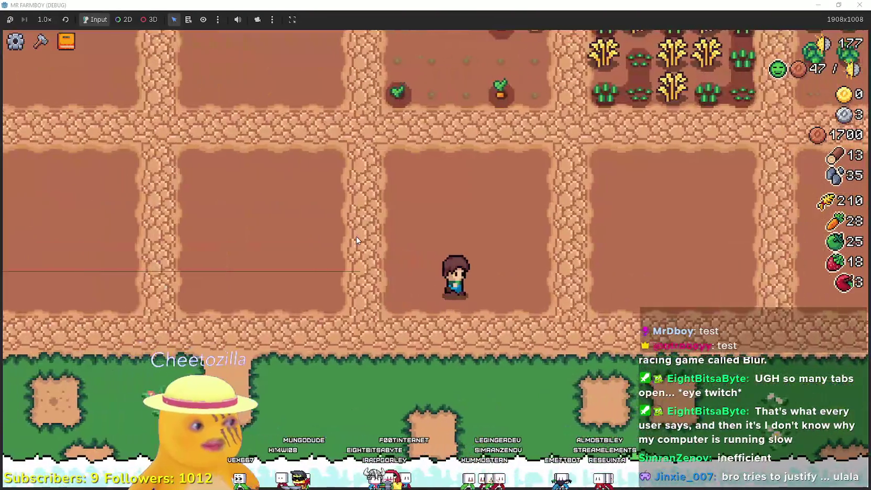
{"action": "scroll", "coordinate": [356, 237], "scroll_direction": "down", "scroll_amount": 4}
{"action": "scroll", "coordinate": [355, 238], "scroll_direction": "up", "scroll_amount": 3}
{"action": "scroll", "coordinate": [356, 238], "scroll_direction": "down", "scroll_amount": 3}
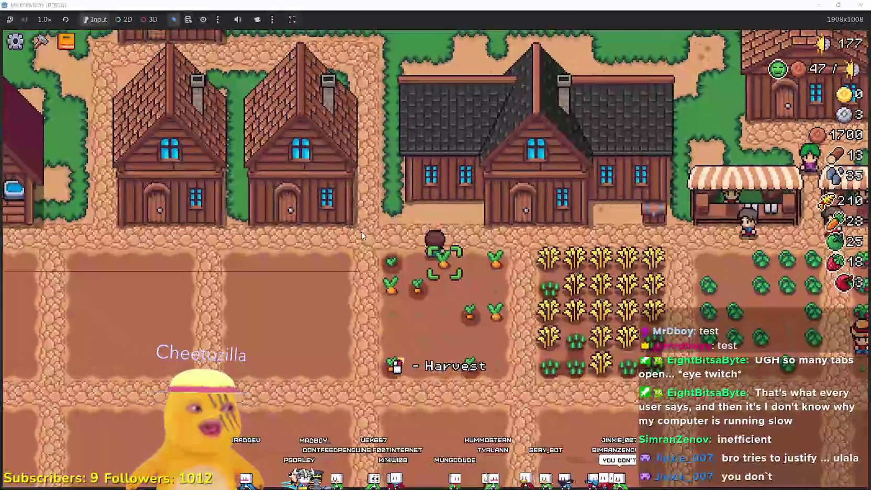
Harvest the ripe carrots, walk past the cabbage plot, then switch to the Steam discussion thread
{"action": "left_click", "coordinate": [360, 233]}
{"action": "key", "text": "d"}
{"action": "left_click", "coordinate": [450, 370]}
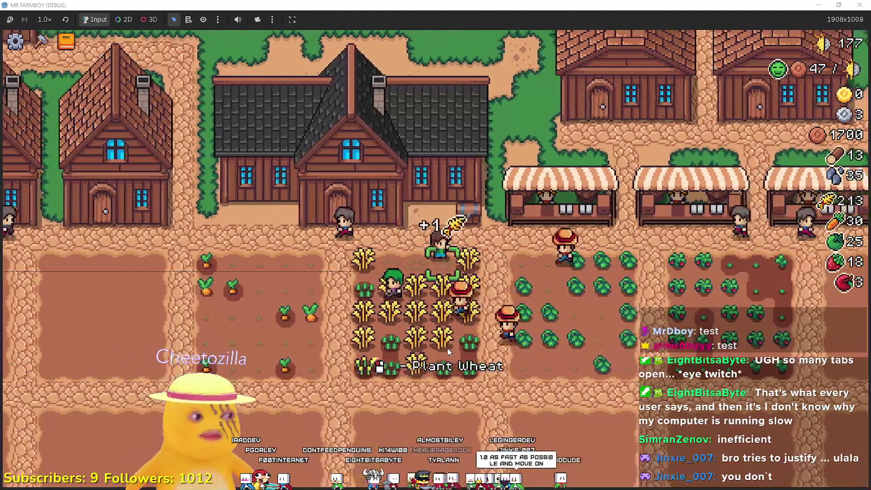
{"action": "key", "text": "d"}
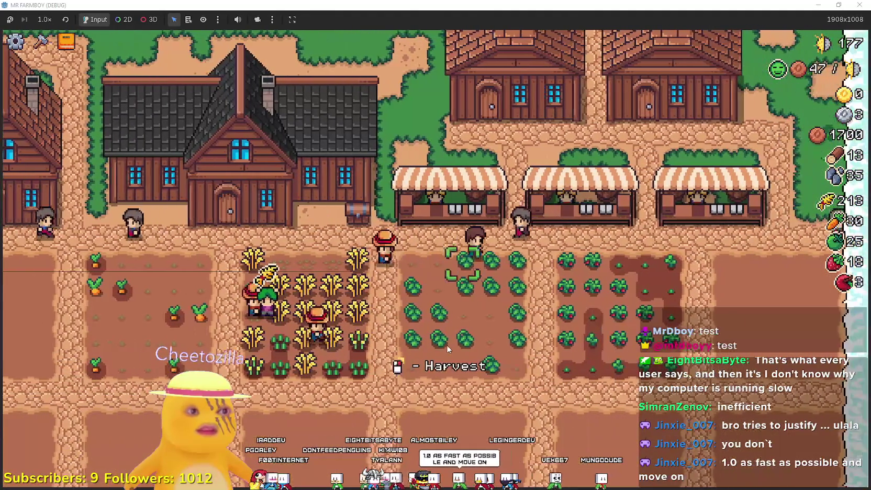
{"action": "key", "text": "d"}
{"action": "key", "text": "s"}
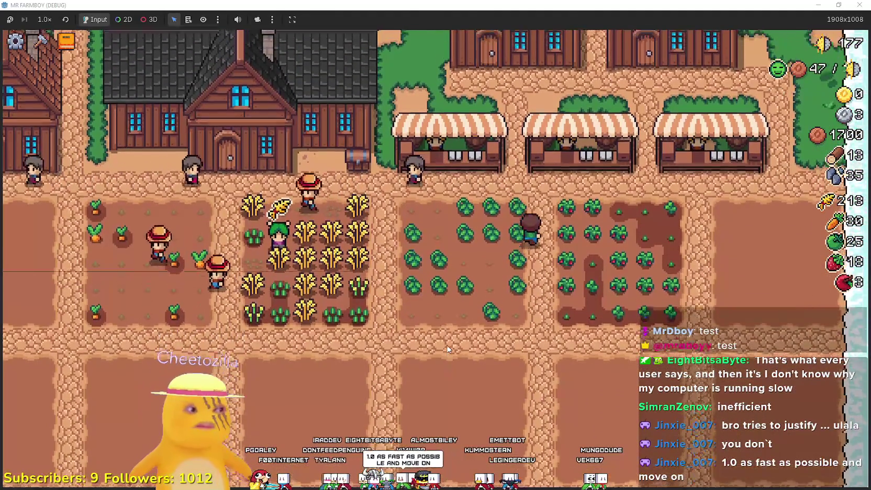
{"action": "key", "text": "s"}
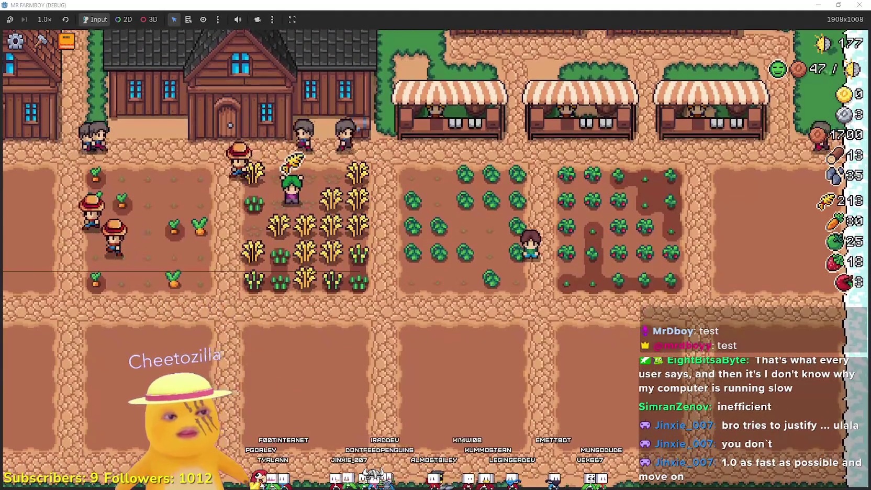
{"action": "key", "text": "alt+Tab"}
{"action": "scroll", "coordinate": [644, 335], "scroll_direction": "down", "scroll_amount": 1}
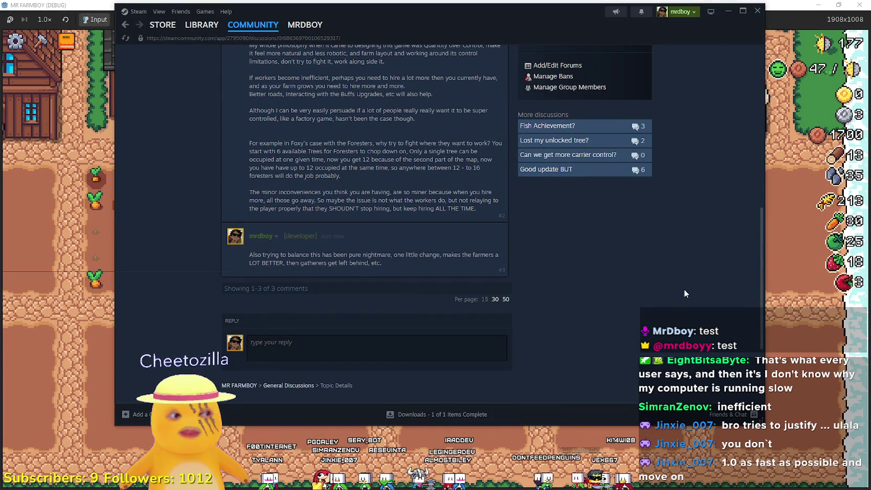
Read through the three-comment Steam thread, then return to the Mr Farmboy game window
{"action": "scroll", "coordinate": [683, 289], "scroll_direction": "up", "scroll_amount": 5}
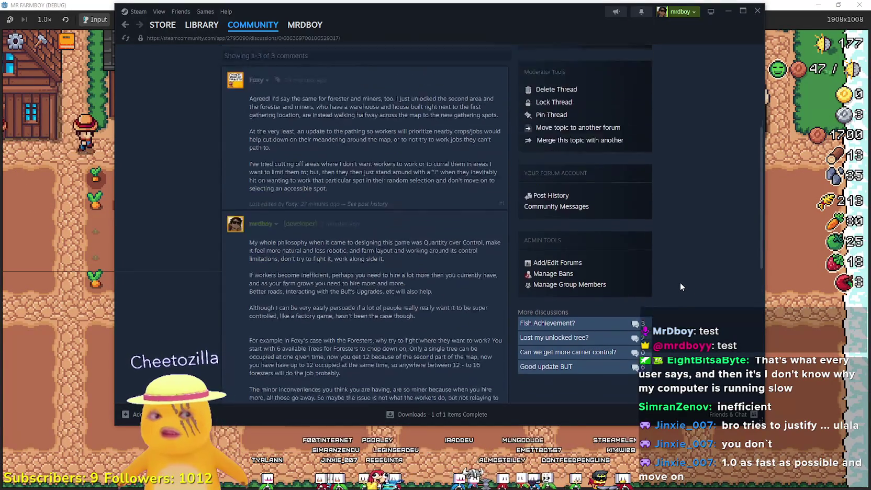
{"action": "scroll", "coordinate": [678, 285], "scroll_direction": "up", "scroll_amount": 1}
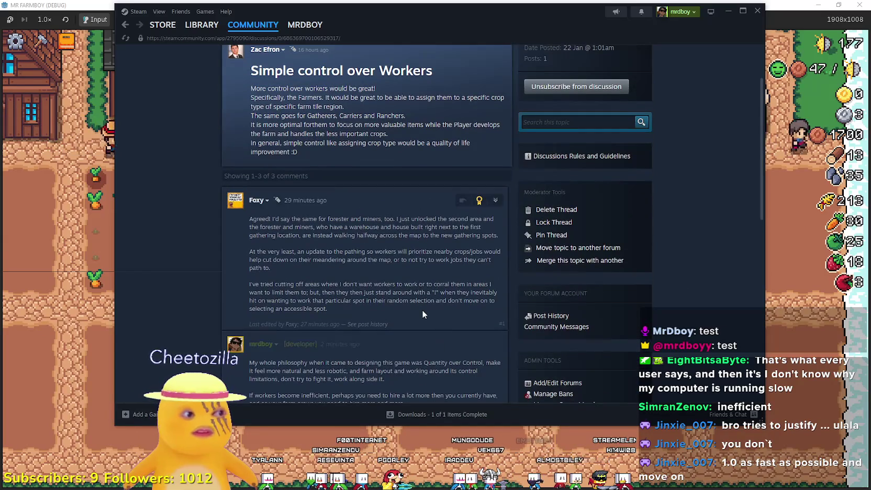
{"action": "scroll", "coordinate": [413, 298], "scroll_direction": "down", "scroll_amount": 6}
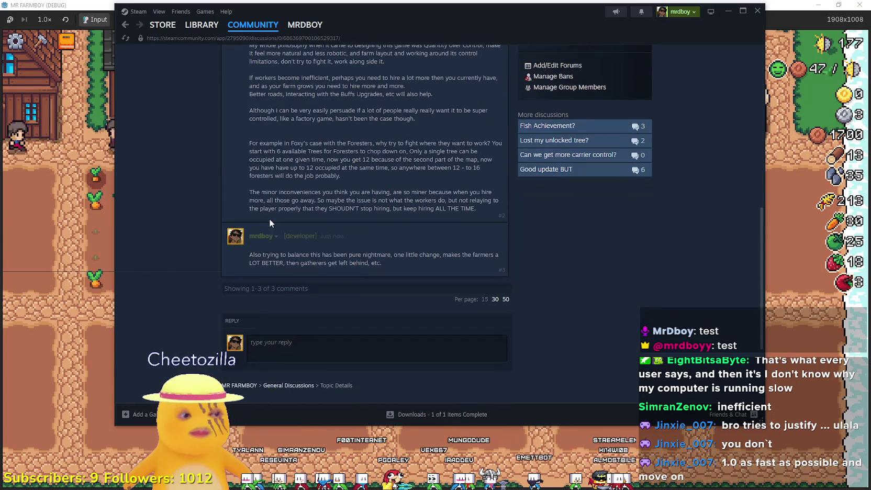
{"action": "scroll", "coordinate": [269, 219], "scroll_direction": "up", "scroll_amount": 3}
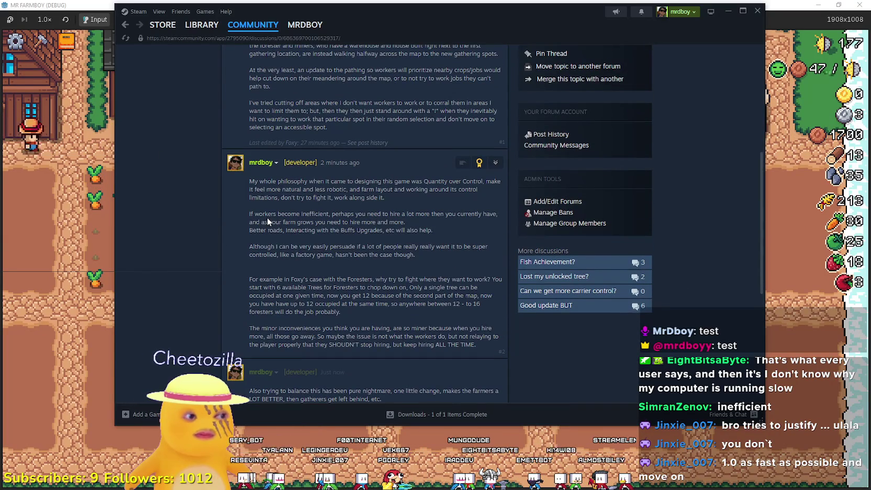
{"action": "scroll", "coordinate": [503, 327], "scroll_direction": "down", "scroll_amount": 5}
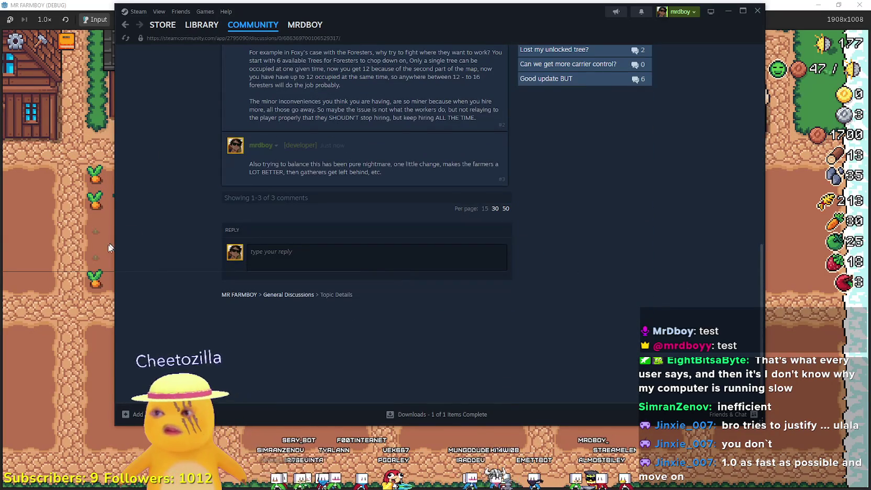
{"action": "left_click", "coordinate": [111, 241]}
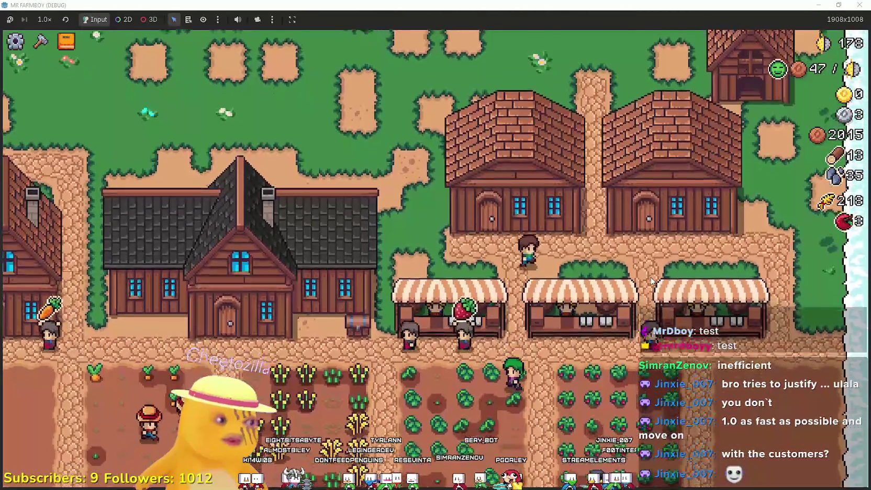
Start placing a land tile from the Crafting panel, cancel it, and walk the farmer back to the crop fields
{"action": "key", "text": "c"}
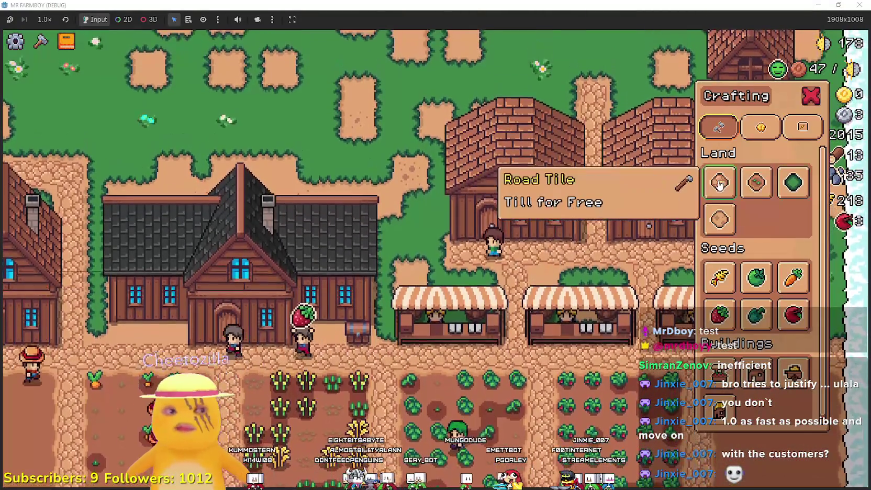
{"action": "left_click", "coordinate": [719, 184]}
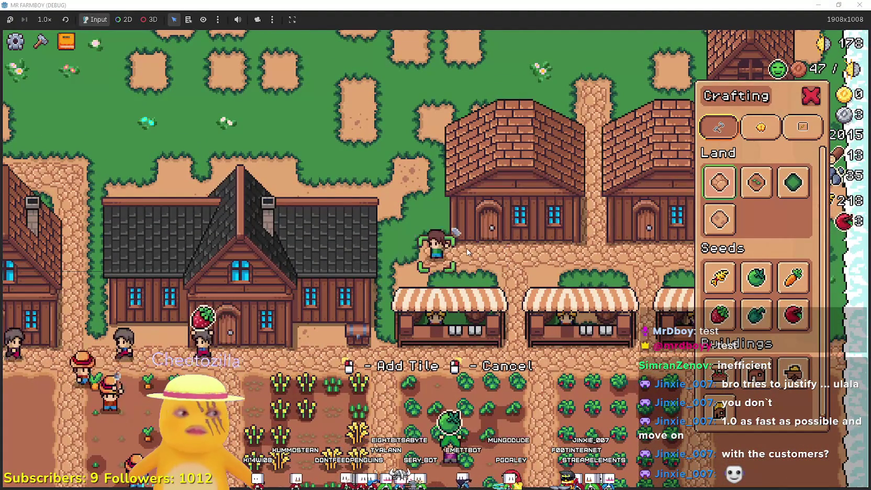
{"action": "key", "text": "a"}
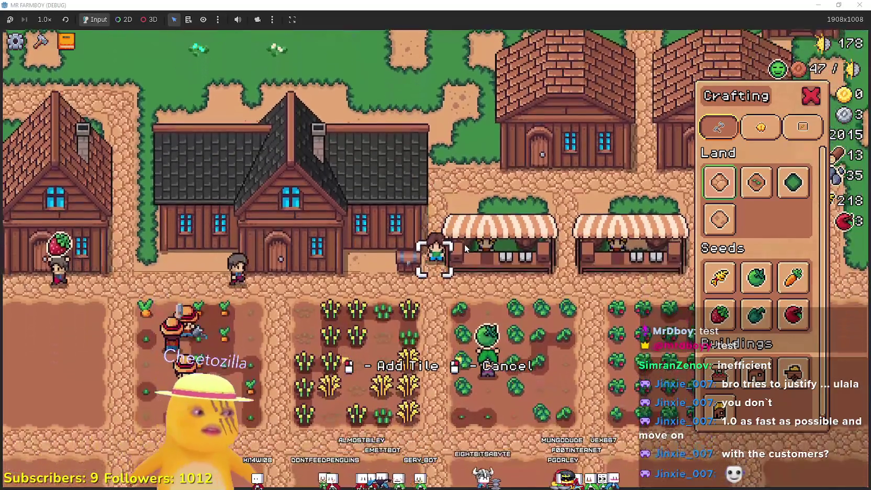
{"action": "right_click", "coordinate": [472, 250]}
{"action": "key", "text": "a"}
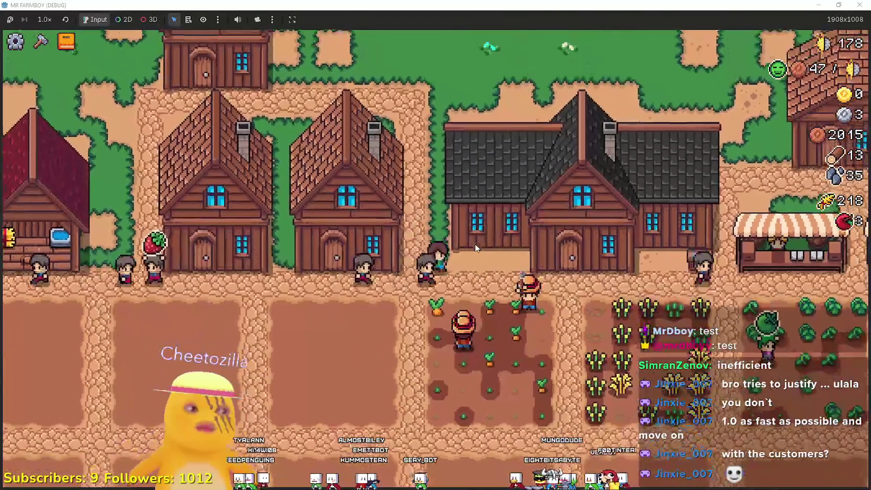
{"action": "key", "text": "w"}
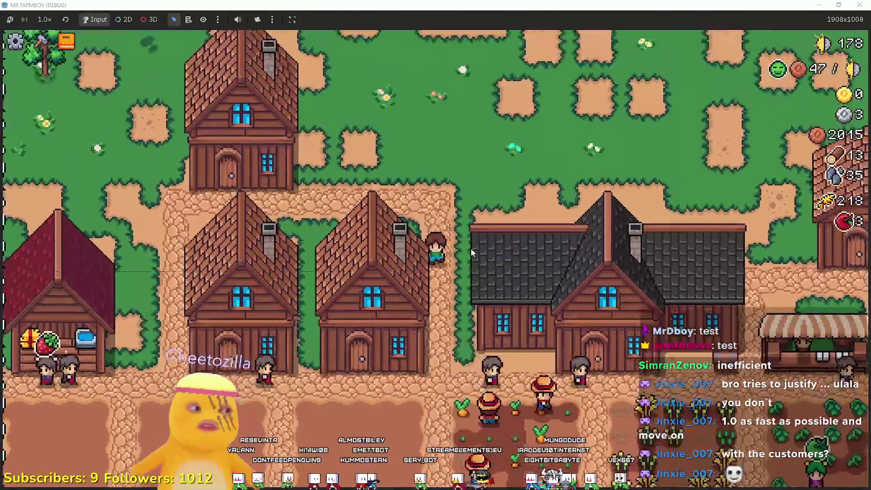
{"action": "key", "text": "s"}
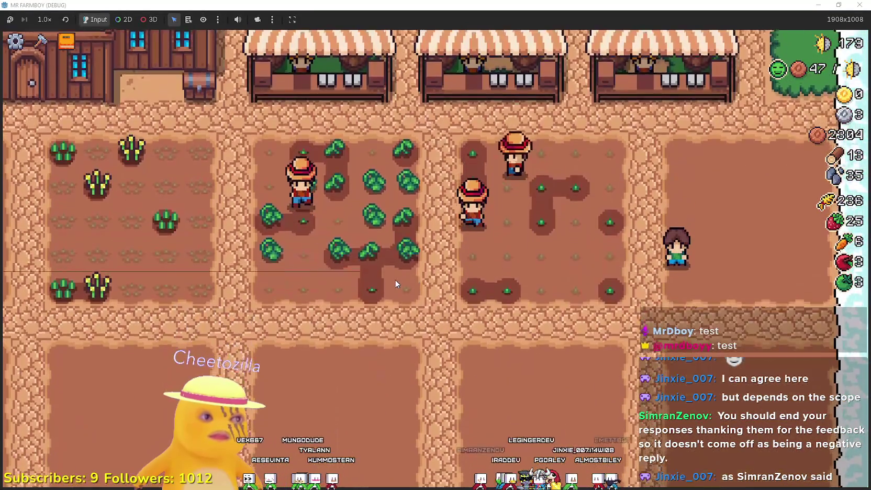
Switch to Steam and open the developer's 'My whole philosophy' reply in edit mode
{"action": "key", "text": "alt+Tab"}
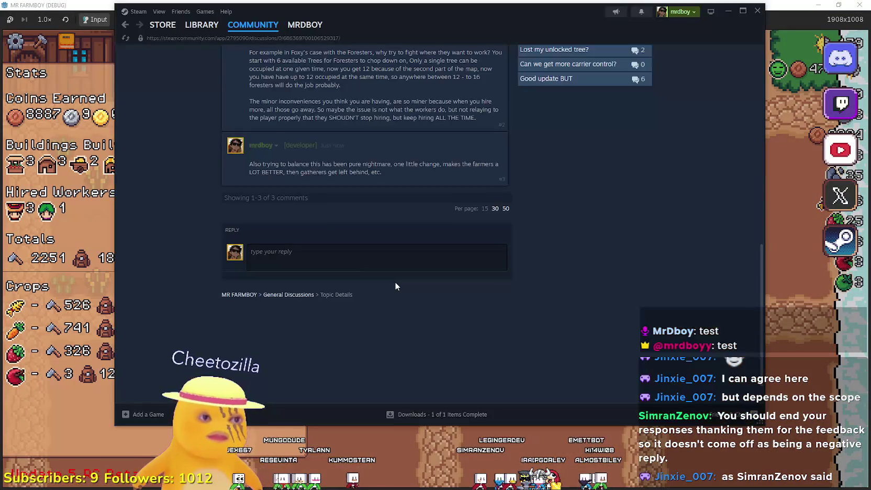
{"action": "scroll", "coordinate": [387, 291], "scroll_direction": "up", "scroll_amount": 3}
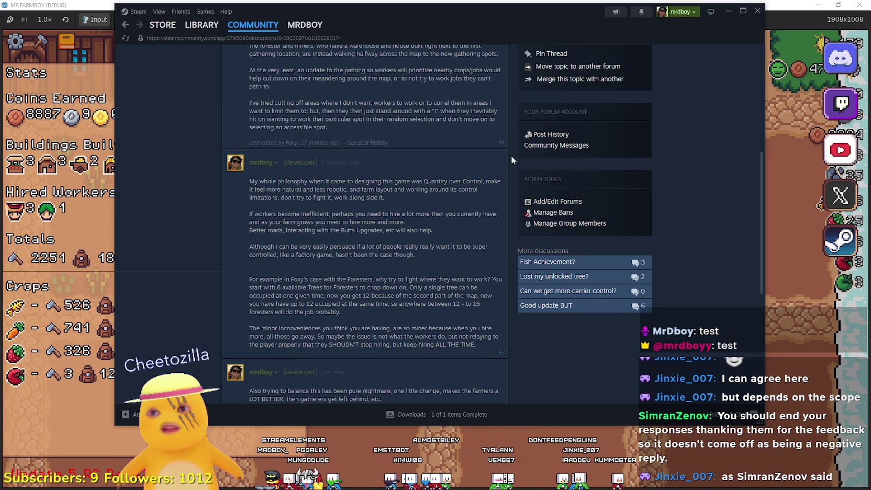
{"action": "left_click", "coordinate": [509, 192]}
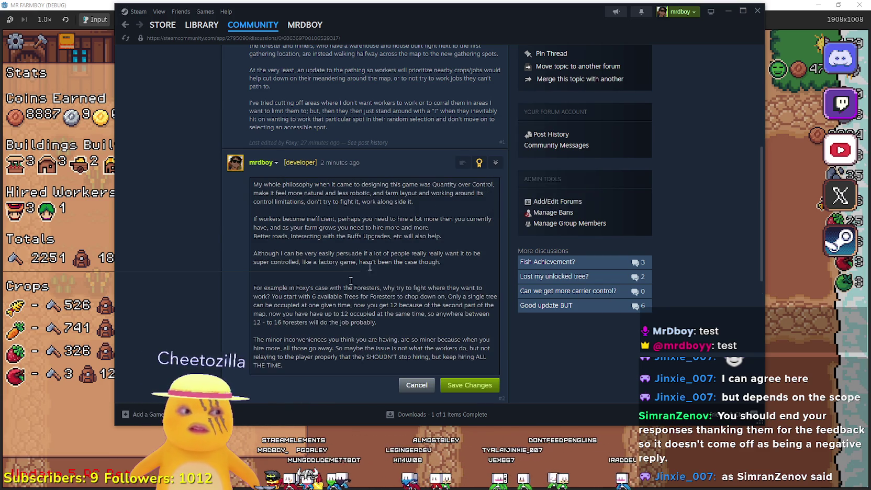
{"action": "scroll", "coordinate": [322, 231], "scroll_direction": "down", "scroll_amount": 3}
{"action": "scroll", "coordinate": [317, 234], "scroll_direction": "up", "scroll_amount": 3}
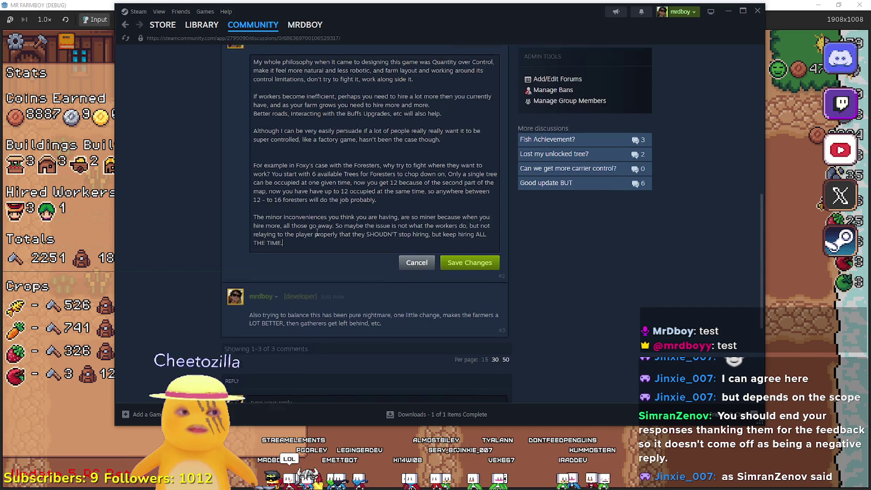
{"action": "scroll", "coordinate": [273, 230], "scroll_direction": "up", "scroll_amount": 1}
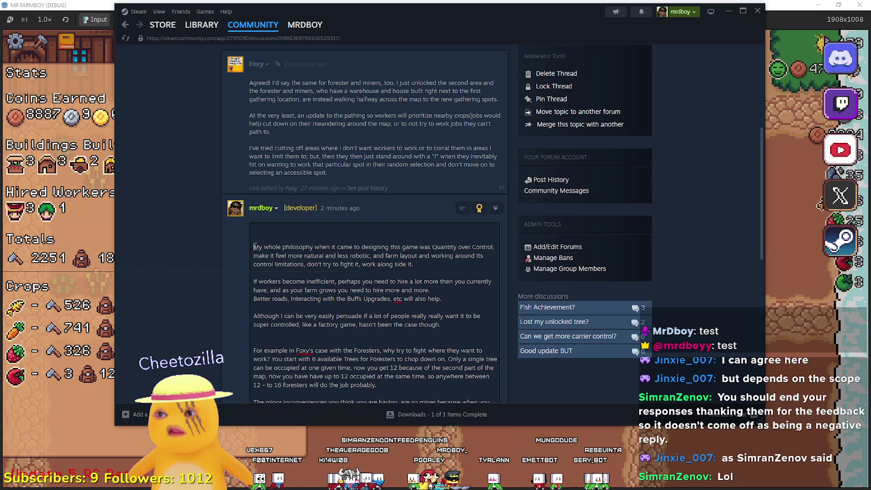
{"action": "scroll", "coordinate": [270, 262], "scroll_direction": "down", "scroll_amount": 1}
{"action": "scroll", "coordinate": [307, 313], "scroll_direction": "down", "scroll_amount": 3}
Add a new '*hands up*' line to the end of the developer's reply and save the changes
{"action": "left_click", "coordinate": [328, 273]}
{"action": "key", "text": "Return"}
{"action": "type", "text": "Thank you guys for all the feedback, keep it coming! :)"}
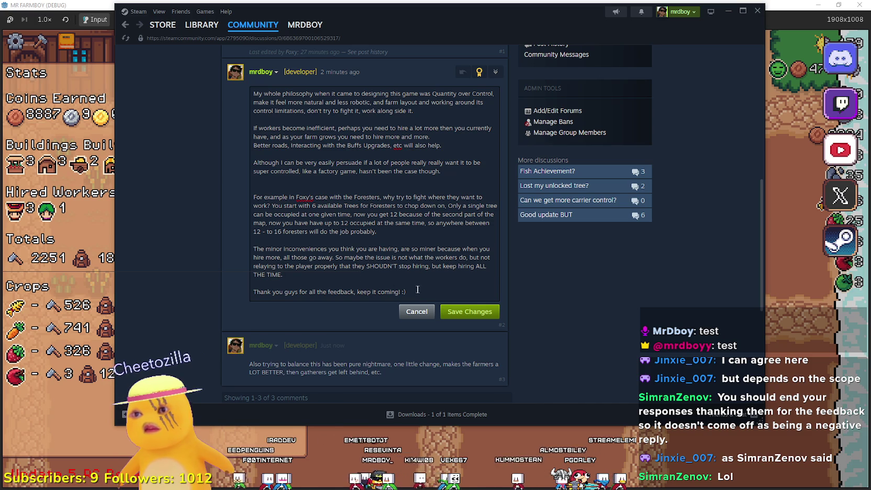
{"action": "type", "text": "*hands u"}
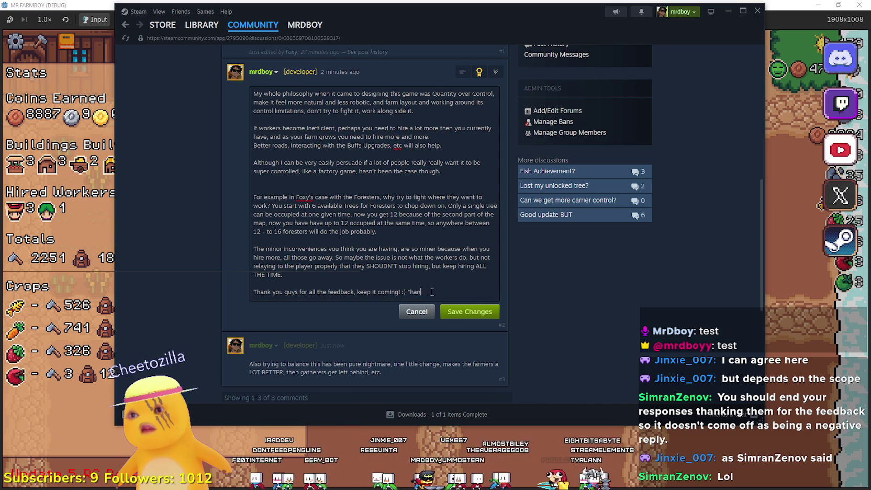
{"action": "type", "text": "p*"}
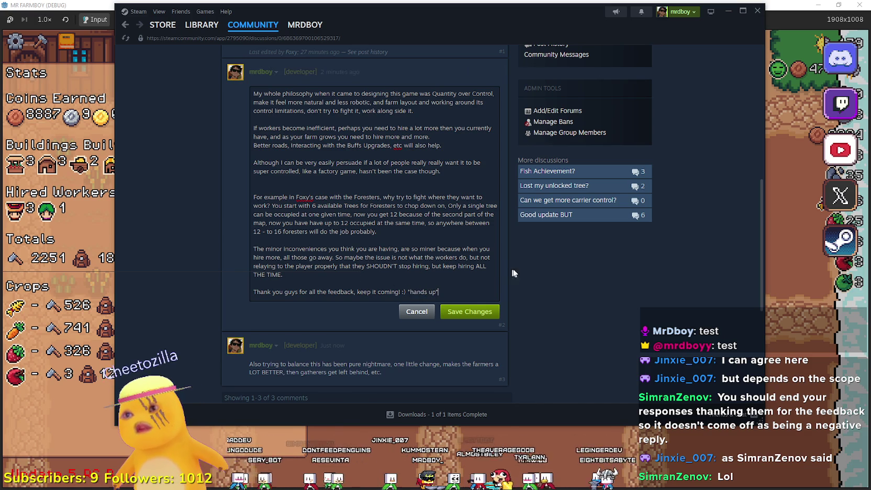
{"action": "left_click", "coordinate": [486, 312]}
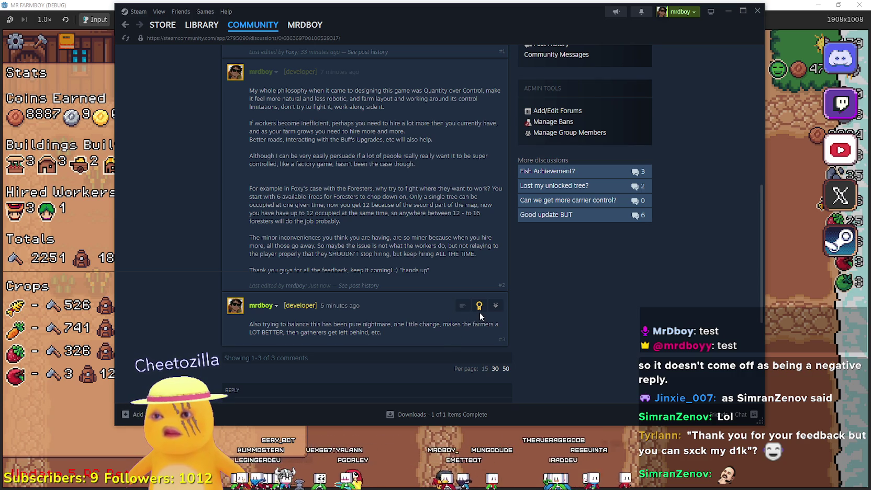
{"action": "left_click", "coordinate": [496, 305]}
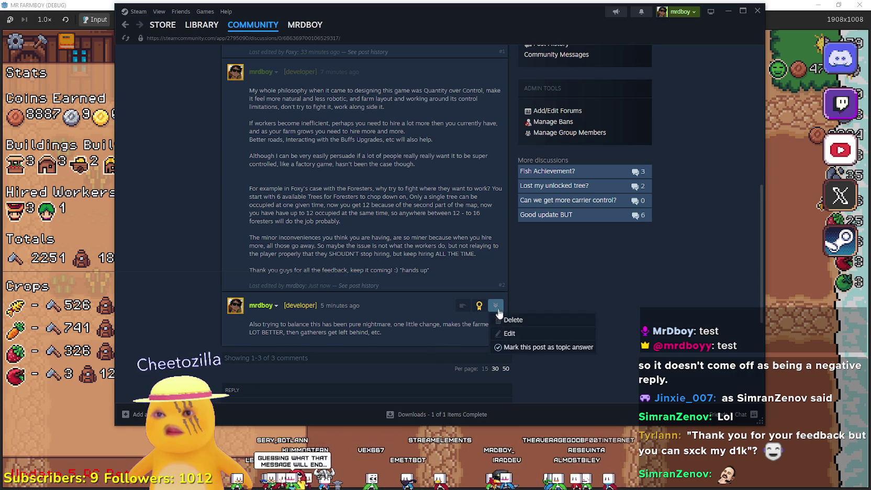
{"action": "left_click", "coordinate": [507, 336]}
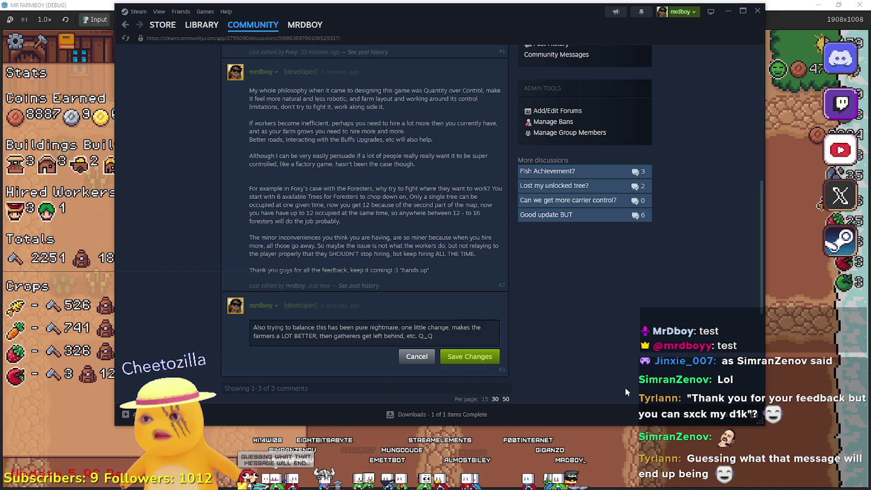
{"action": "key", "text": "Return"}
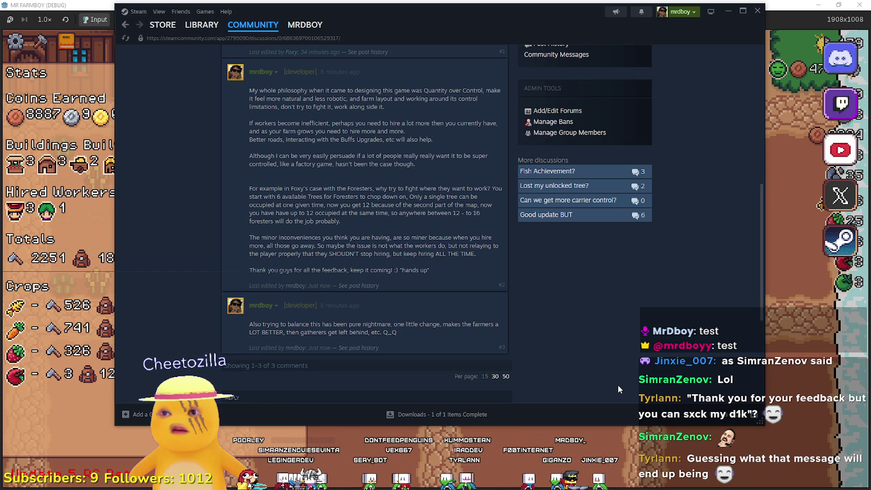
{"action": "scroll", "coordinate": [608, 372], "scroll_direction": "up", "scroll_amount": 15}
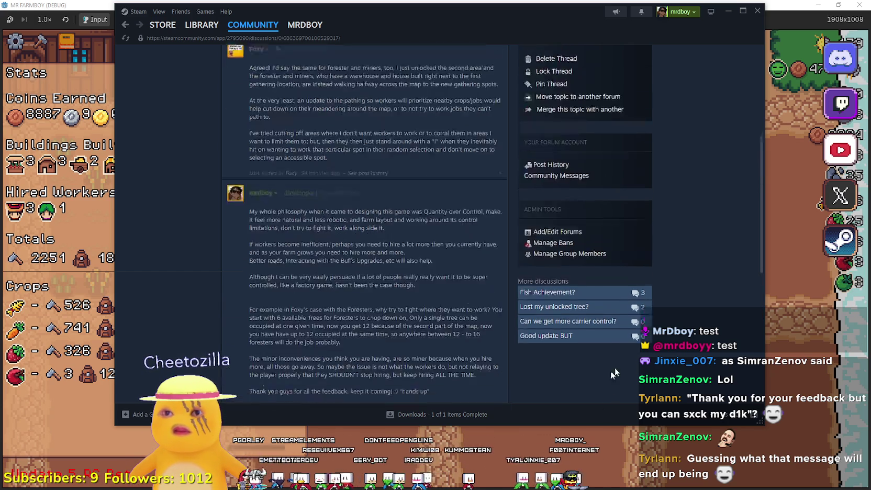
Browse to the Suggestions & Ideas topic 'More Silver availability at first stage', back to Discussions, then return to the game
{"action": "left_click", "coordinate": [242, 104]}
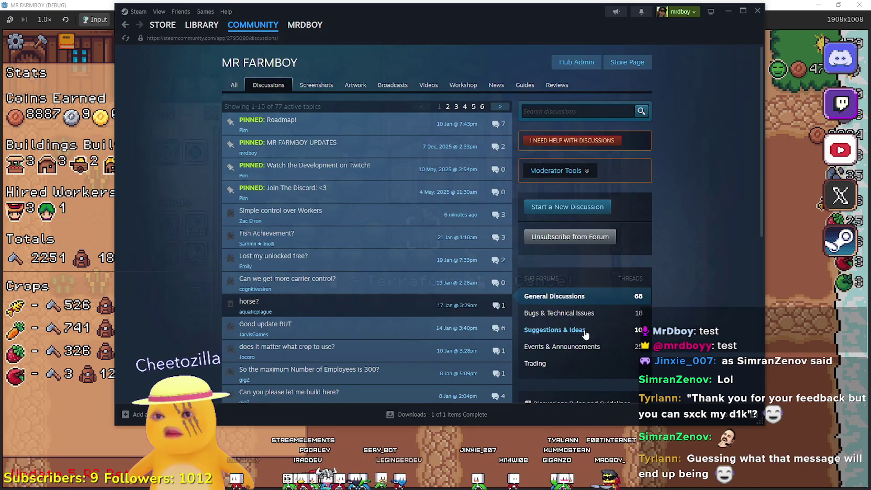
{"action": "left_click", "coordinate": [582, 329]}
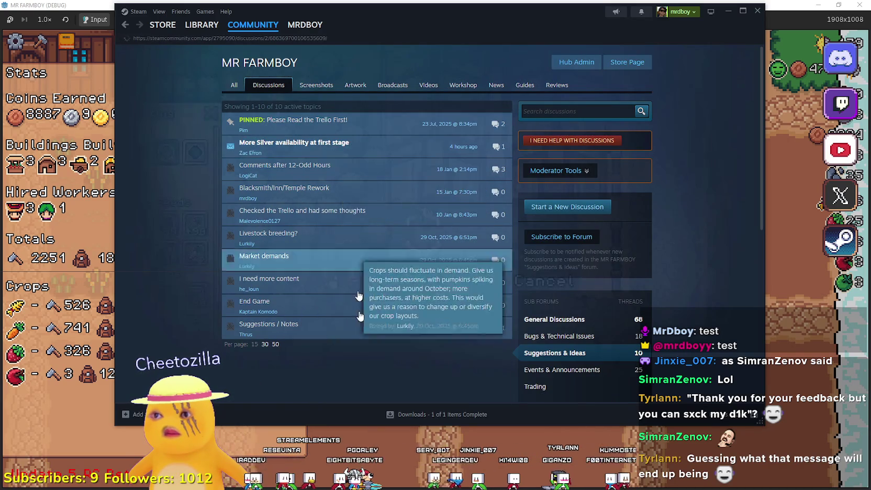
{"action": "left_click", "coordinate": [293, 144]}
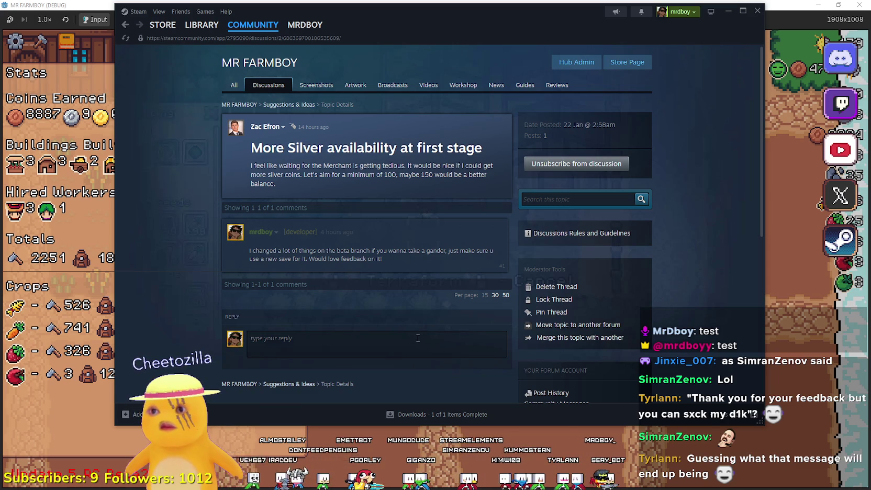
{"action": "left_click", "coordinate": [268, 86]}
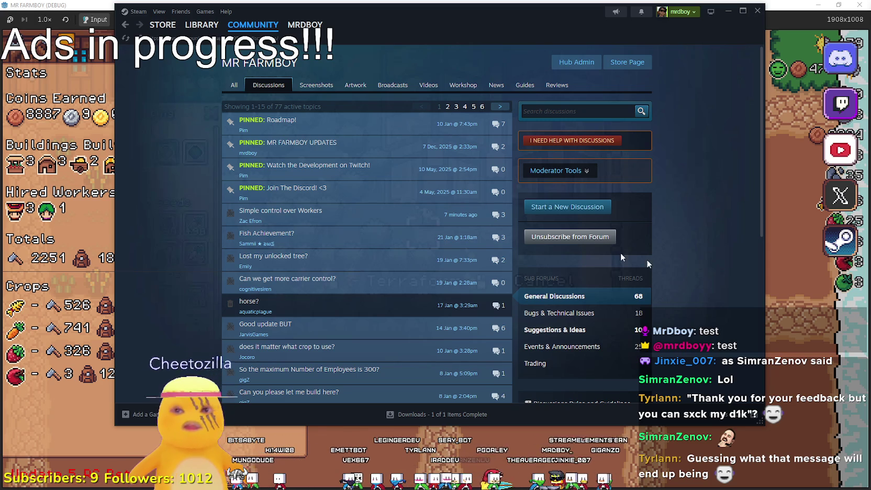
{"action": "key", "text": "alt+Tab"}
{"action": "key", "text": "Escape"}
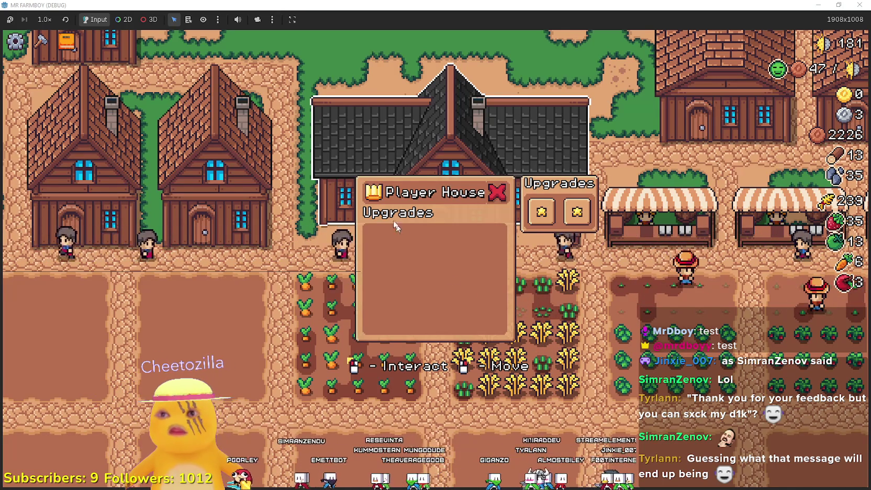
Close the Player House upgrades panel, then click the house repeatedly to test reopening it
{"action": "left_click", "coordinate": [499, 193]}
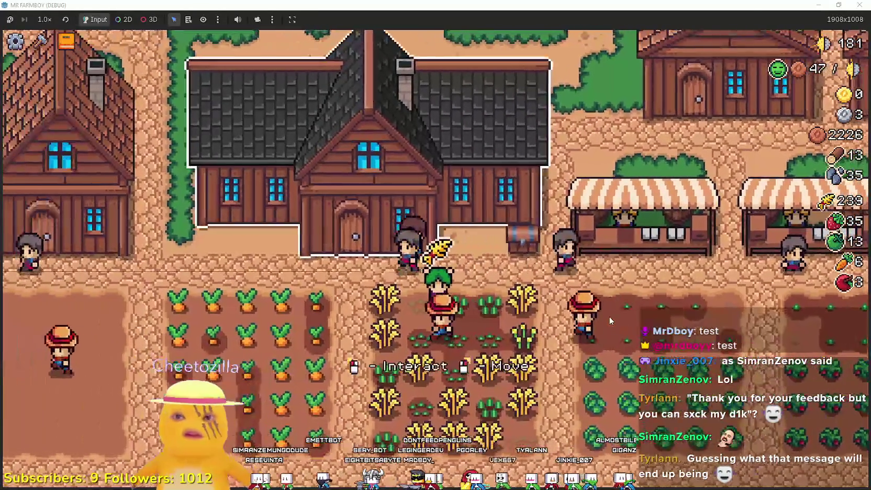
{"action": "left_click", "coordinate": [610, 321]}
{"action": "left_click", "coordinate": [604, 359]}
{"action": "left_click", "coordinate": [604, 359]}
{"action": "left_click", "coordinate": [603, 360]}
{"action": "left_click", "coordinate": [603, 359]}
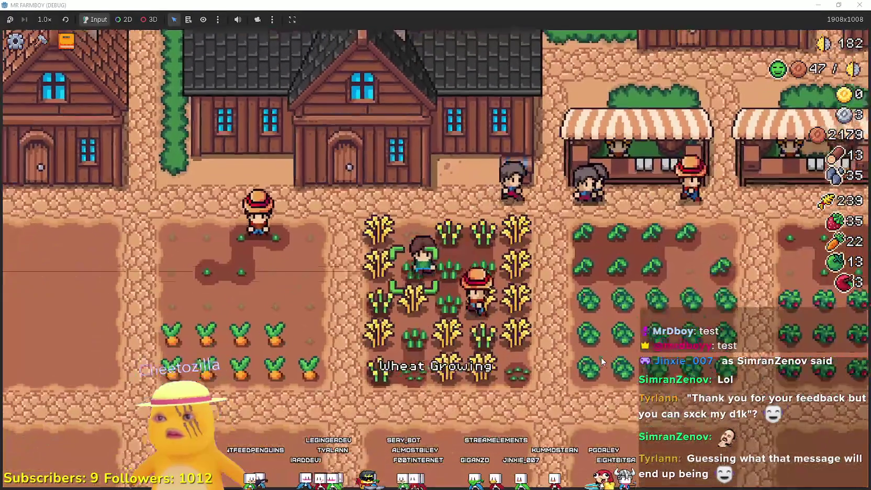
Harvest the row of carrots, walking left then right along it
{"action": "key", "text": "a"}
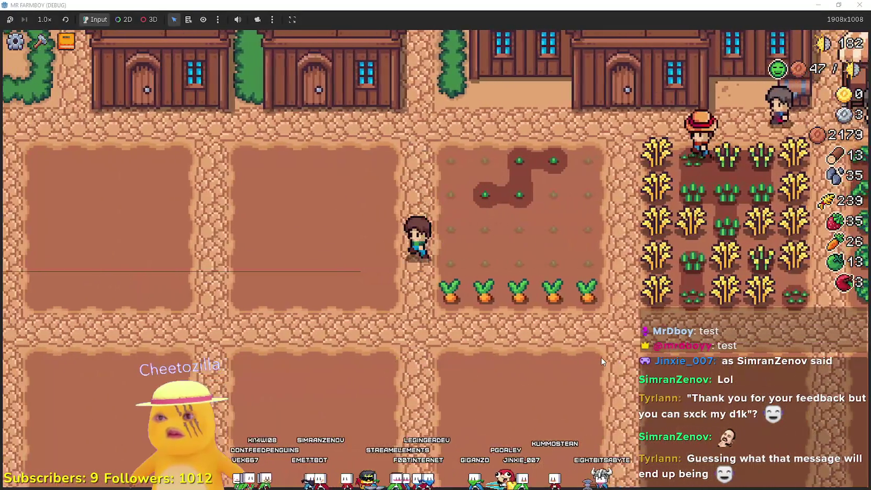
{"action": "key", "text": "d"}
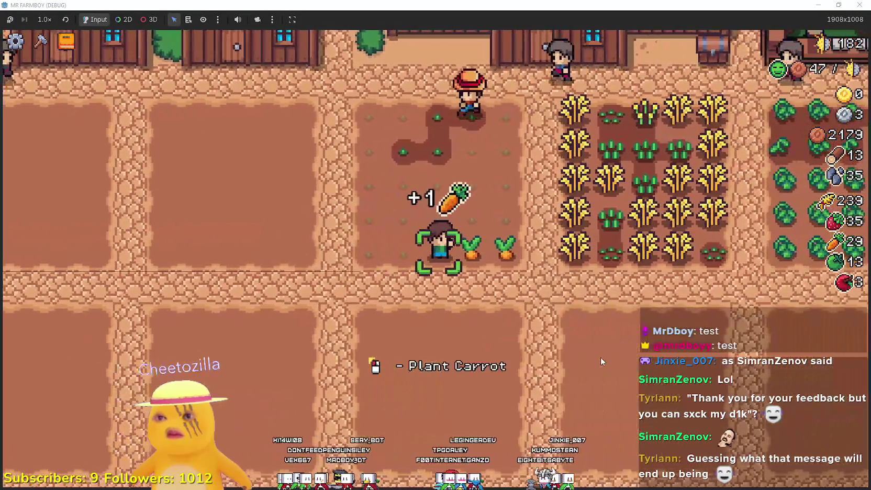
{"action": "key", "text": "d"}
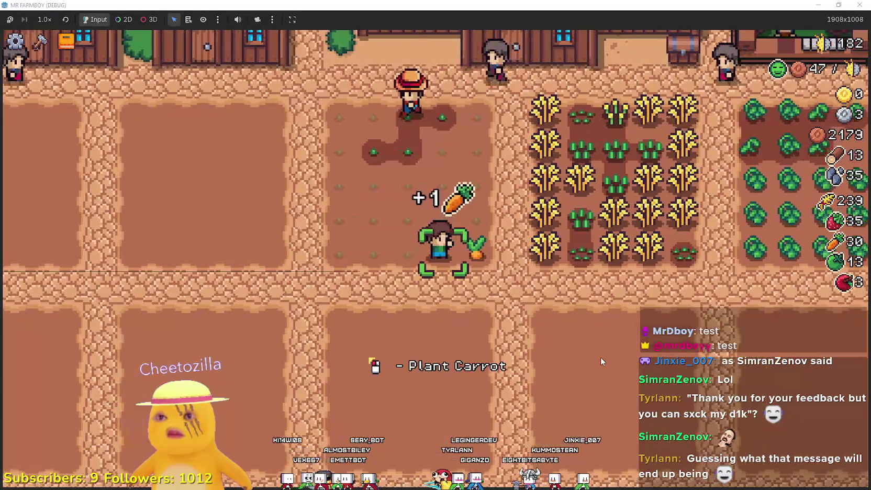
{"action": "key", "text": "w"}
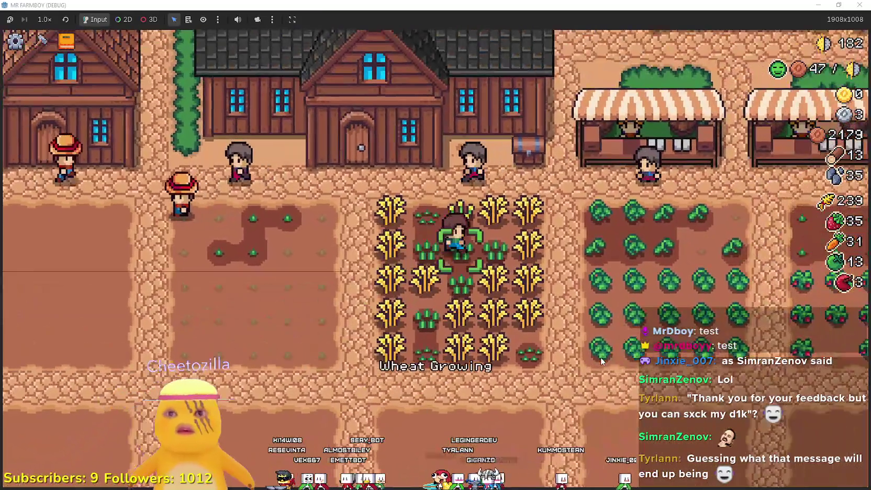
Harvest the green tomatoes and wheat, then walk up to the Player House door
{"action": "key", "text": "d"}
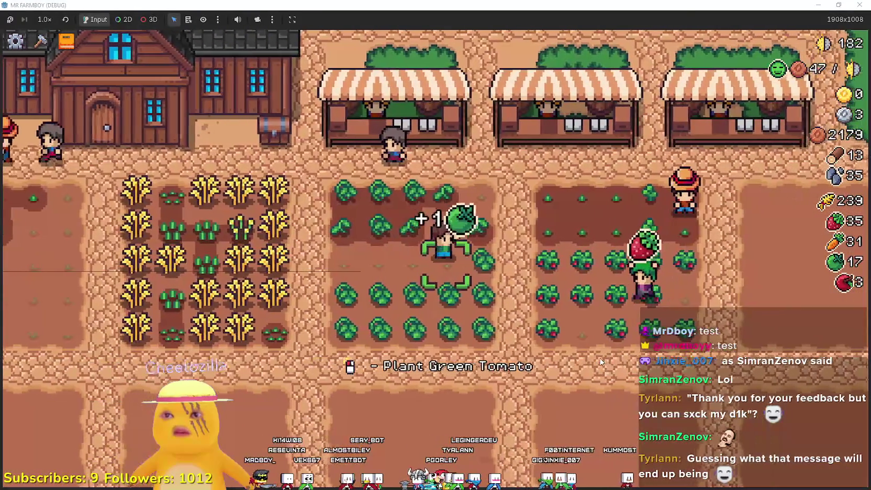
{"action": "key", "text": "w"}
{"action": "key", "text": "a"}
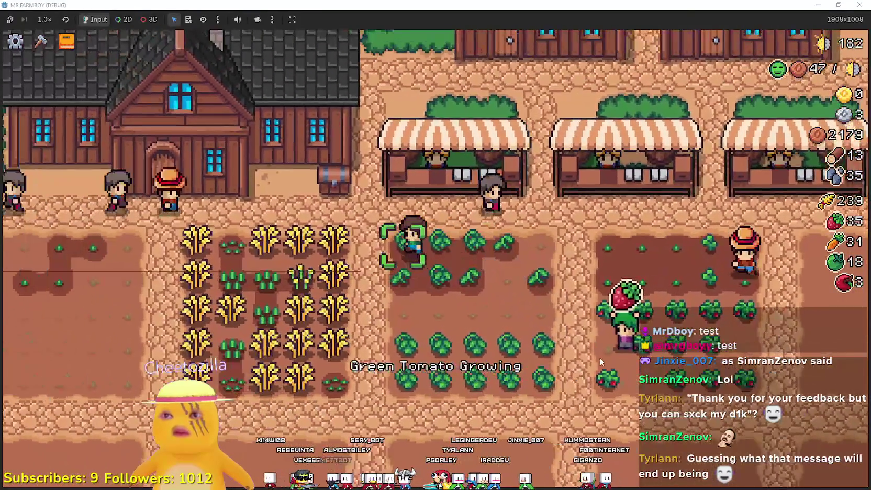
{"action": "key", "text": "a"}
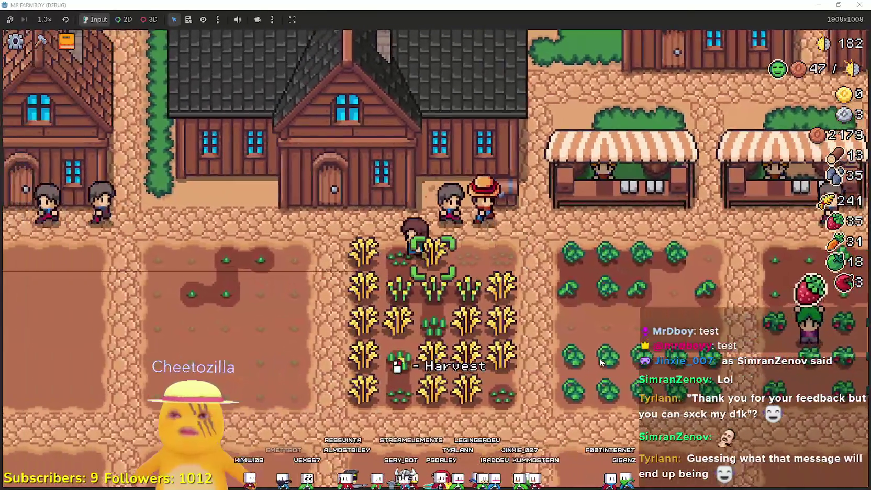
{"action": "key", "text": "w"}
{"action": "key", "text": "d"}
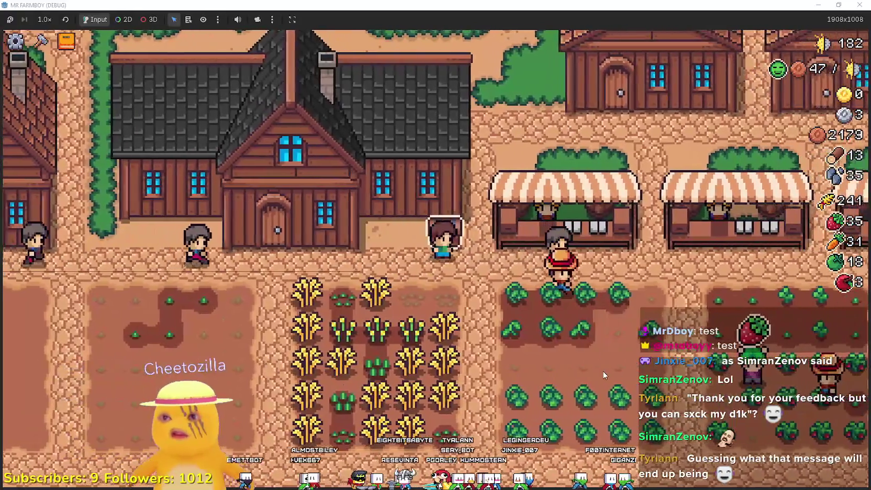
{"action": "key", "text": "a"}
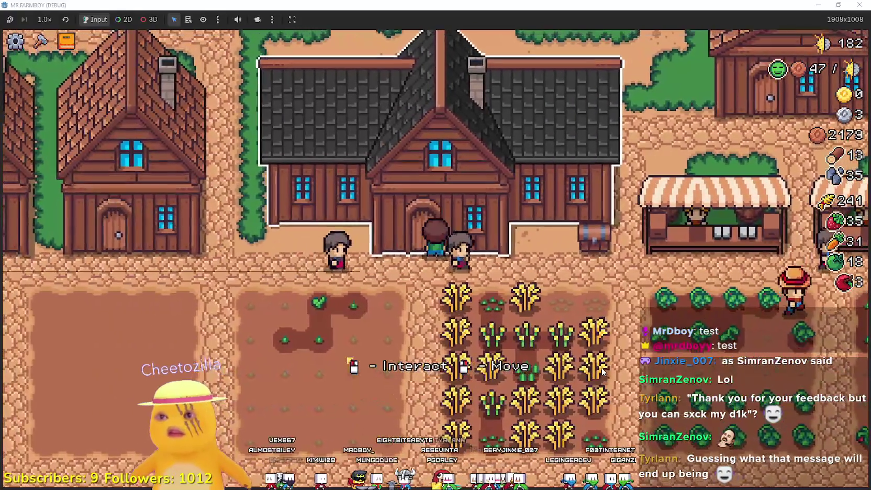
{"action": "key", "text": "w"}
{"action": "key", "text": "s"}
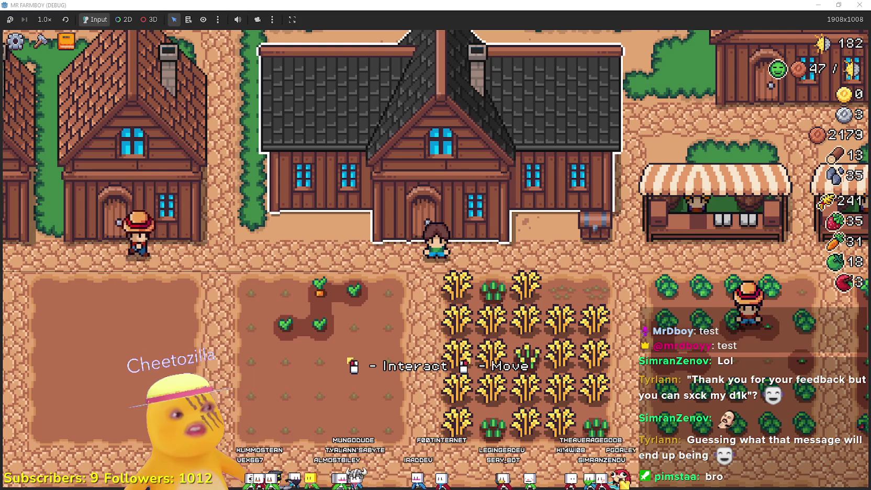
Open the Player House Upgrades panel, then leave it to harvest wheat, reaching 262
{"action": "left_click", "coordinate": [541, 309]}
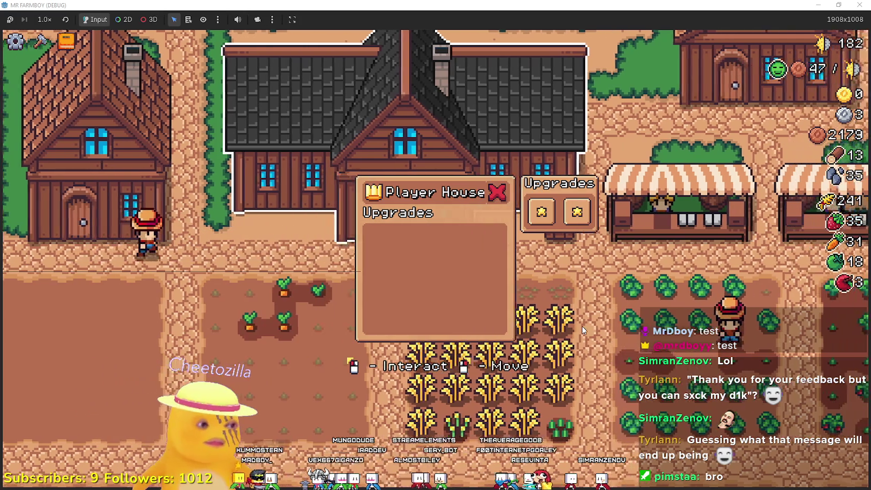
{"action": "right_click", "coordinate": [582, 326]}
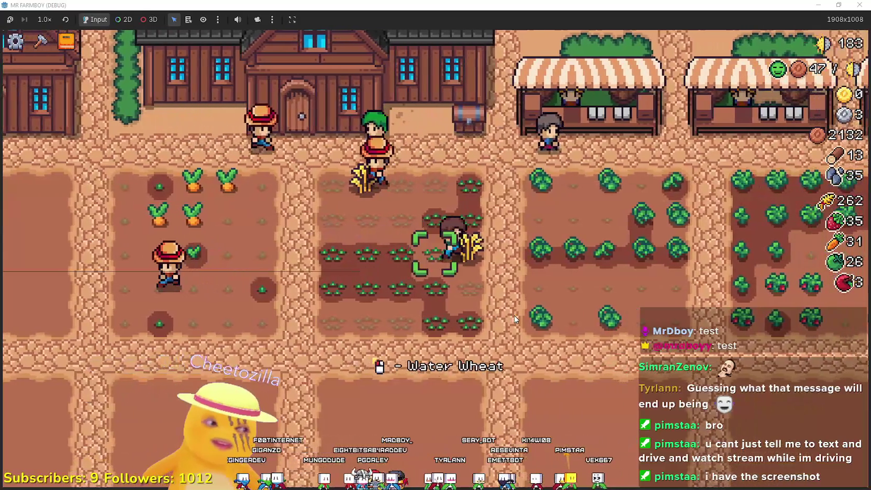
Harvest wheat on the farmer's tile, then walk left through the carrot field onto the path
{"action": "left_click", "coordinate": [515, 316]}
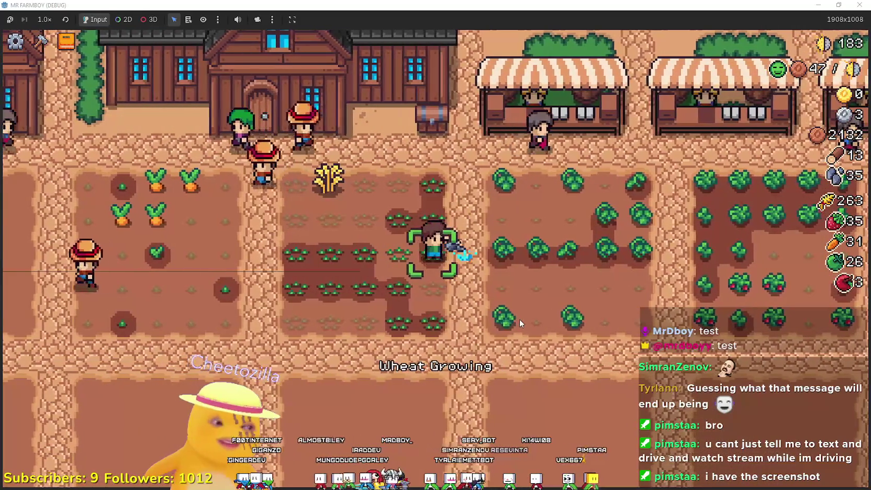
{"action": "key", "text": "a"}
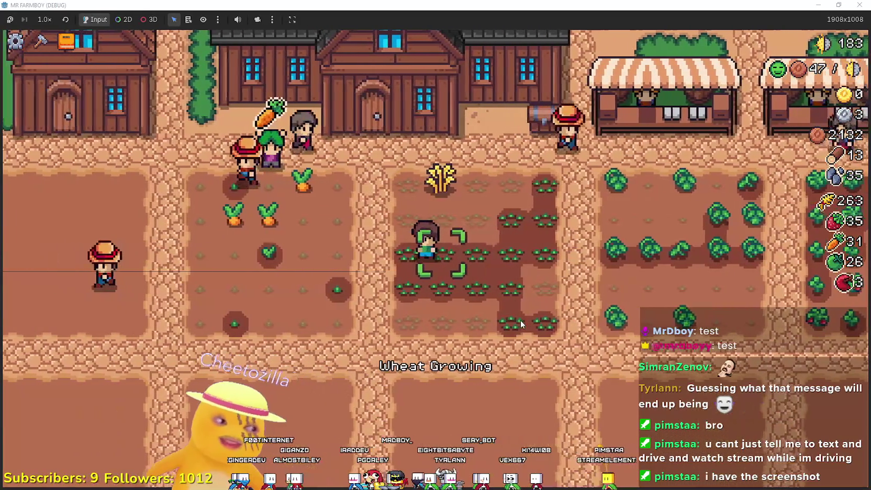
{"action": "key", "text": "a"}
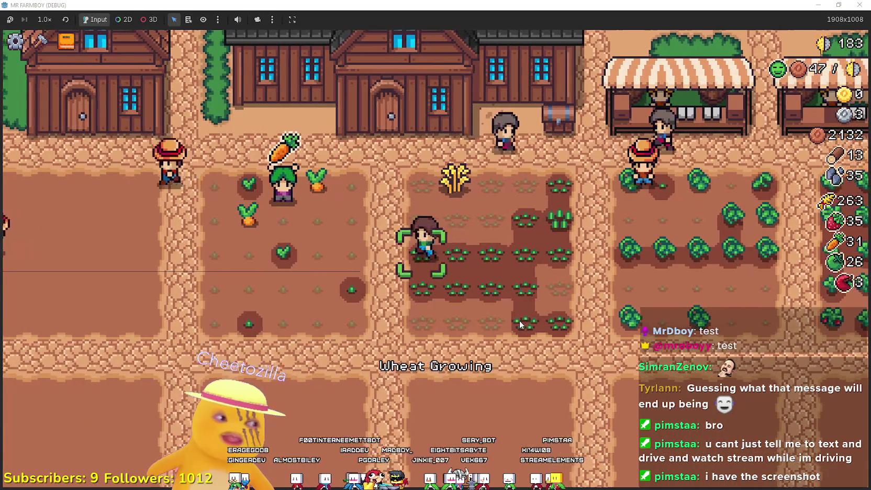
{"action": "key", "text": "w"}
{"action": "key", "text": "d"}
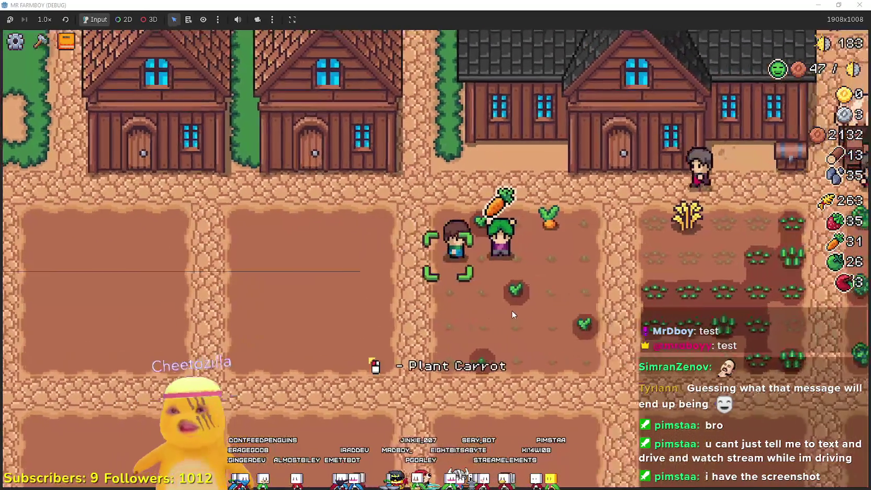
{"action": "key", "text": "d"}
{"action": "key", "text": "w"}
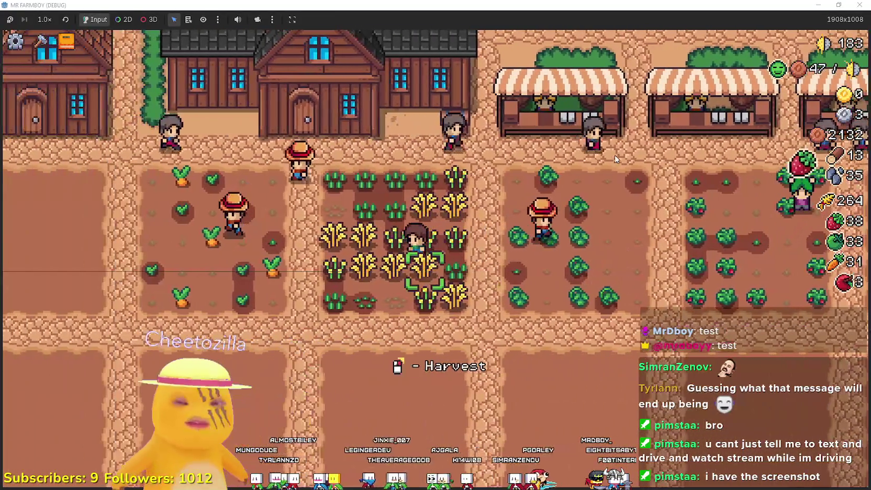
Zoom the camera out to show the town around the open Player House panel
{"action": "scroll", "coordinate": [615, 155], "scroll_direction": "down", "scroll_amount": 3}
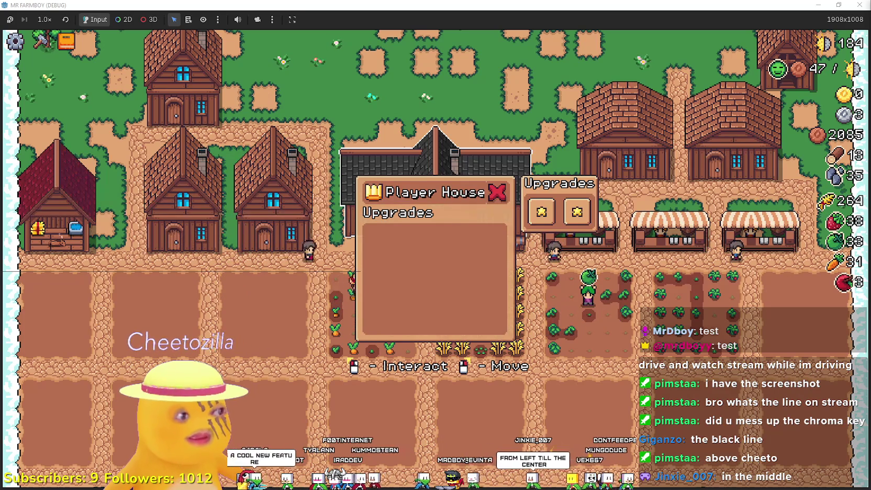
Close the Player House panel and walk the farmer to the house, then toward the market stalls
{"action": "key", "text": "Escape"}
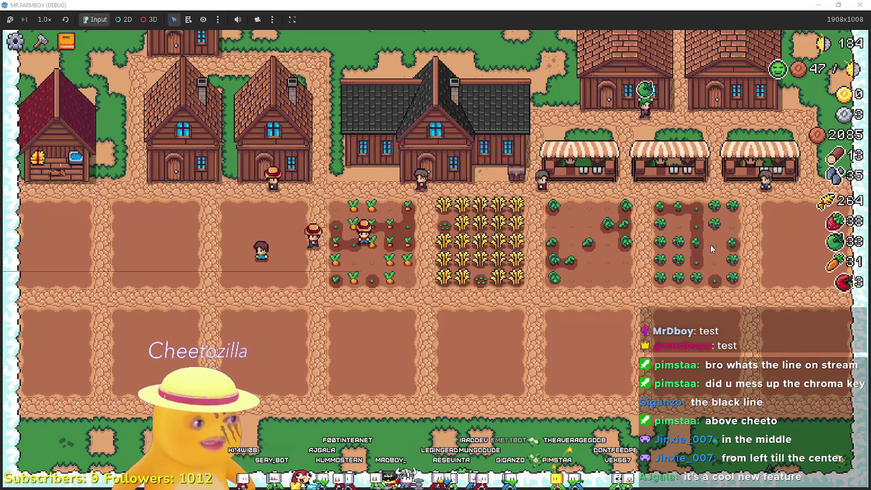
{"action": "key", "text": "a"}
{"action": "key", "text": "w"}
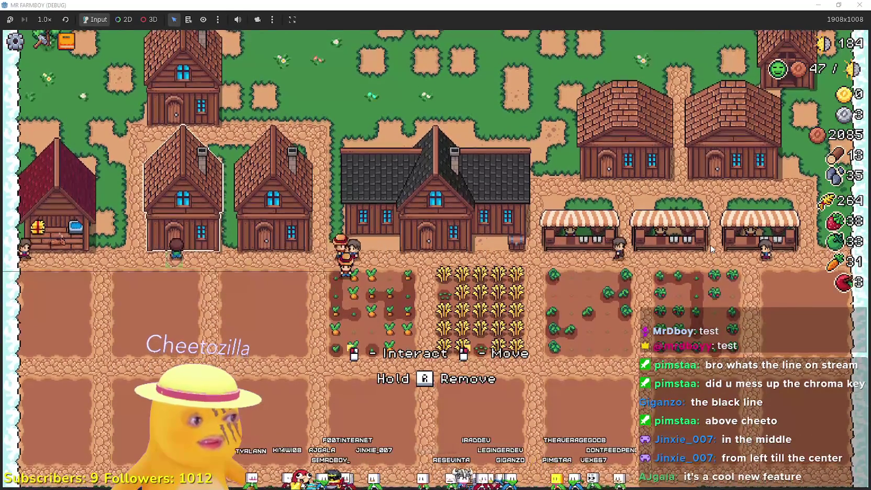
{"action": "key", "text": "w"}
{"action": "key", "text": "a"}
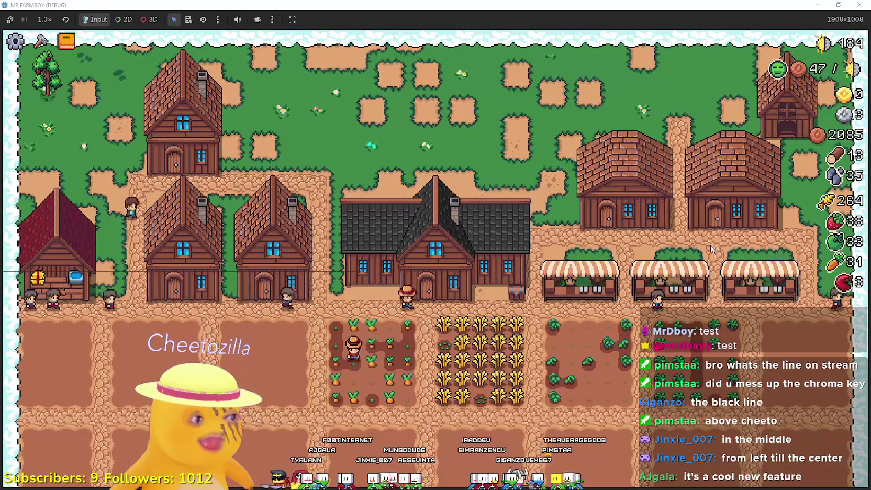
{"action": "key", "text": "d"}
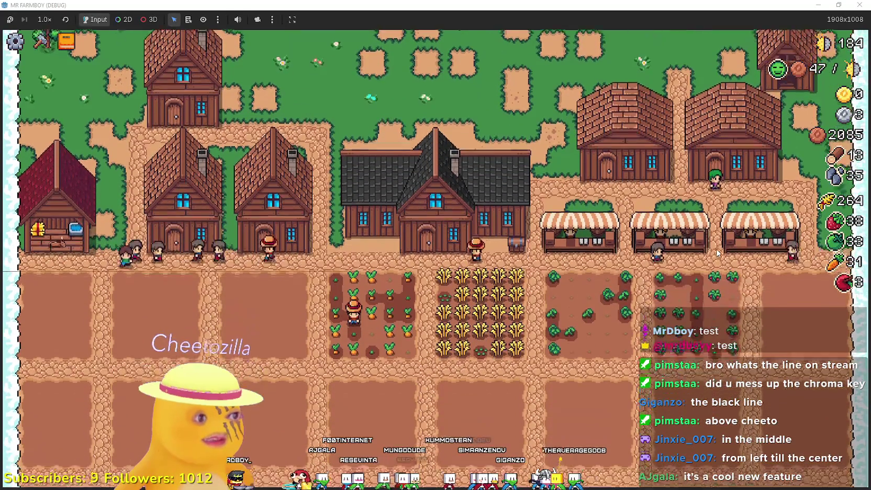
{"action": "scroll", "coordinate": [703, 229], "scroll_direction": "up", "scroll_amount": 5}
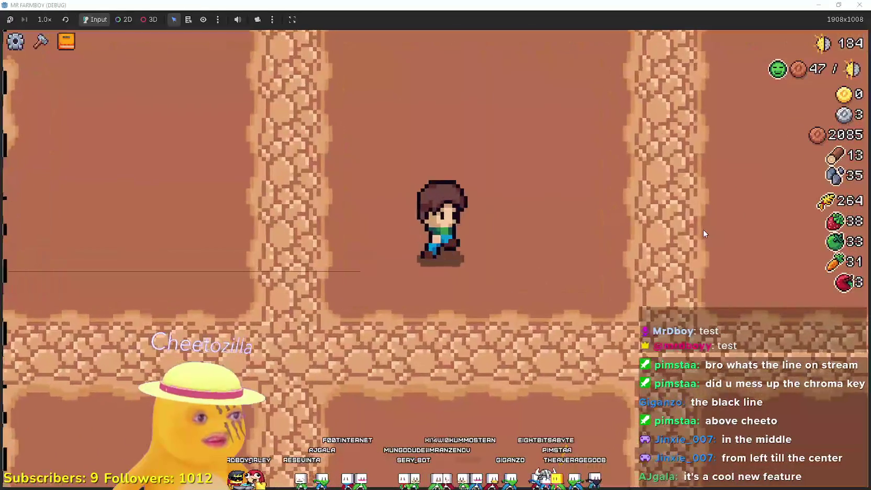
Walk the farmer north and east toward the village houses, zooming the camera in and out
{"action": "key", "text": "w"}
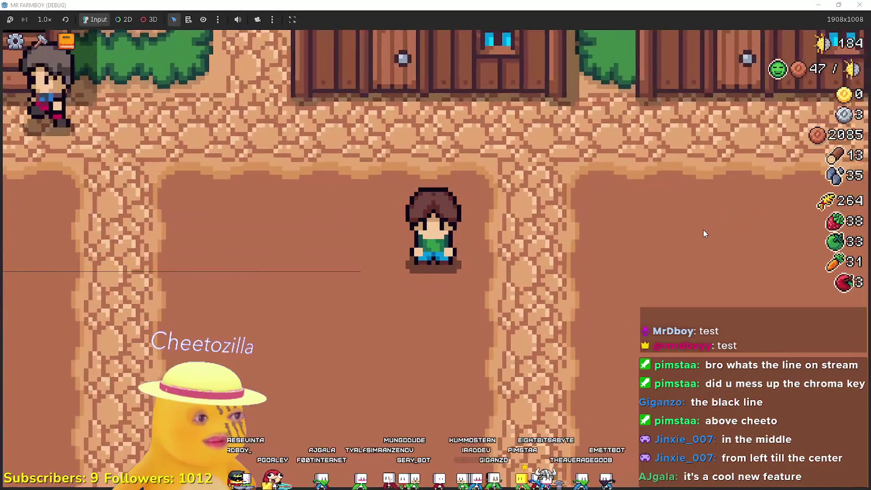
{"action": "scroll", "coordinate": [703, 229], "scroll_direction": "up", "scroll_amount": 3}
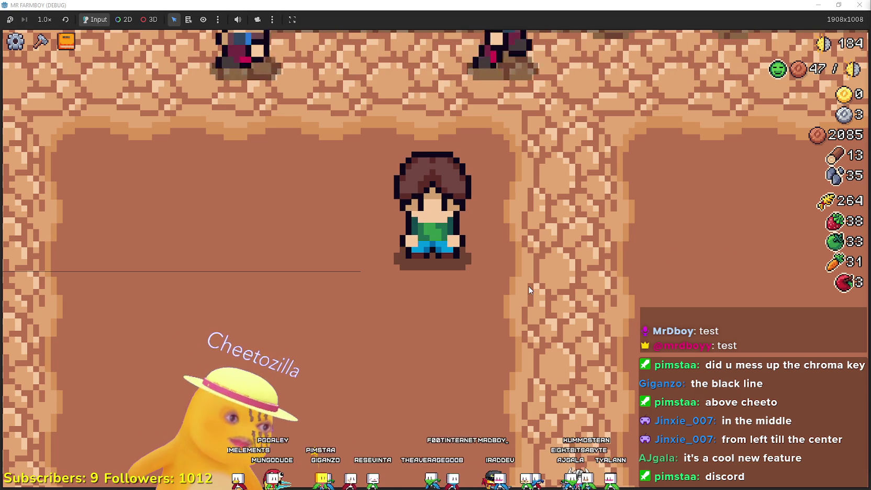
{"action": "key", "text": "d"}
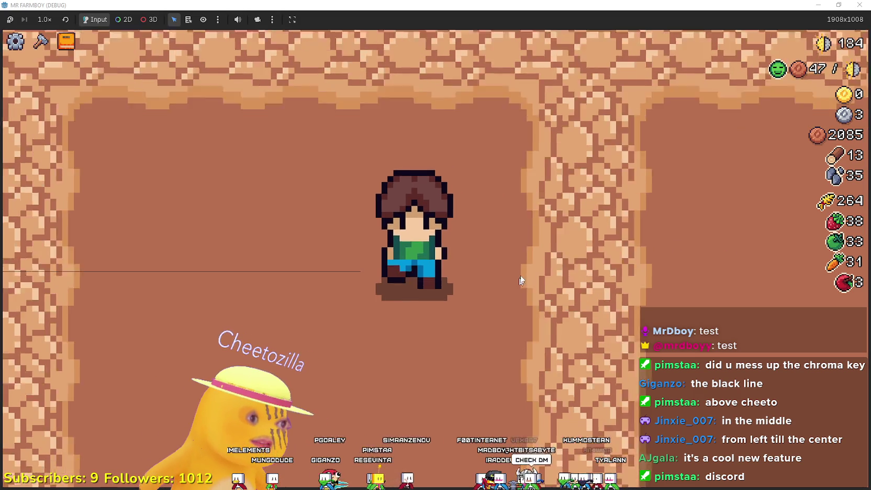
{"action": "key", "text": "w"}
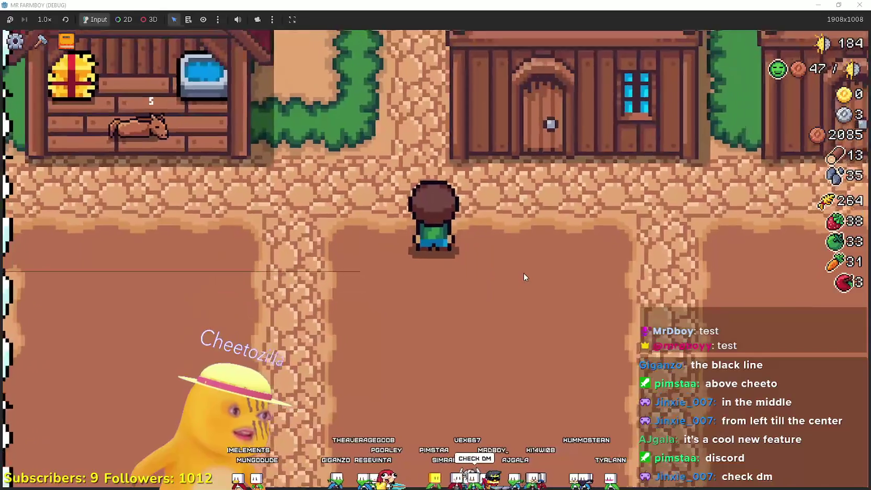
{"action": "scroll", "coordinate": [524, 270], "scroll_direction": "down", "scroll_amount": 5}
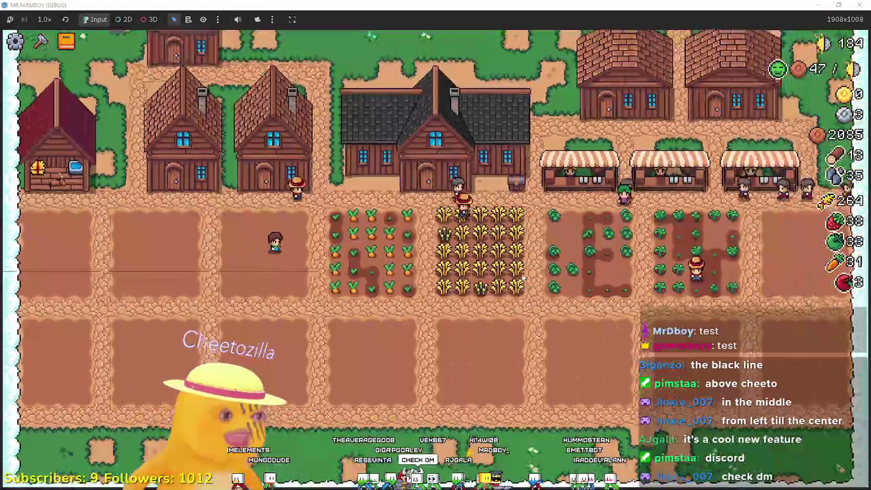
{"action": "scroll", "coordinate": [524, 273], "scroll_direction": "up", "scroll_amount": 5}
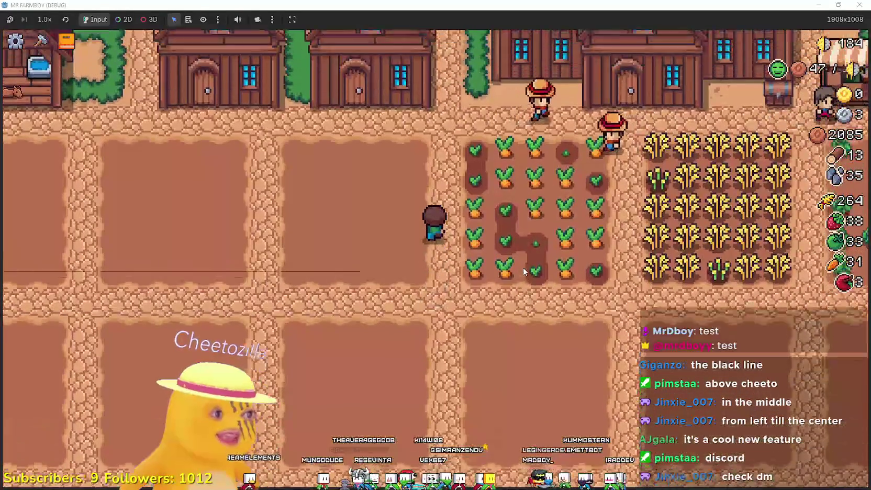
{"action": "scroll", "coordinate": [524, 273], "scroll_direction": "down", "scroll_amount": 5}
Walk the farmer down to the stone path between the southern plots, then bring up the paused video
{"action": "key", "text": "s"}
{"action": "key", "text": "w"}
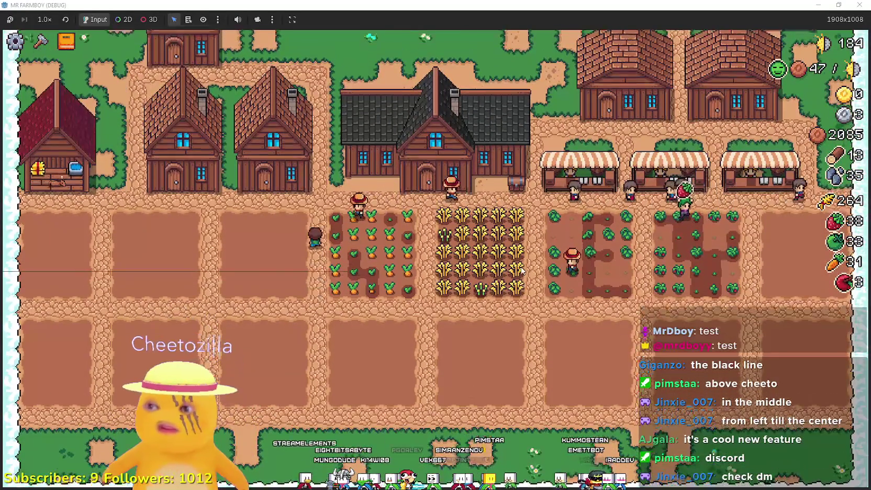
{"action": "key", "text": "s"}
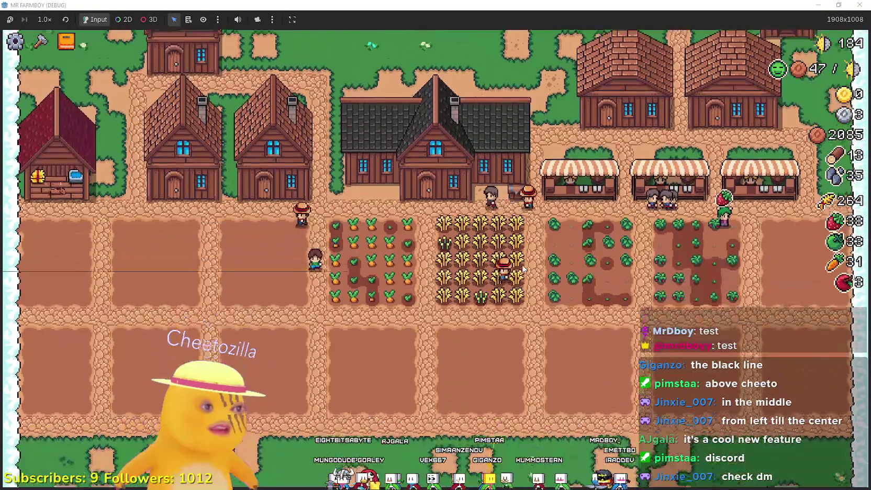
{"action": "scroll", "coordinate": [522, 263], "scroll_direction": "up", "scroll_amount": 2}
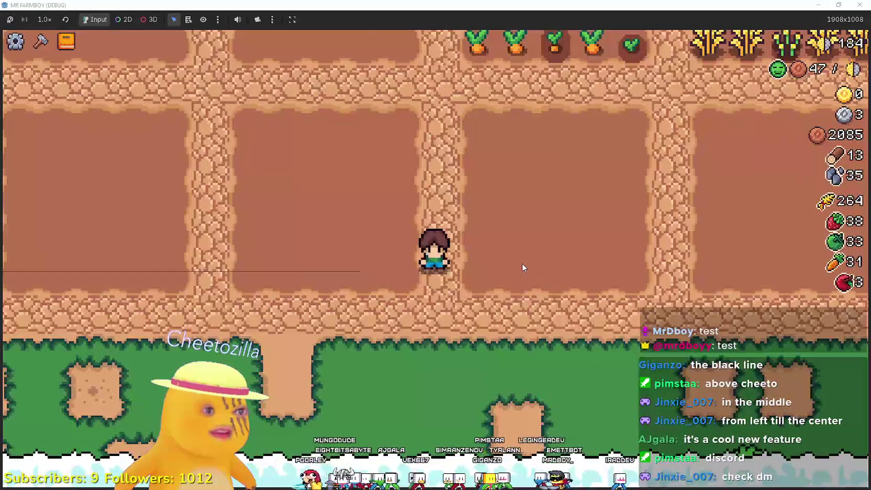
{"action": "scroll", "coordinate": [522, 263], "scroll_direction": "up", "scroll_amount": 2}
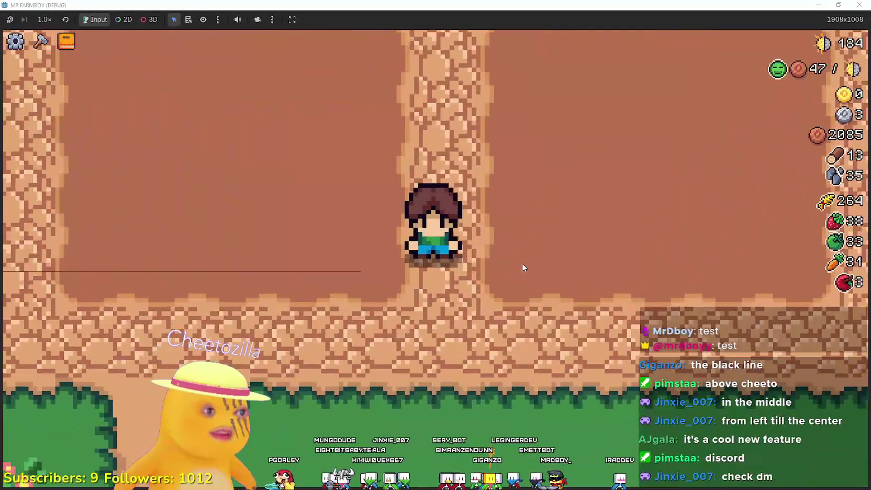
{"action": "key", "text": "s"}
{"action": "key", "text": "w"}
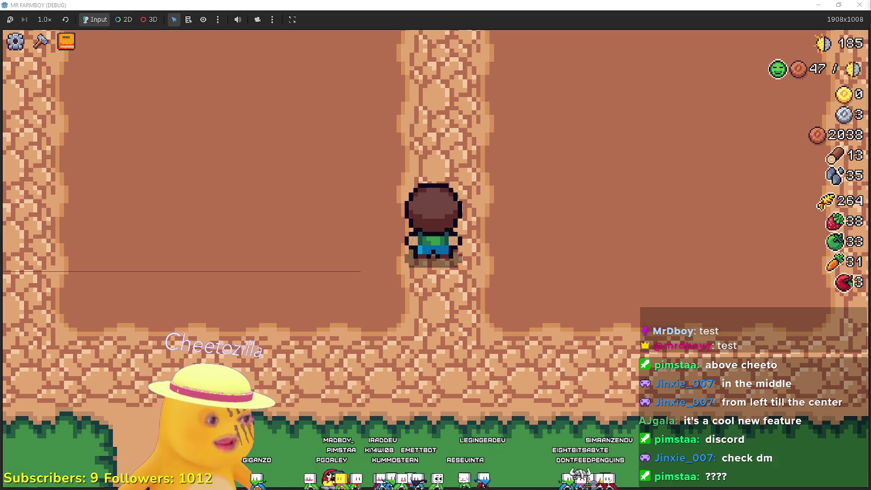
{"action": "key", "text": "alt+Tab"}
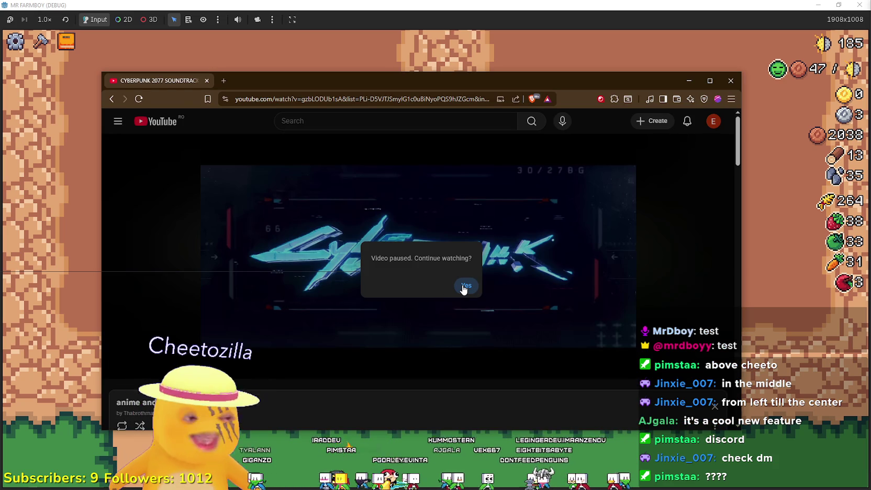
Confirm 'Continue watching?' to resume the Cyberpunk 2077 soundtrack, then return to the game
{"action": "left_click", "coordinate": [464, 286]}
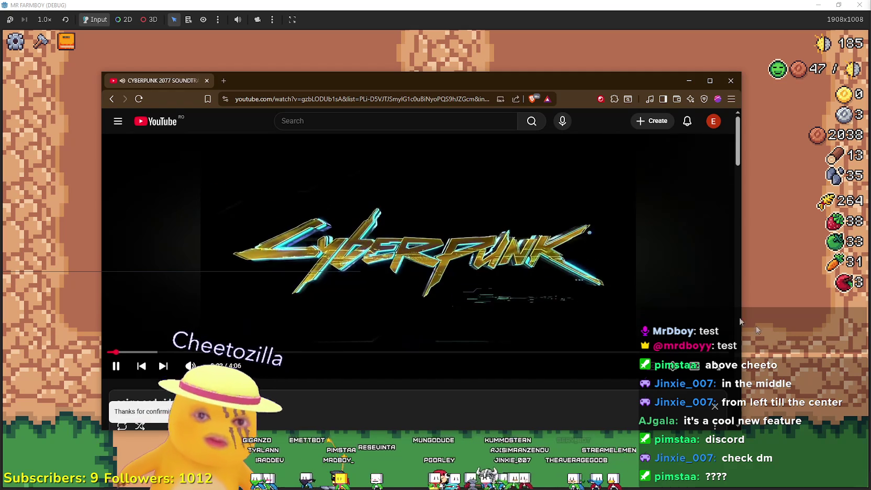
{"action": "left_click", "coordinate": [778, 343]}
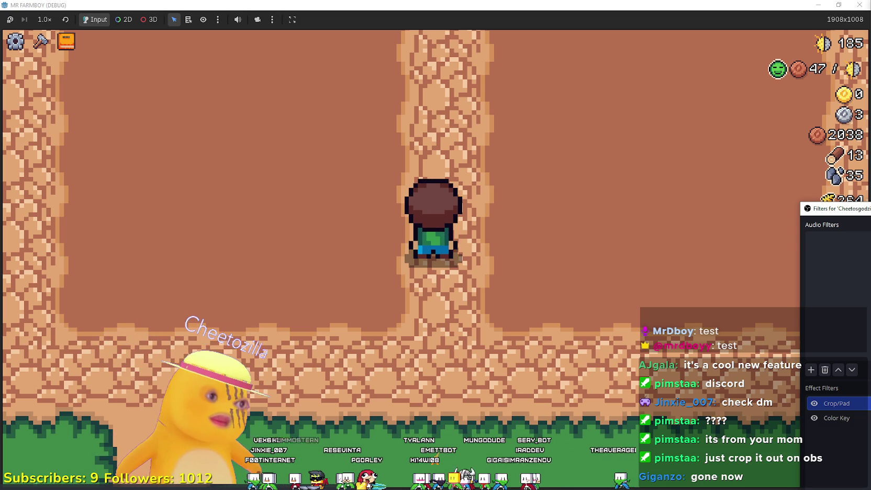
Move the avatar's Crop/Pad and Color Key filters window up and close it
{"action": "mouse_move", "coordinate": [837, 208]}
{"action": "left_mouse_down"}
{"action": "mouse_move", "coordinate": [845, 60]}
{"action": "mouse_move", "coordinate": [845, 84]}
{"action": "left_mouse_up"}
{"action": "key", "text": "Escape"}
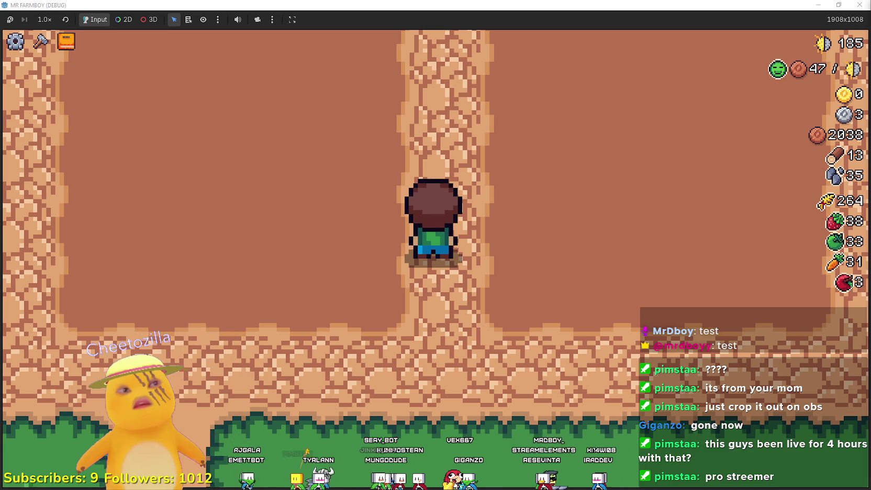
{"action": "scroll", "coordinate": [108, 334], "scroll_direction": "down", "scroll_amount": 2}
{"action": "scroll", "coordinate": [109, 334], "scroll_direction": "down", "scroll_amount": 3}
{"action": "scroll", "coordinate": [94, 353], "scroll_direction": "up", "scroll_amount": 2}
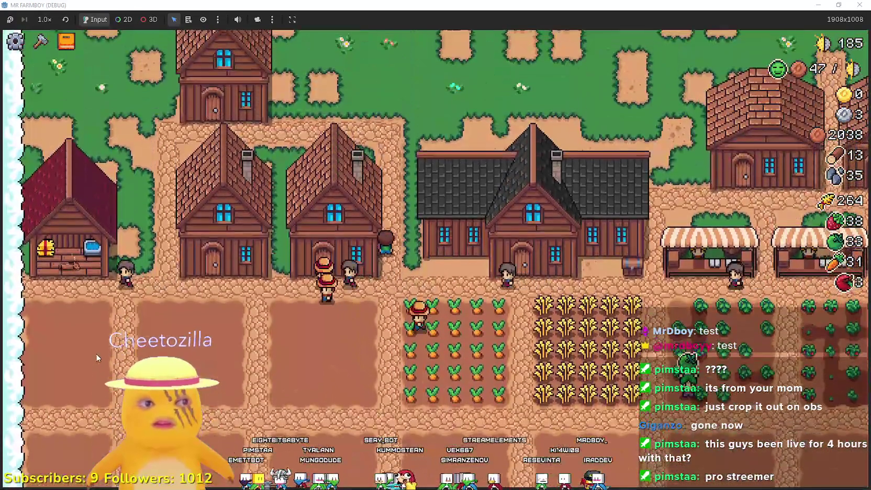
Walk the farmer left and up across the farm, then down and right past the lower plots
{"action": "key", "text": "s"}
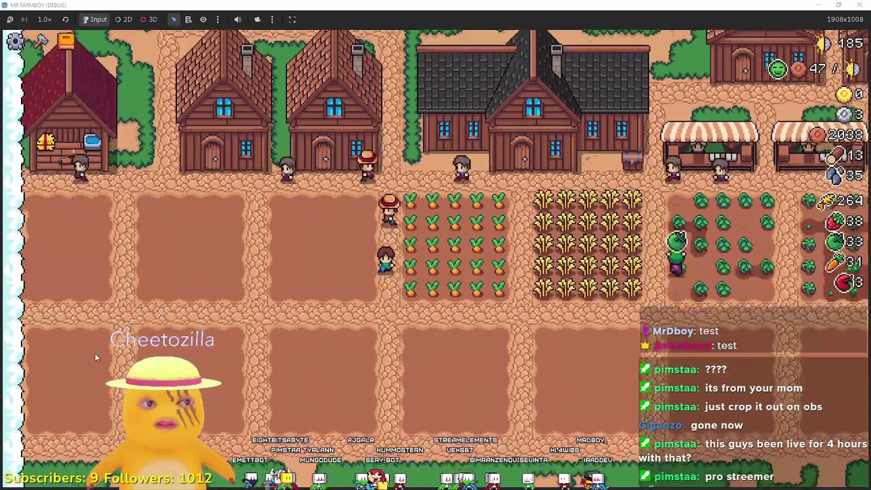
{"action": "key", "text": "a"}
{"action": "key", "text": "w"}
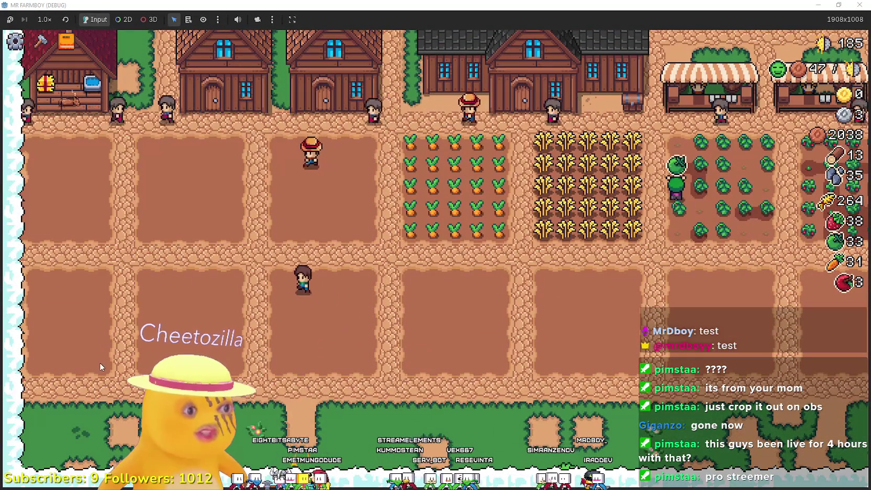
{"action": "key", "text": "s"}
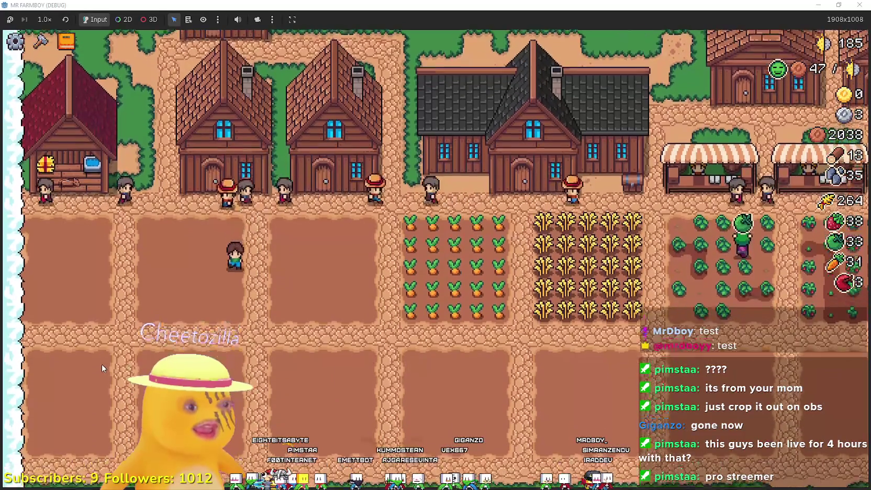
{"action": "key", "text": "s"}
{"action": "key", "text": "d"}
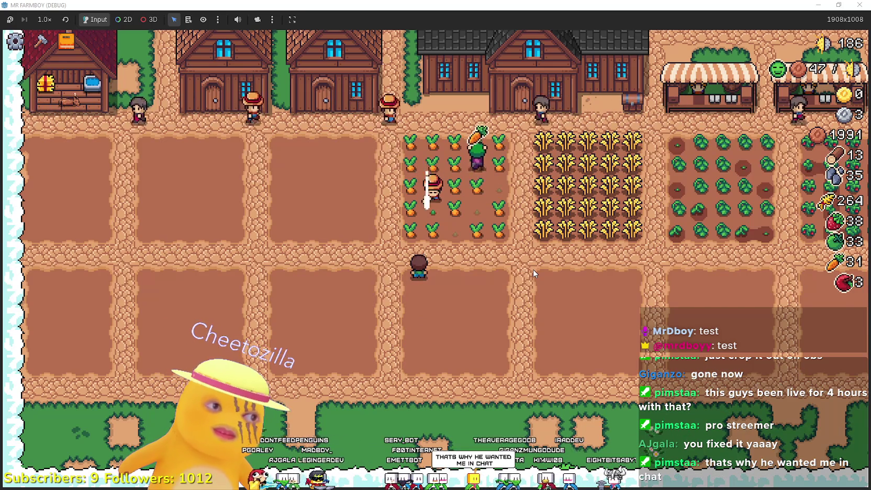
Walk through the carrot field into the wheat field and harvest a bottom-row wheat
{"action": "key", "text": "w"}
{"action": "key", "text": "w"}
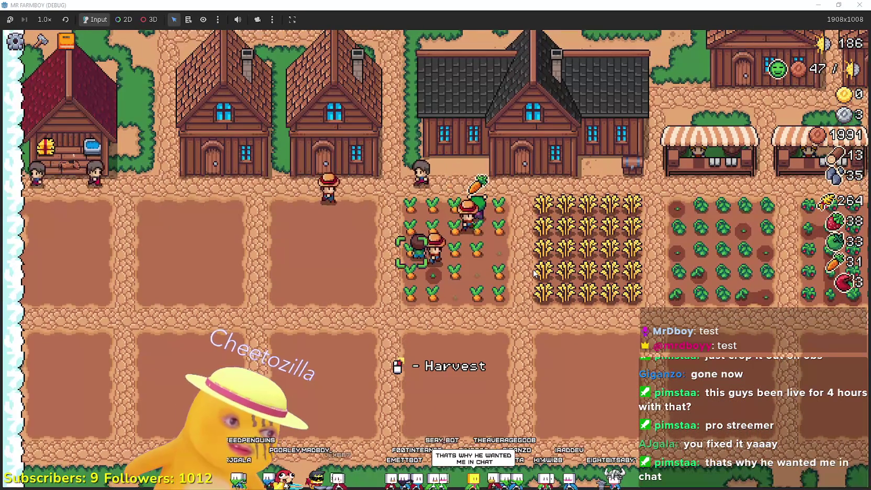
{"action": "key", "text": "s"}
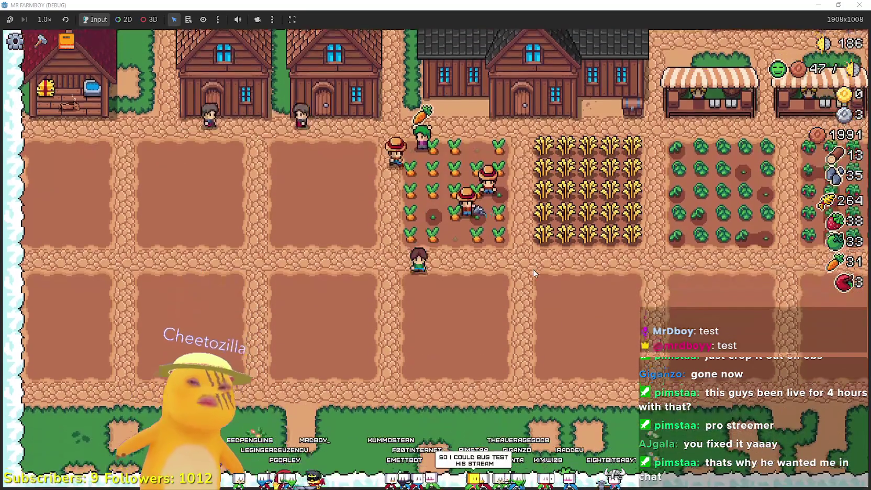
{"action": "key", "text": "w"}
{"action": "scroll", "coordinate": [560, 273], "scroll_direction": "up", "scroll_amount": 2}
{"action": "key", "text": "d"}
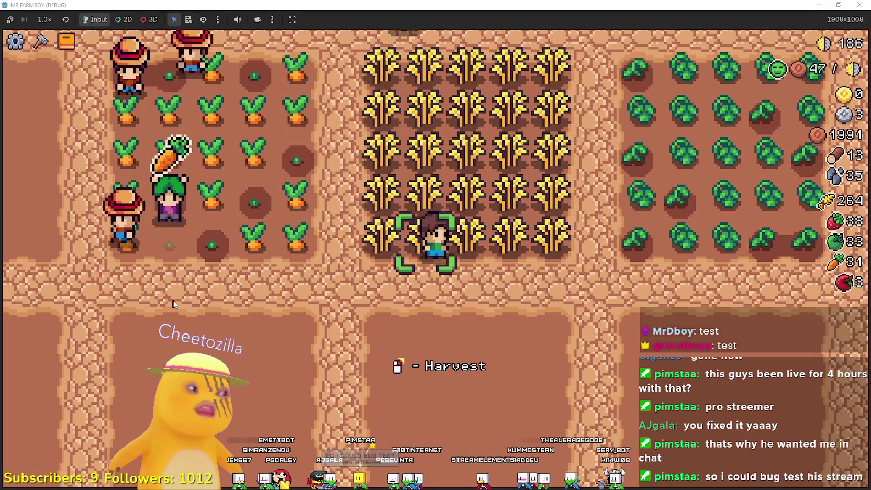
{"action": "key", "text": "s"}
{"action": "scroll", "coordinate": [204, 295], "scroll_direction": "down", "scroll_amount": 3}
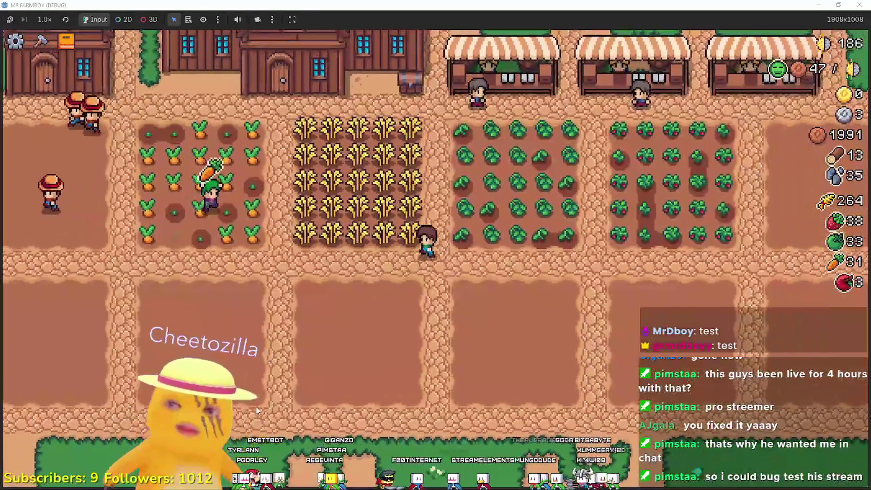
{"action": "key", "text": "w"}
{"action": "scroll", "coordinate": [257, 398], "scroll_direction": "up", "scroll_amount": 3}
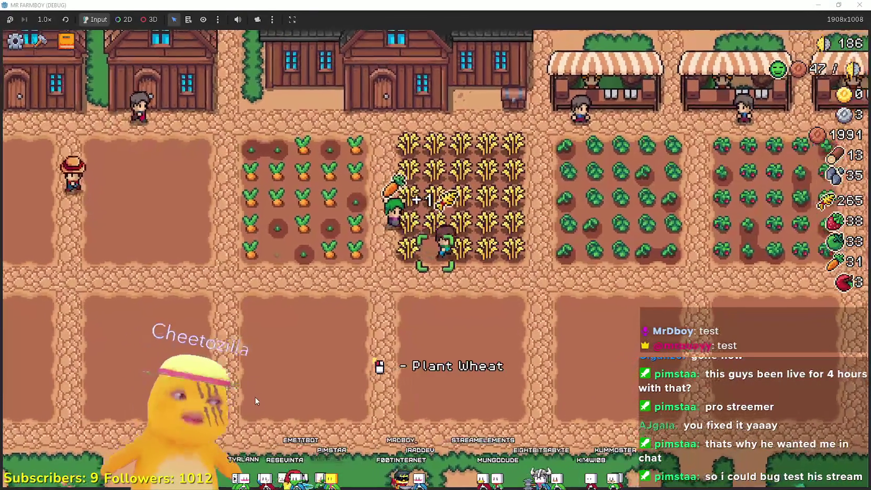
{"action": "key", "text": "d"}
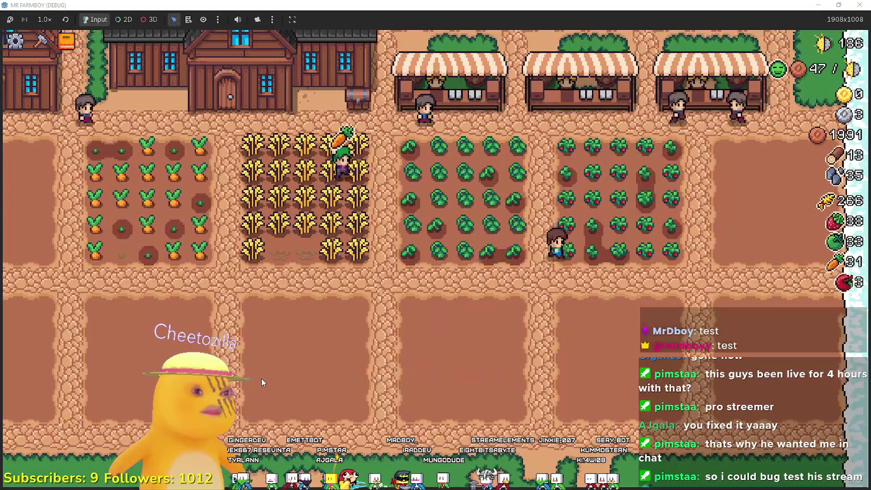
{"action": "key", "text": "a"}
Glance at the Advancements panel, harvest another ripe wheat to reach 266, then return to Godot
{"action": "key", "text": "Tab"}
{"action": "key", "text": "Escape"}
{"action": "key", "text": "w"}
{"action": "key", "text": "a"}
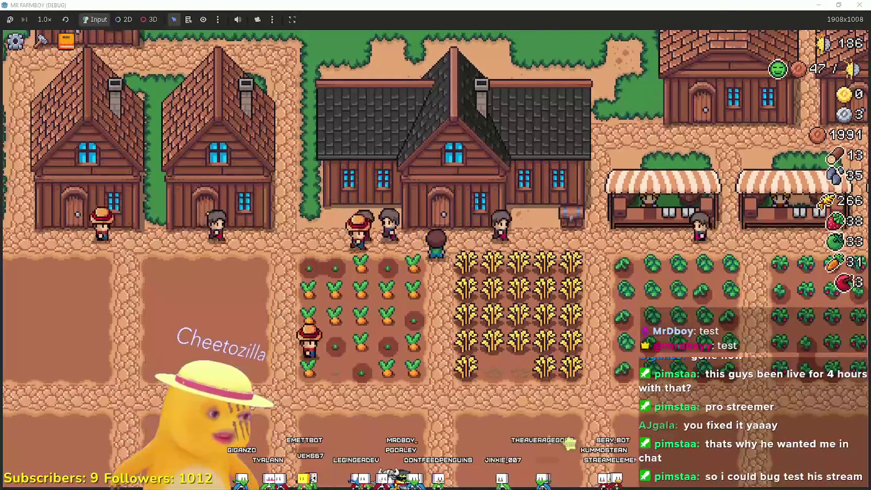
{"action": "key", "text": "w"}
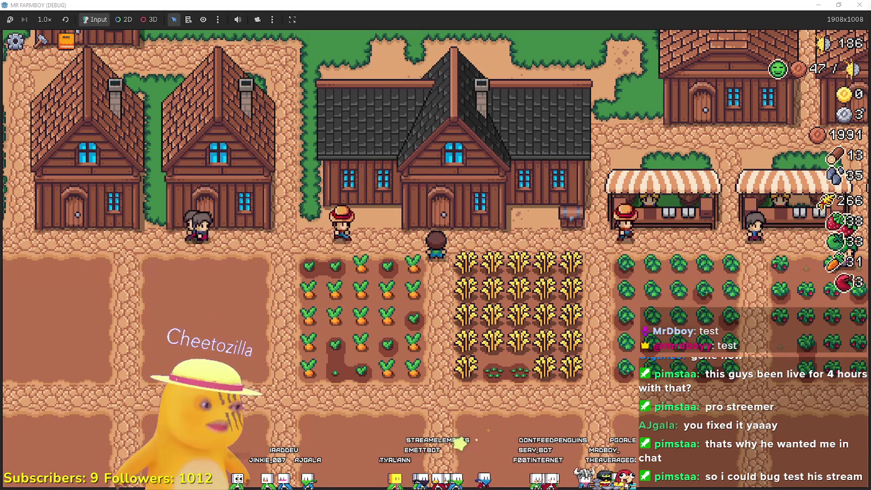
{"action": "key", "text": "s"}
{"action": "key", "text": "d"}
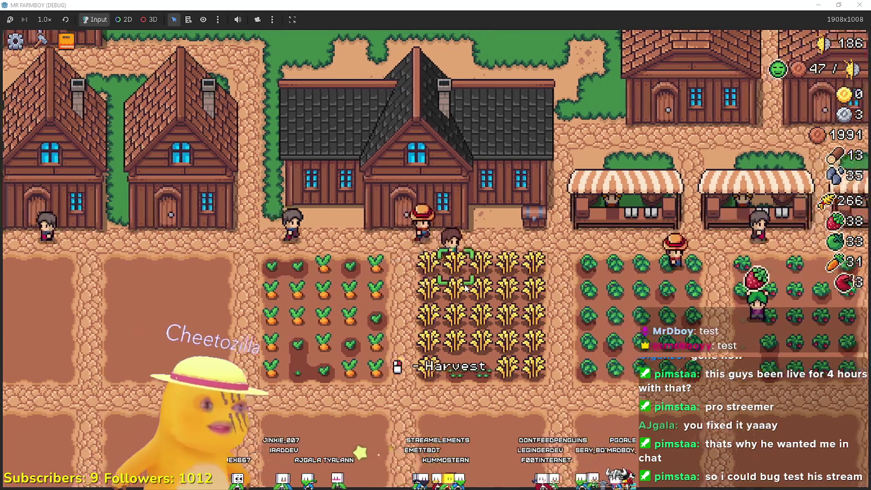
{"action": "key", "text": "s"}
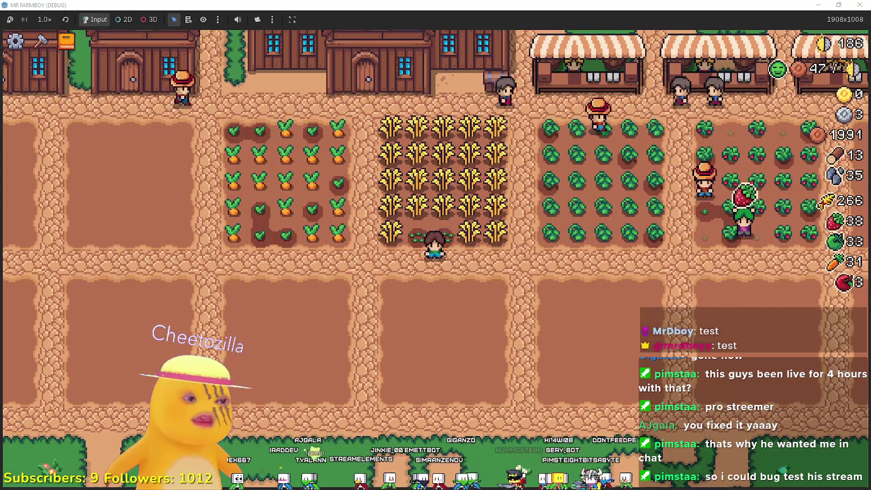
{"action": "key", "text": "alt+Tab"}
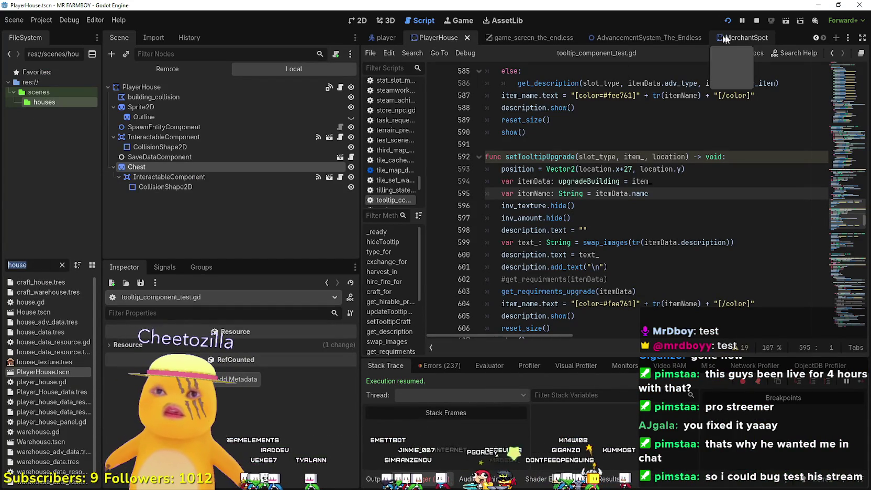
Show game_screen_the_endless on the 2D canvas, then run the game with F6 and pause it
{"action": "left_click", "coordinate": [529, 38]}
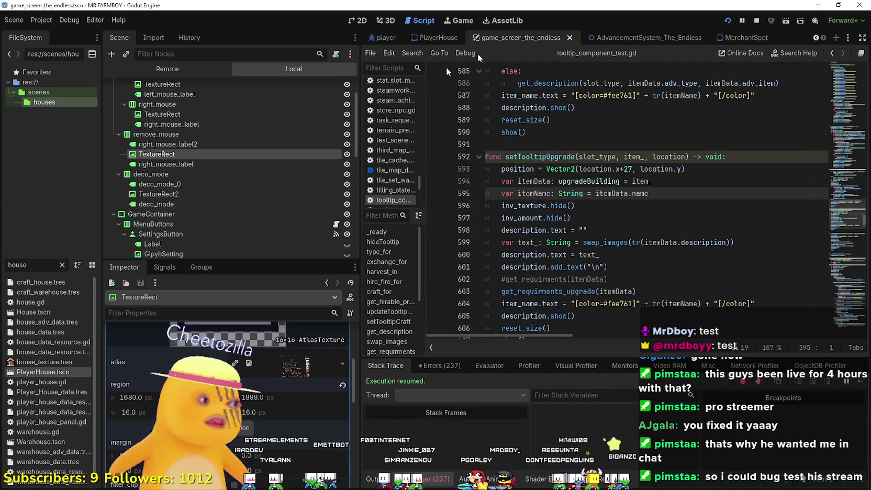
{"action": "left_click", "coordinate": [357, 21]}
{"action": "scroll", "coordinate": [479, 222], "scroll_direction": "down", "scroll_amount": 3}
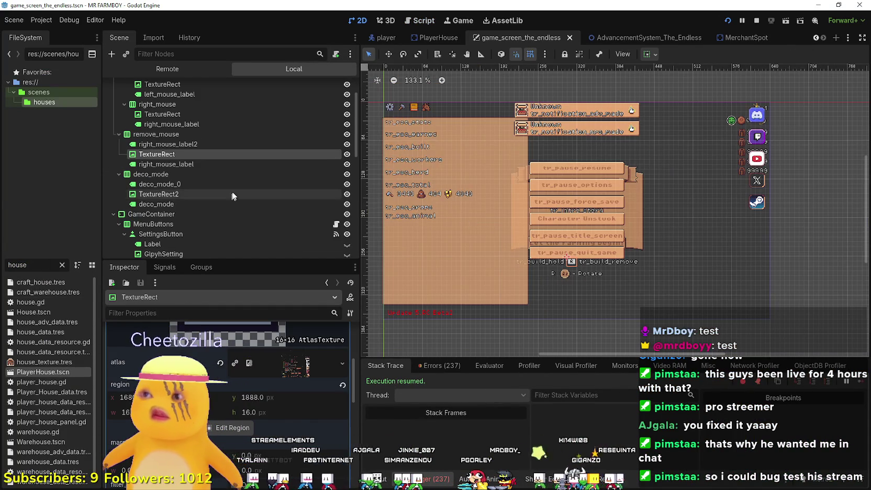
{"action": "scroll", "coordinate": [234, 188], "scroll_direction": "down", "scroll_amount": 4}
{"action": "scroll", "coordinate": [234, 187], "scroll_direction": "down", "scroll_amount": 6}
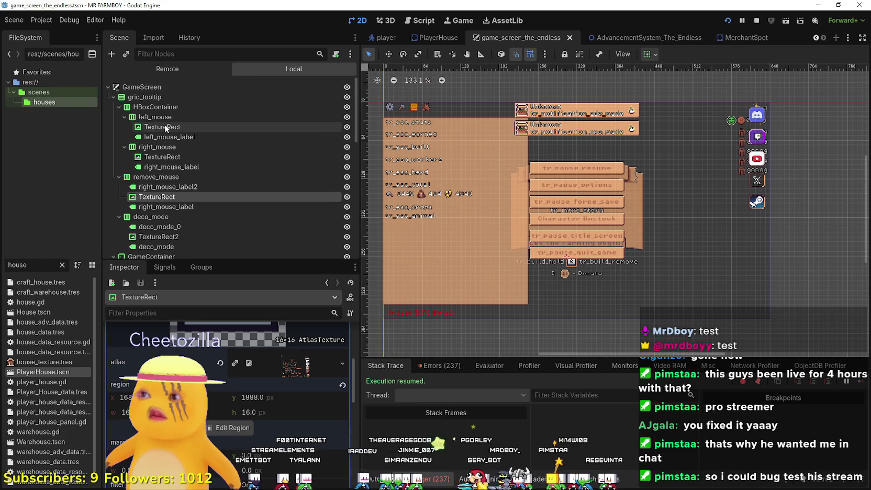
{"action": "scroll", "coordinate": [229, 180], "scroll_direction": "down", "scroll_amount": 5}
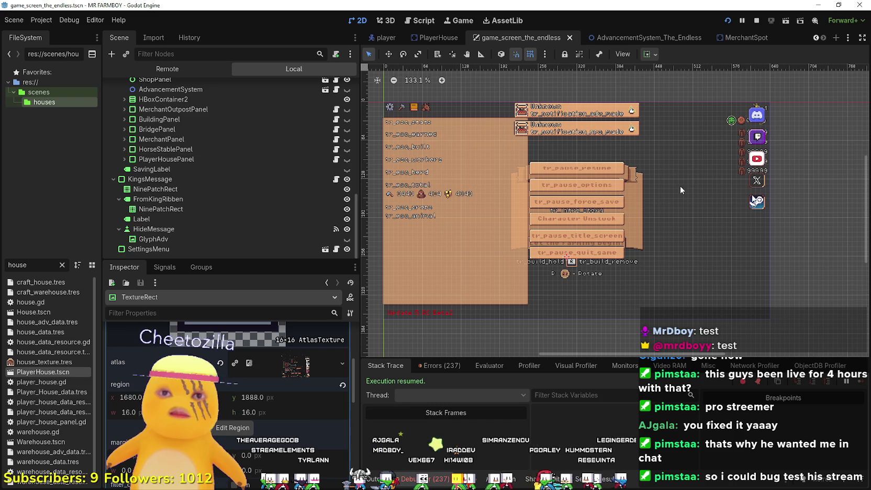
{"action": "key", "text": "F6"}
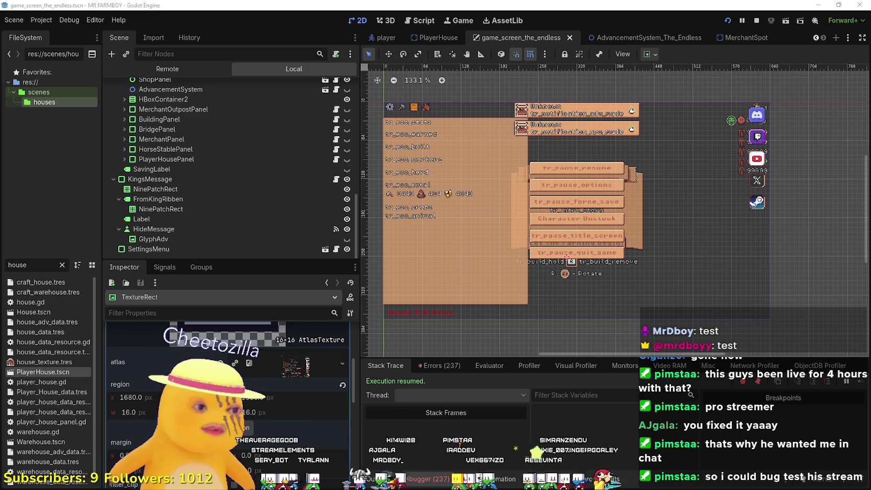
{"action": "key", "text": "Escape"}
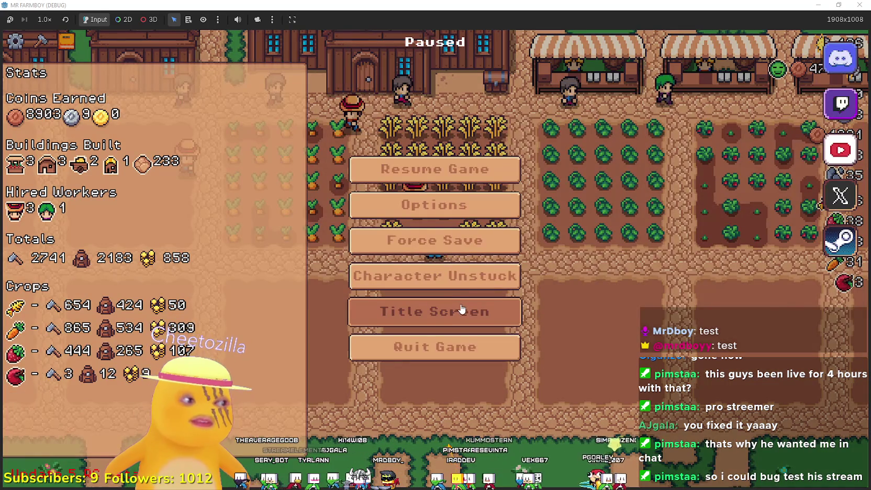
Return Mr Farmboy to its title screen and load Save 2 from the save list
{"action": "key", "text": "Return"}
{"action": "left_click", "coordinate": [430, 219]}
{"action": "scroll", "coordinate": [484, 293], "scroll_direction": "down", "scroll_amount": 3}
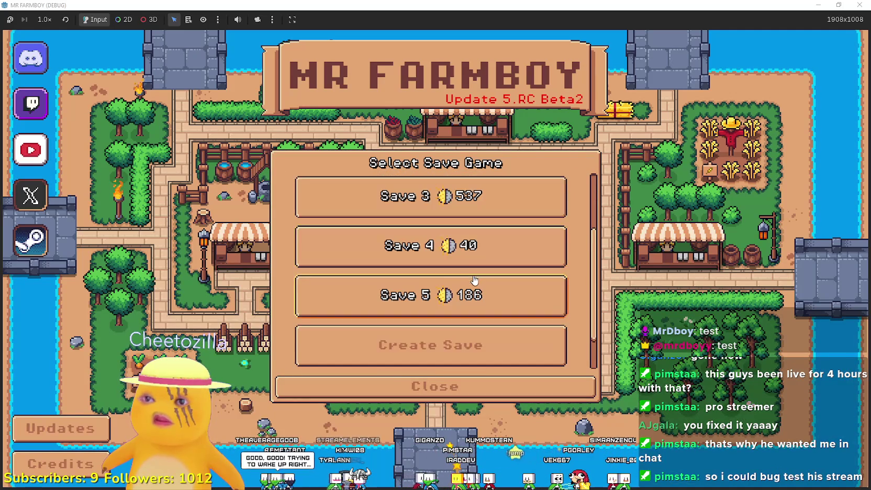
{"action": "scroll", "coordinate": [489, 300], "scroll_direction": "up", "scroll_amount": 3}
{"action": "left_click", "coordinate": [472, 245]}
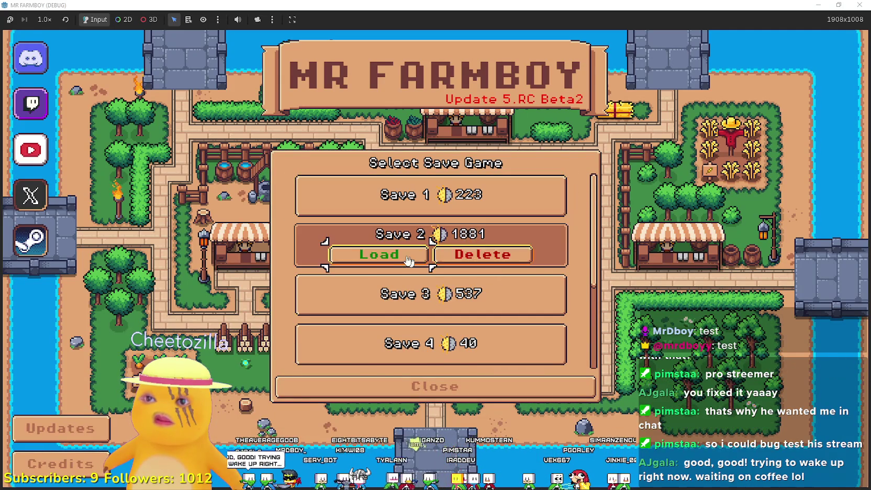
{"action": "left_click", "coordinate": [387, 255]}
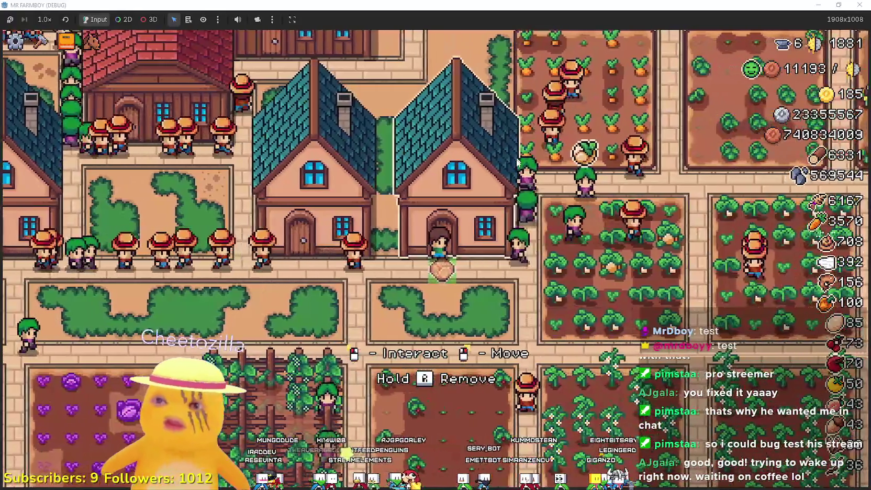
Check the House panel, then place a wooden building from Crafting and move it
{"action": "left_click", "coordinate": [542, 187]}
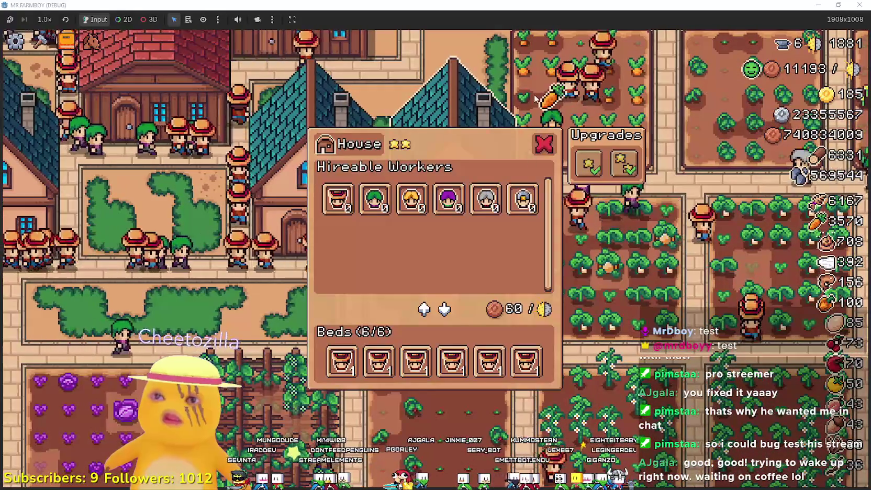
{"action": "left_click", "coordinate": [544, 144]}
{"action": "left_click", "coordinate": [40, 41]}
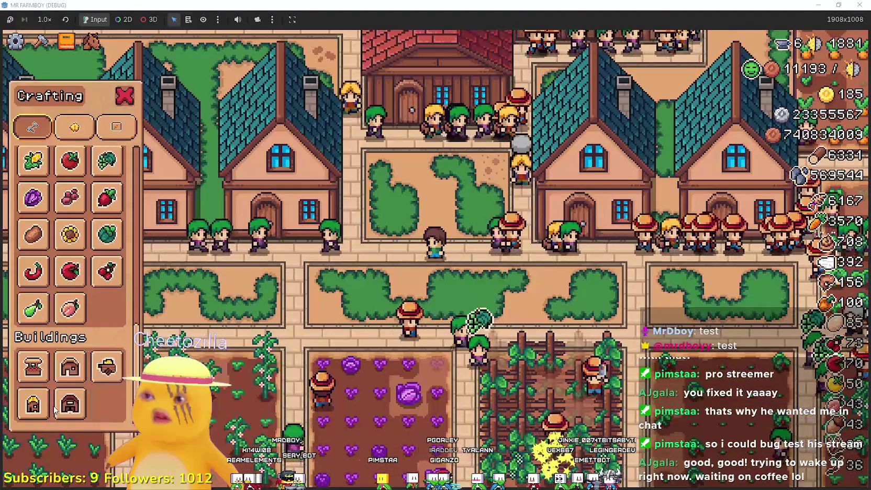
{"action": "left_click", "coordinate": [33, 403]}
{"action": "left_click", "coordinate": [576, 394]}
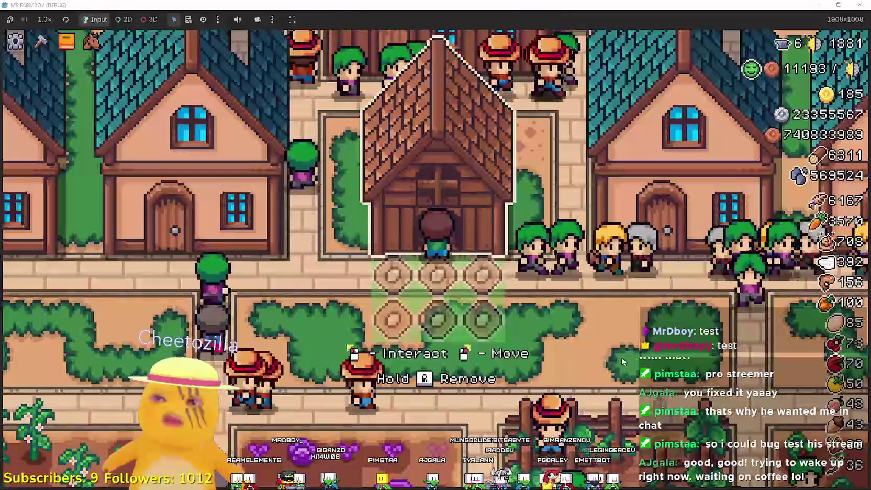
{"action": "right_click", "coordinate": [621, 356]}
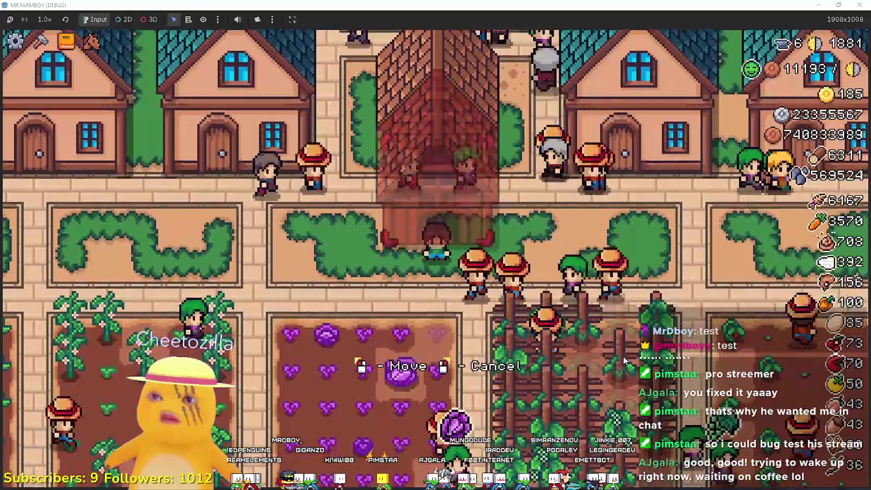
{"action": "left_click", "coordinate": [625, 361]}
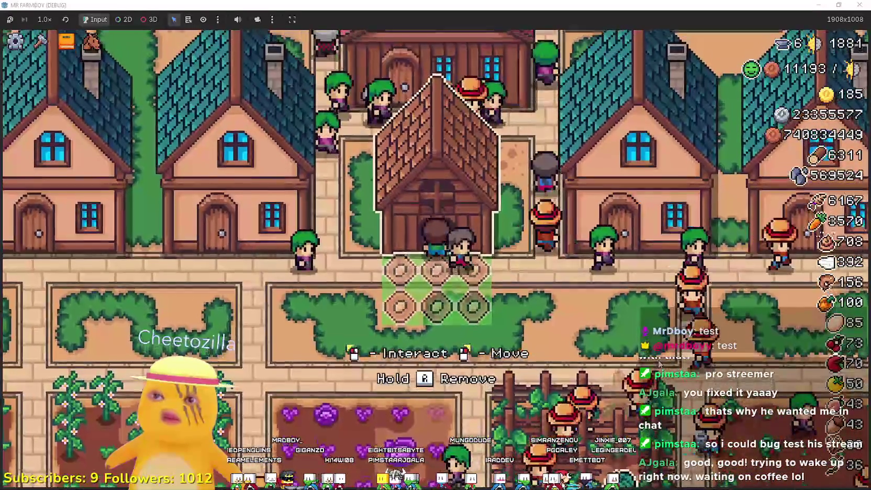
Remove the building for a wood refund, exit to the title screen and stop the game
{"action": "key", "text": "r"}
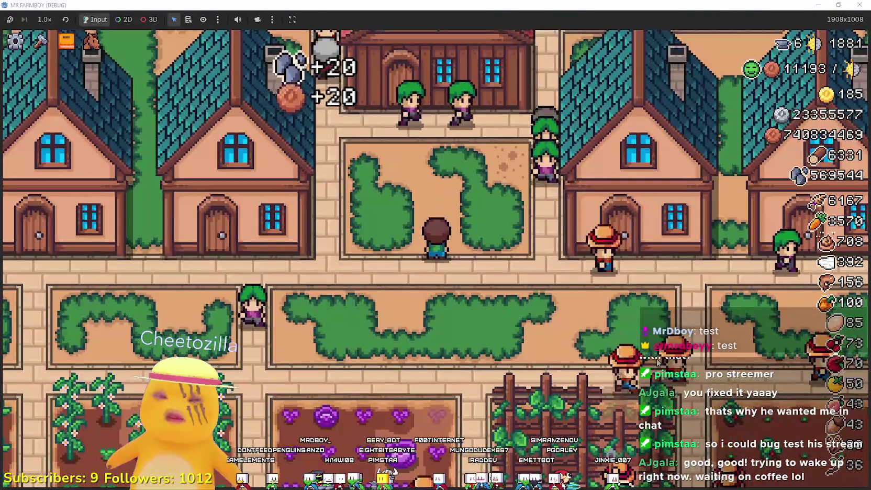
{"action": "scroll", "coordinate": [658, 362], "scroll_direction": "down", "scroll_amount": 5}
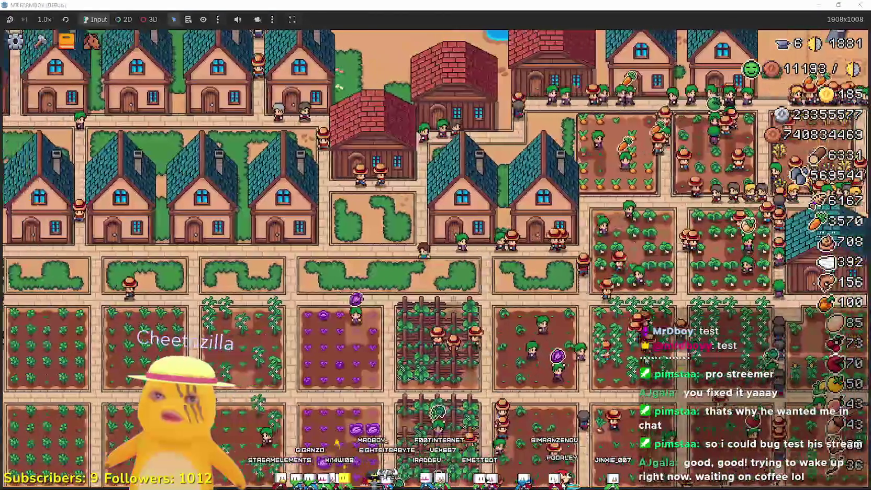
{"action": "scroll", "coordinate": [487, 308], "scroll_direction": "up", "scroll_amount": 5}
{"action": "key", "text": "Escape"}
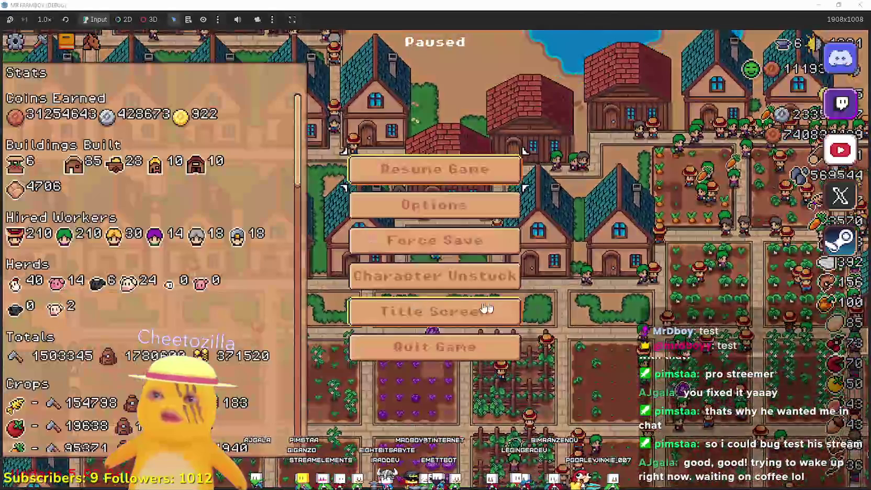
{"action": "left_click", "coordinate": [487, 309]}
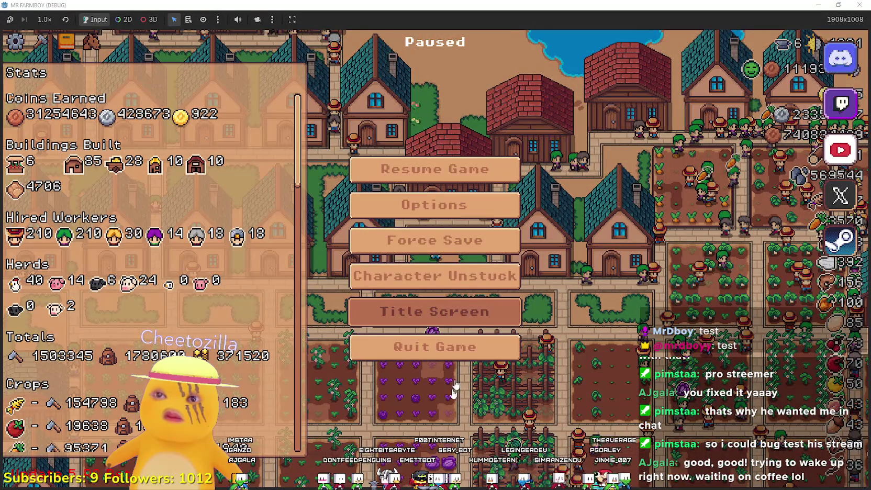
{"action": "key", "text": "Return"}
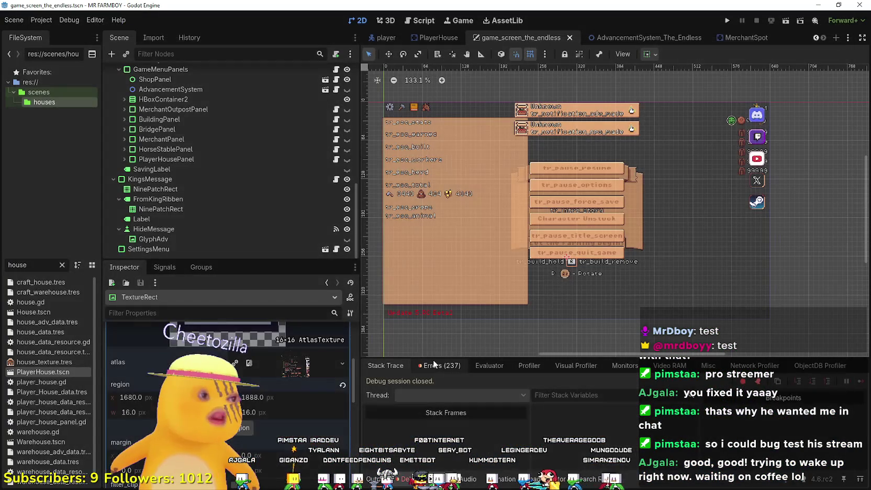
Make PlayerHousePanel visible and zoom the canvas in on its Player House Upgrades panel
{"action": "scroll", "coordinate": [256, 201], "scroll_direction": "up", "scroll_amount": 3}
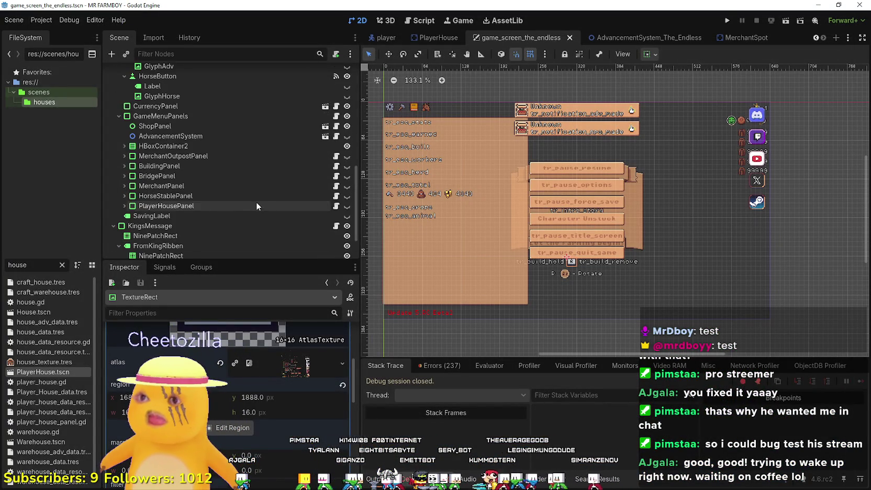
{"action": "left_click", "coordinate": [328, 205]}
{"action": "left_click", "coordinate": [347, 207]}
{"action": "scroll", "coordinate": [648, 260], "scroll_direction": "up", "scroll_amount": 3}
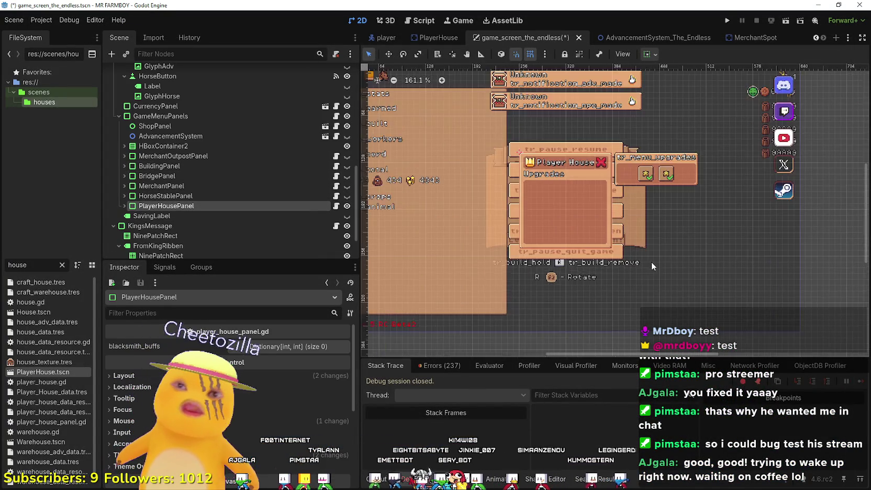
{"action": "scroll", "coordinate": [494, 172], "scroll_direction": "up", "scroll_amount": 2}
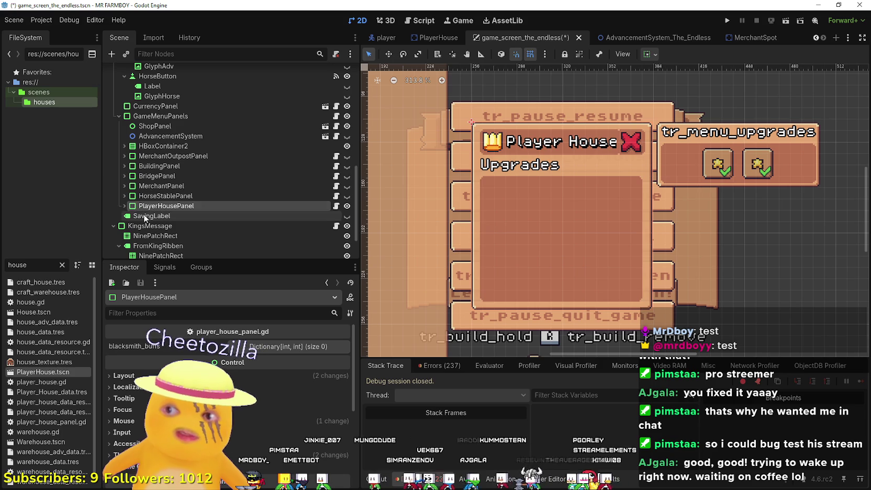
{"action": "left_click", "coordinate": [125, 206]}
{"action": "left_click", "coordinate": [125, 205]}
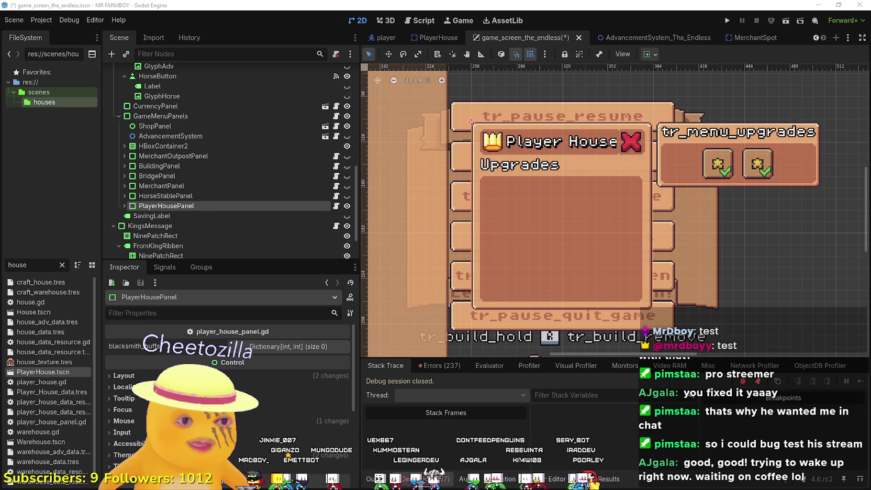
{"action": "key", "text": "alt+Tab"}
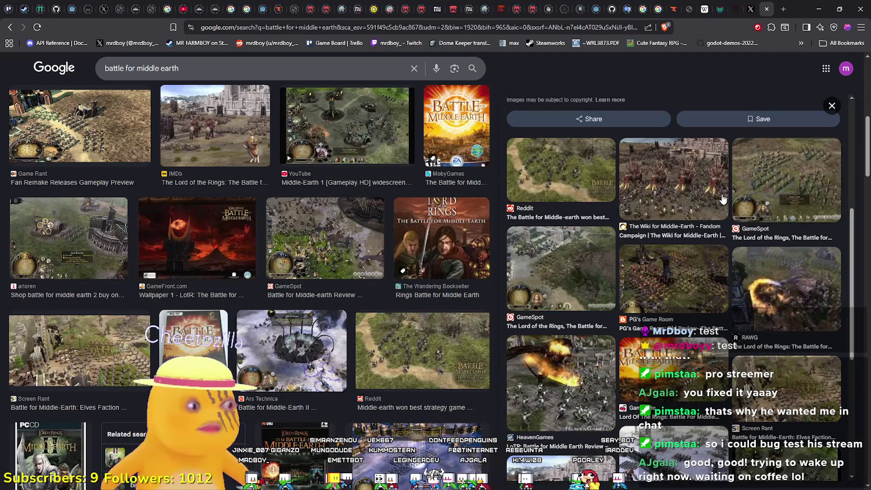
Search Google for 'Dave the diver' from the address bar
{"action": "left_click", "coordinate": [418, 29]}
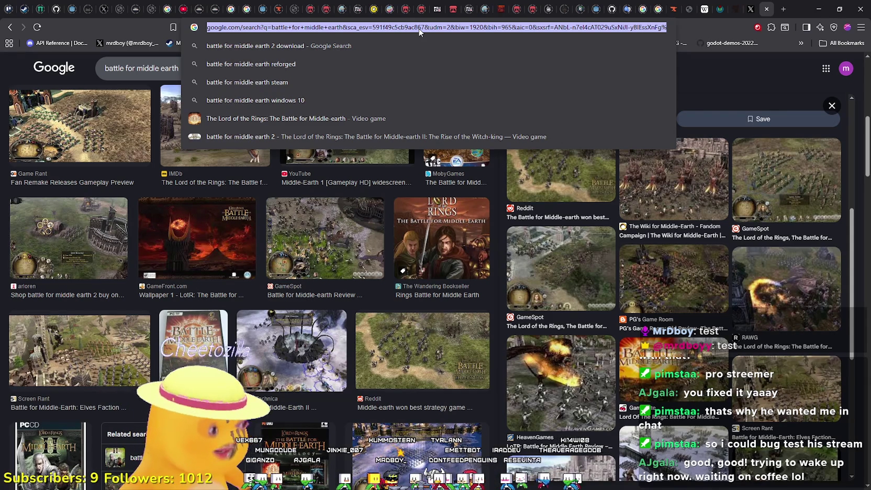
{"action": "type", "text": "Dave the dive"}
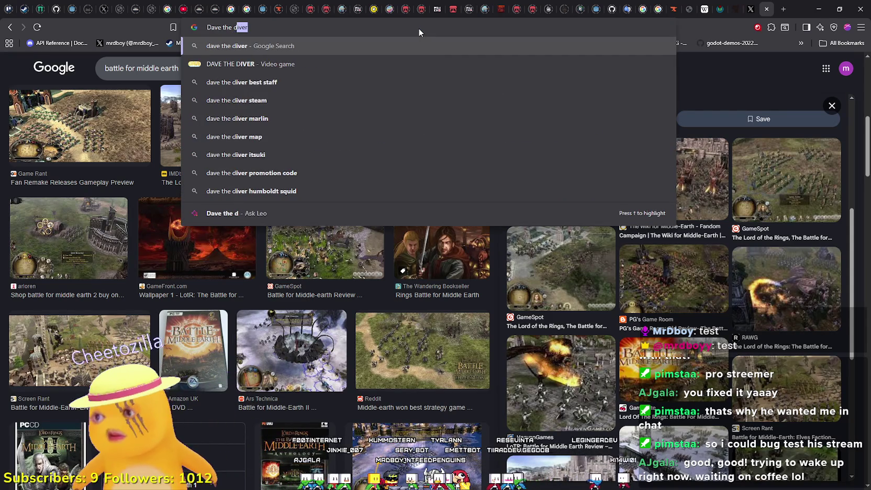
{"action": "type", "text": "r"}
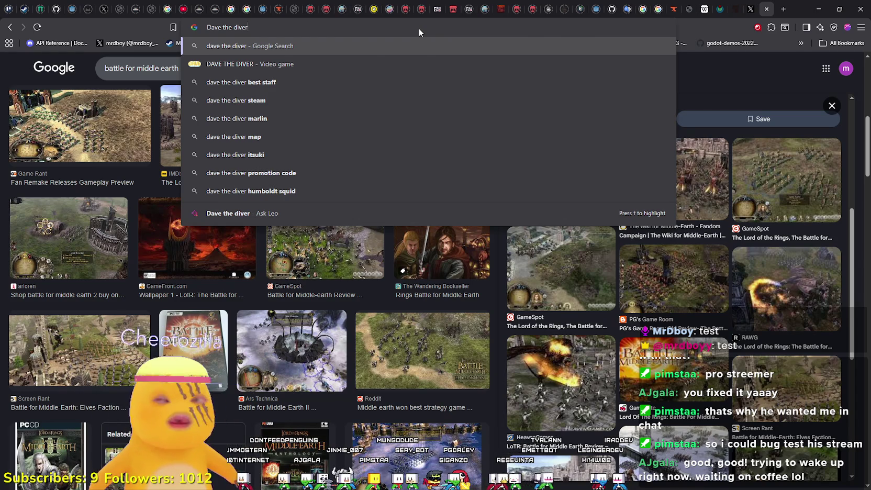
{"action": "key", "text": "Return"}
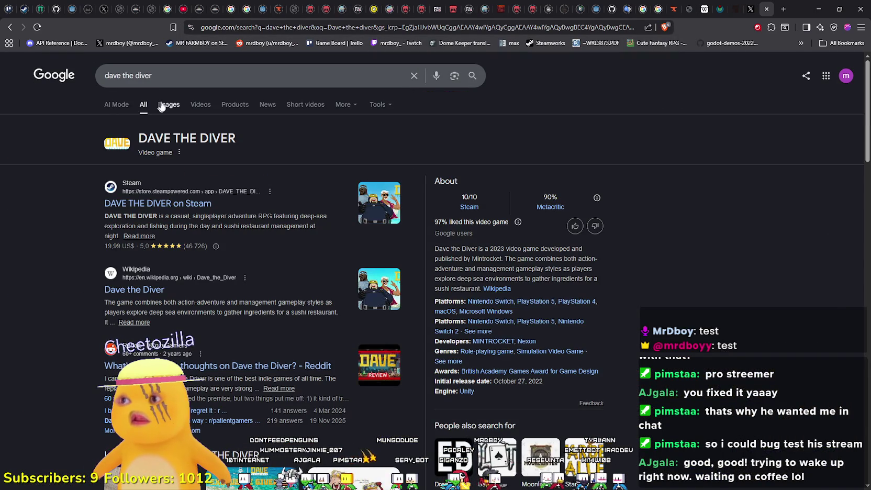
{"action": "left_click", "coordinate": [163, 105]}
{"action": "scroll", "coordinate": [616, 357], "scroll_direction": "down", "scroll_amount": 5}
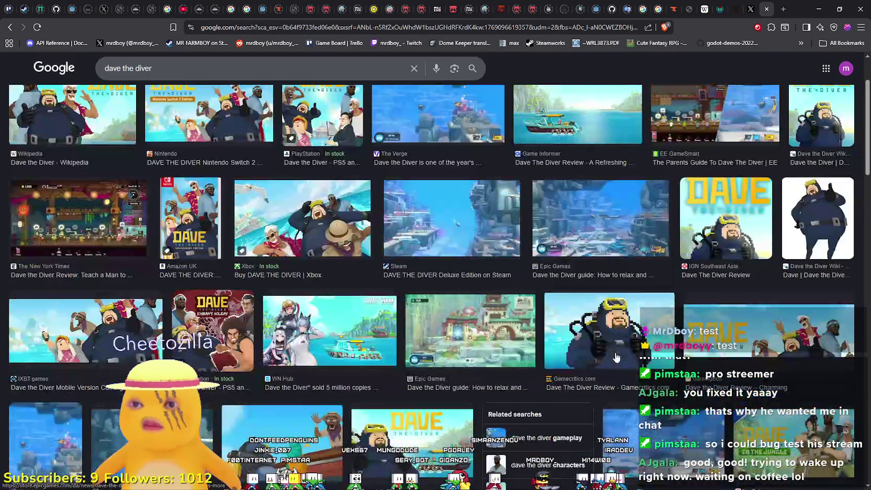
{"action": "scroll", "coordinate": [606, 337], "scroll_direction": "down", "scroll_amount": 3}
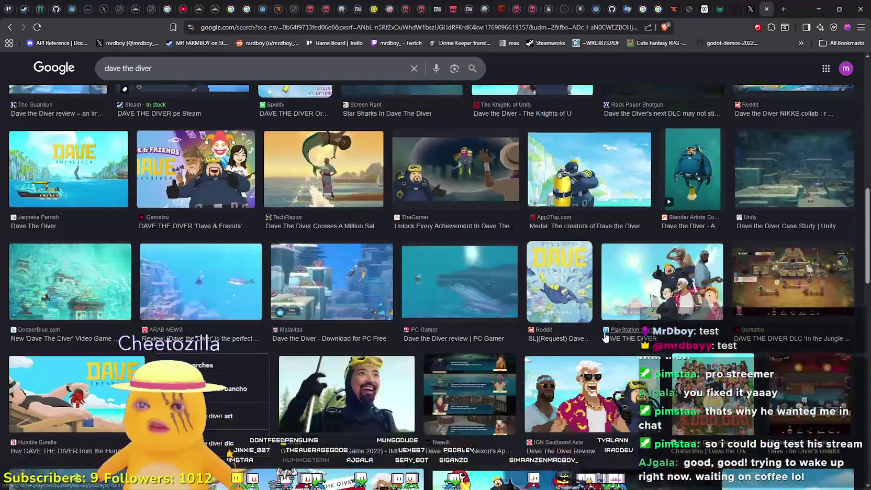
{"action": "scroll", "coordinate": [604, 337], "scroll_direction": "down", "scroll_amount": 7}
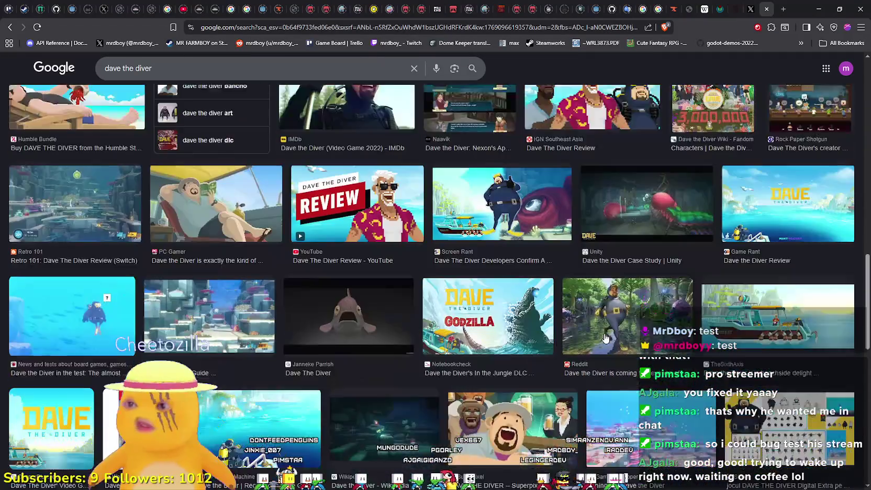
{"action": "scroll", "coordinate": [606, 337], "scroll_direction": "down", "scroll_amount": 5}
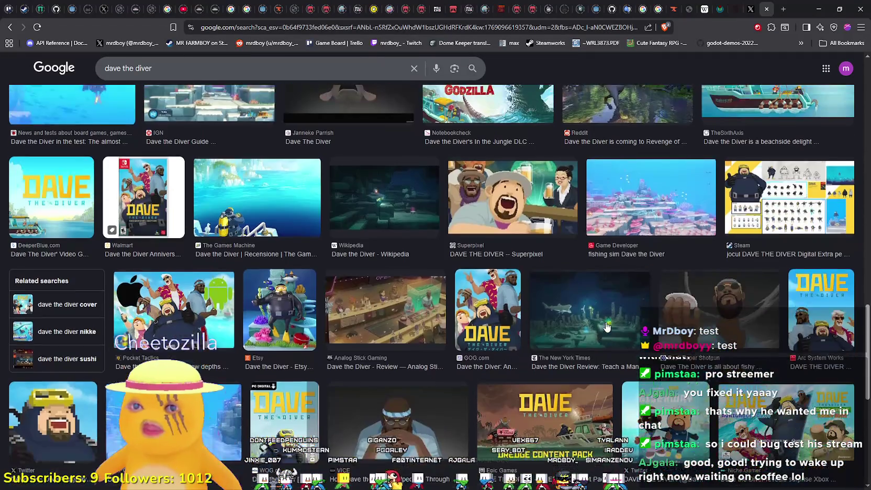
{"action": "scroll", "coordinate": [606, 328], "scroll_direction": "down", "scroll_amount": 3}
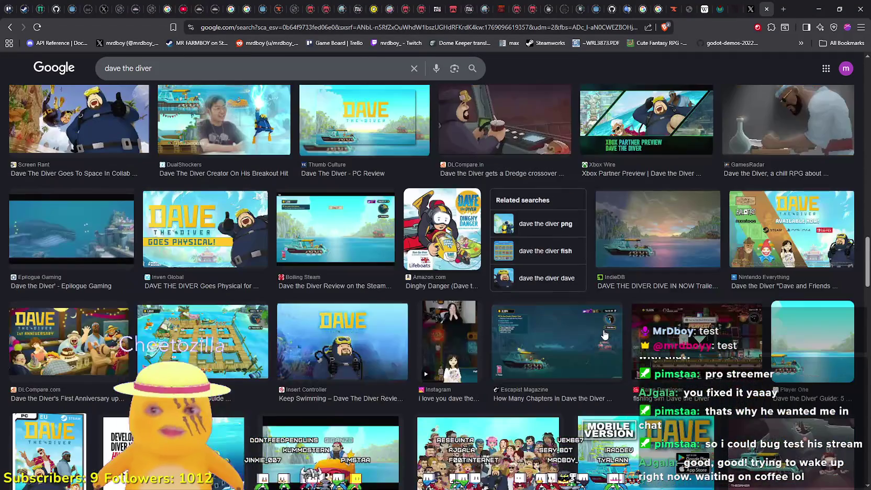
{"action": "scroll", "coordinate": [480, 434], "scroll_direction": "down", "scroll_amount": 5}
{"action": "scroll", "coordinate": [479, 434], "scroll_direction": "down", "scroll_amount": 10}
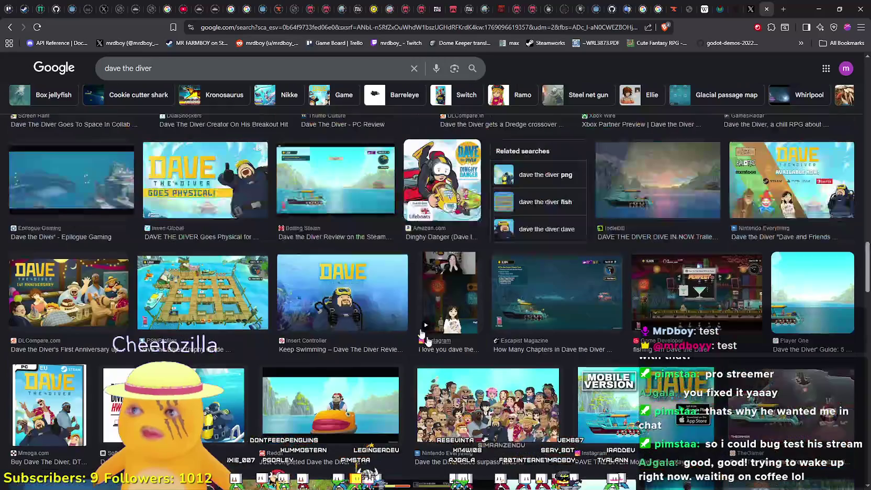
{"action": "scroll", "coordinate": [307, 296], "scroll_direction": "up", "scroll_amount": 20}
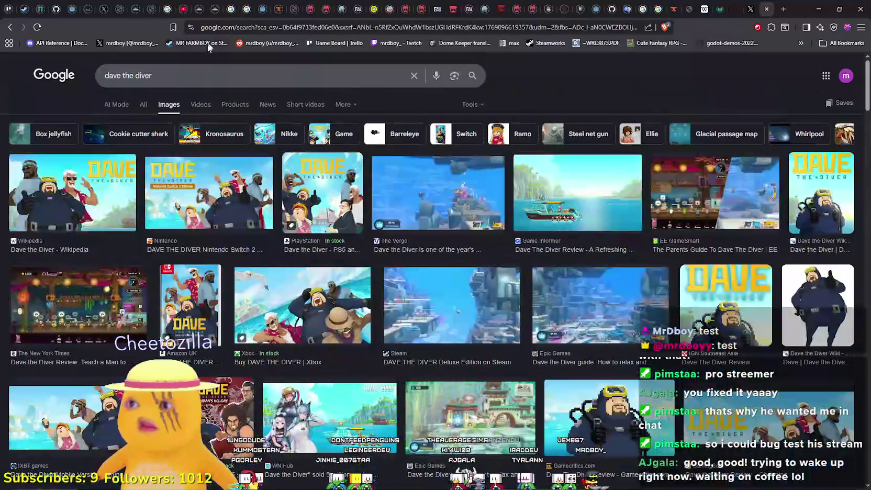
{"action": "left_click", "coordinate": [208, 74]}
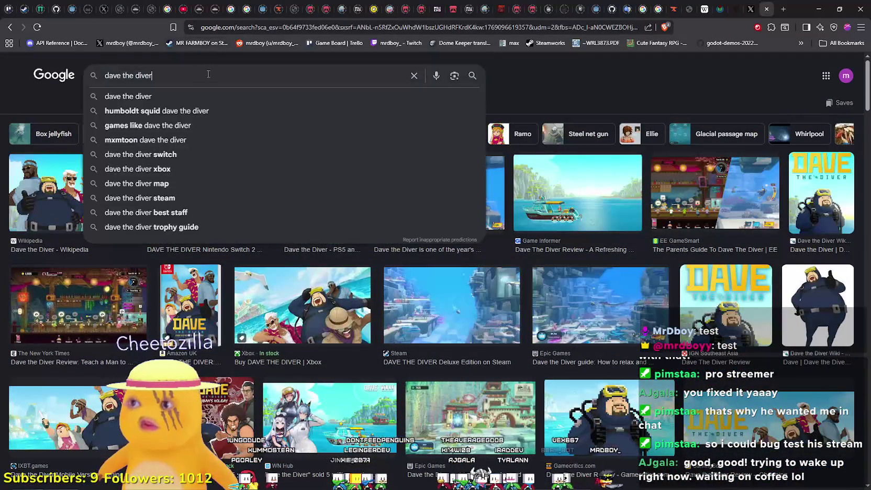
Refine the search to 'dave the diver upgrades'
{"action": "type", "text": "S"}
{"action": "key", "text": "BackSpace"}
{"action": "type", "text": "upgrades"}
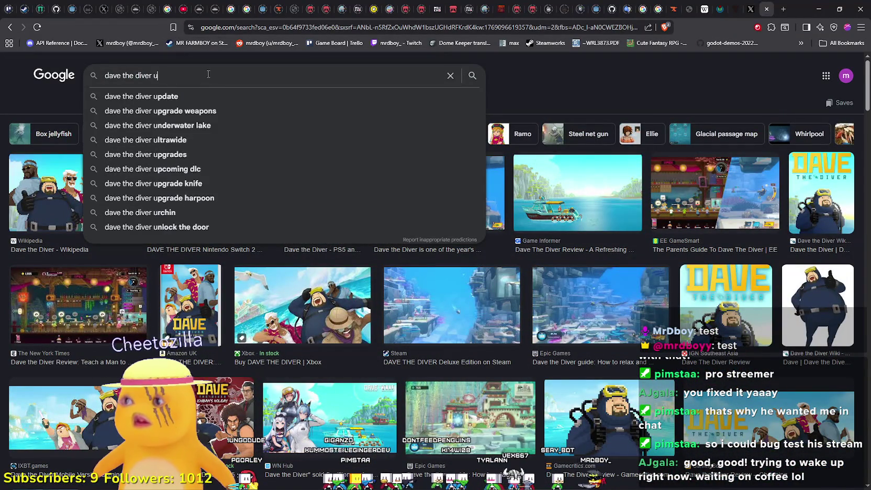
{"action": "key", "text": "Return"}
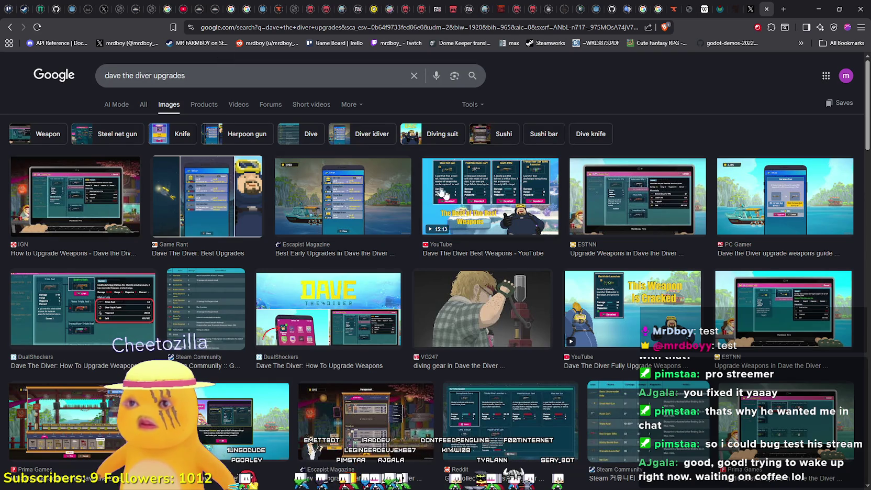
Compare the Escapist, IGN, Game Rant and DigitalTQ iDiver upgrade screenshots
{"action": "left_click", "coordinate": [314, 215]}
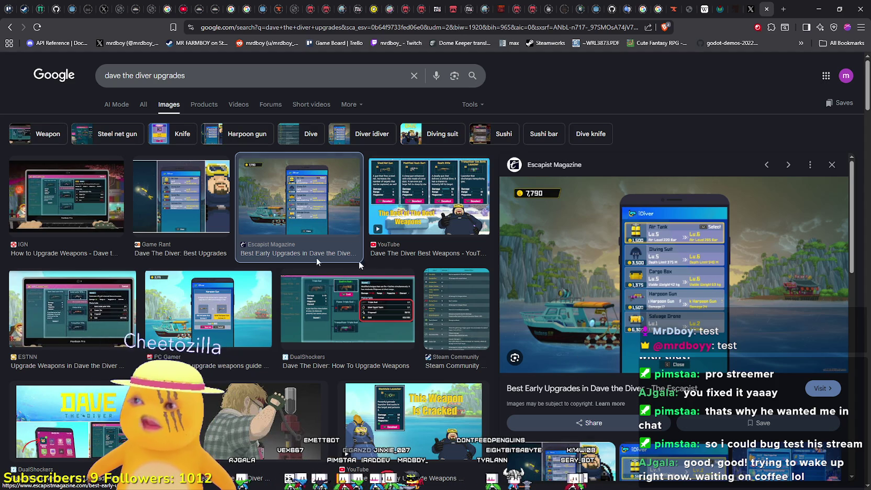
{"action": "left_click", "coordinate": [109, 208]}
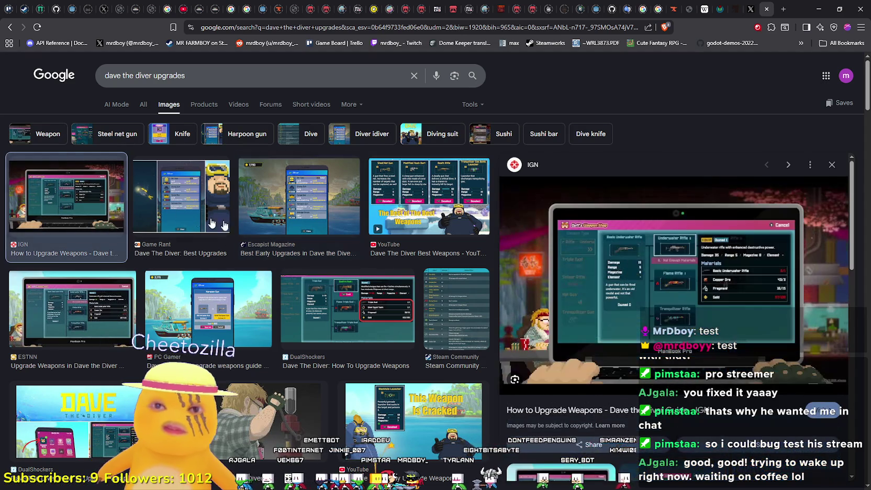
{"action": "left_click", "coordinate": [168, 192]}
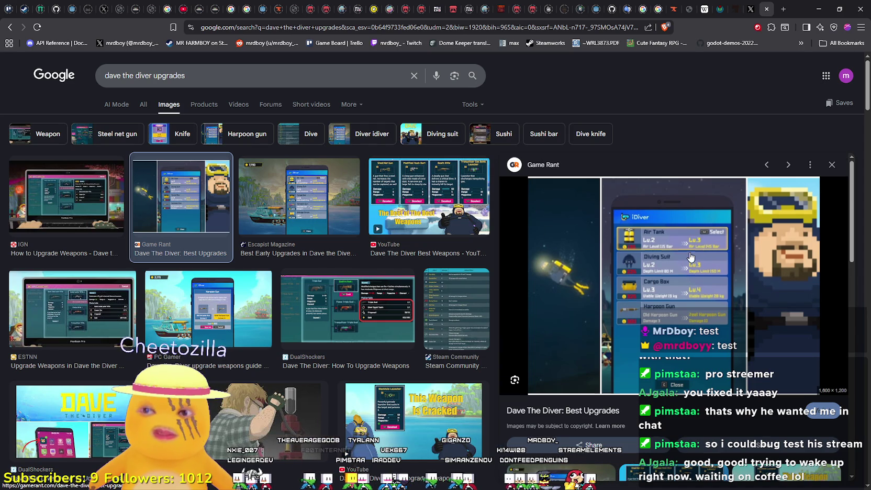
{"action": "scroll", "coordinate": [681, 259], "scroll_direction": "down", "scroll_amount": 8}
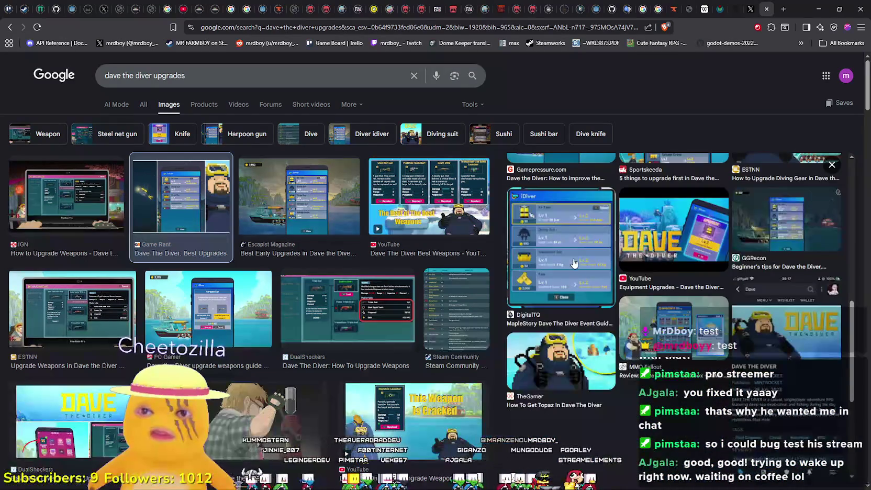
{"action": "left_click", "coordinate": [574, 264]}
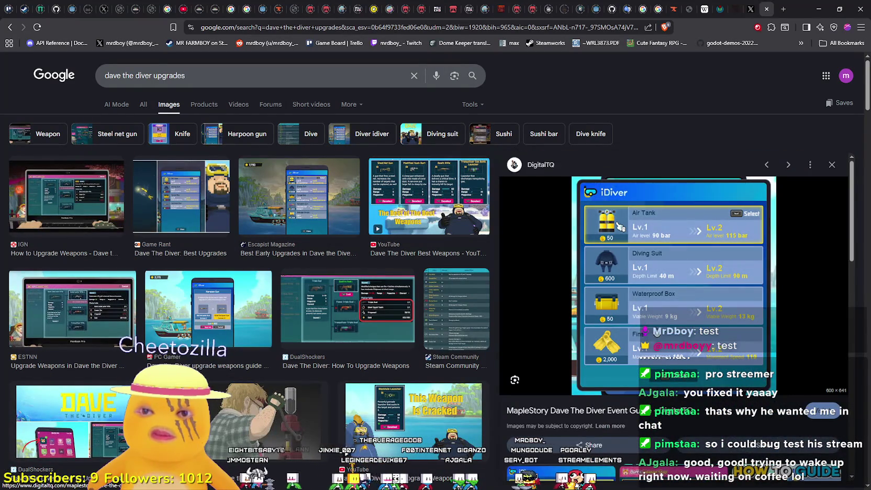
Browse further results and preview the Dive Knife upgrade video
{"action": "scroll", "coordinate": [658, 335], "scroll_direction": "down", "scroll_amount": 1}
{"action": "scroll", "coordinate": [623, 269], "scroll_direction": "up", "scroll_amount": 1}
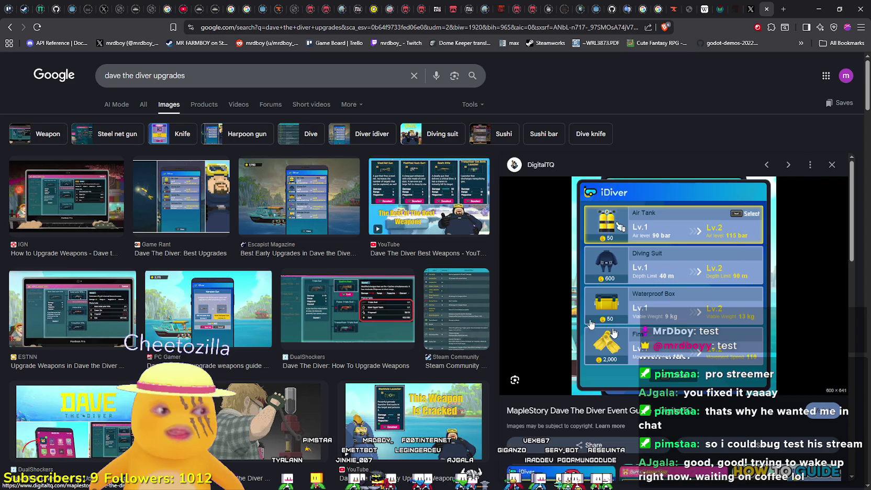
{"action": "scroll", "coordinate": [598, 286], "scroll_direction": "down", "scroll_amount": 4}
{"action": "scroll", "coordinate": [597, 287], "scroll_direction": "up", "scroll_amount": 3}
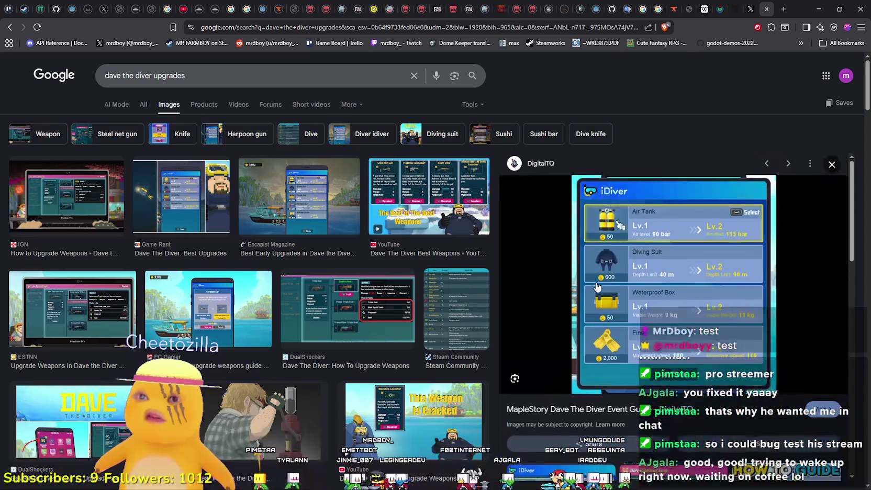
{"action": "scroll", "coordinate": [597, 287], "scroll_direction": "up", "scroll_amount": 1}
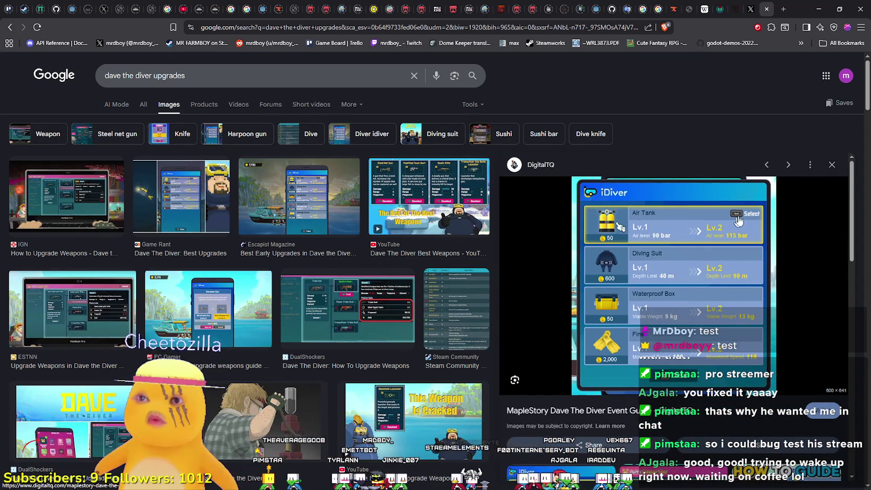
{"action": "scroll", "coordinate": [728, 237], "scroll_direction": "down", "scroll_amount": 3}
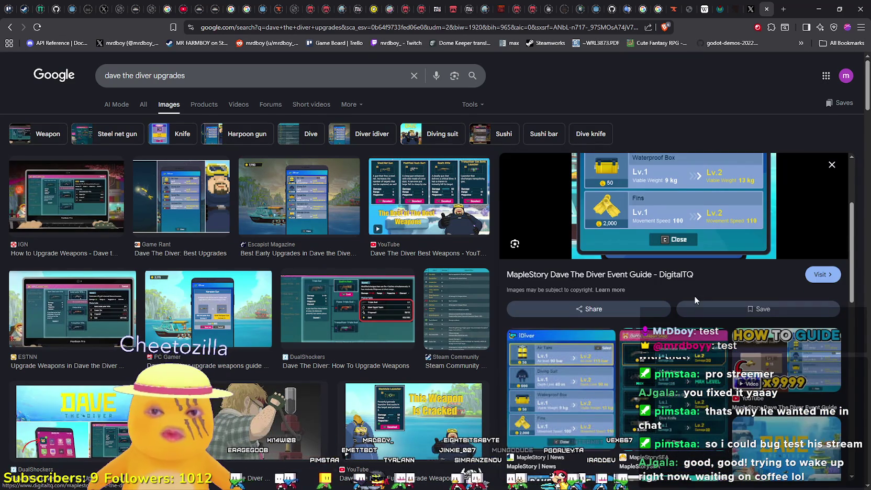
{"action": "scroll", "coordinate": [694, 297], "scroll_direction": "down", "scroll_amount": 3}
{"action": "scroll", "coordinate": [694, 296], "scroll_direction": "down", "scroll_amount": 3}
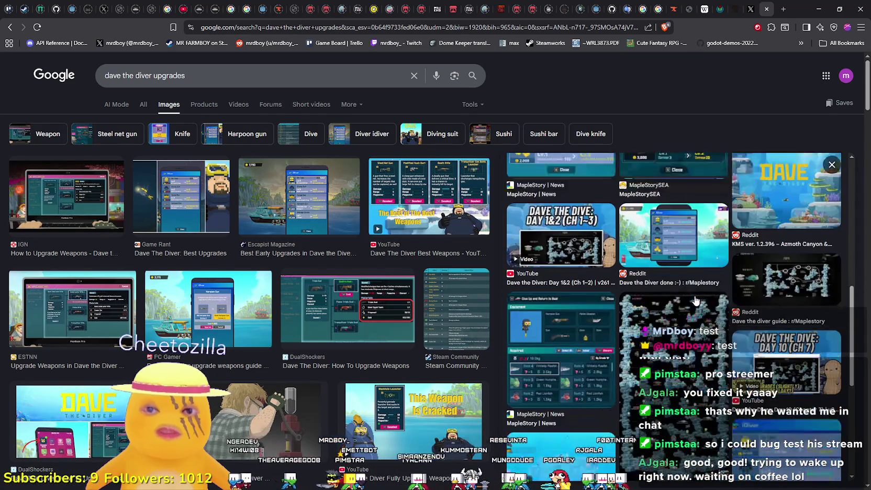
{"action": "scroll", "coordinate": [696, 298], "scroll_direction": "down", "scroll_amount": 4}
{"action": "scroll", "coordinate": [694, 296], "scroll_direction": "up", "scroll_amount": 12}
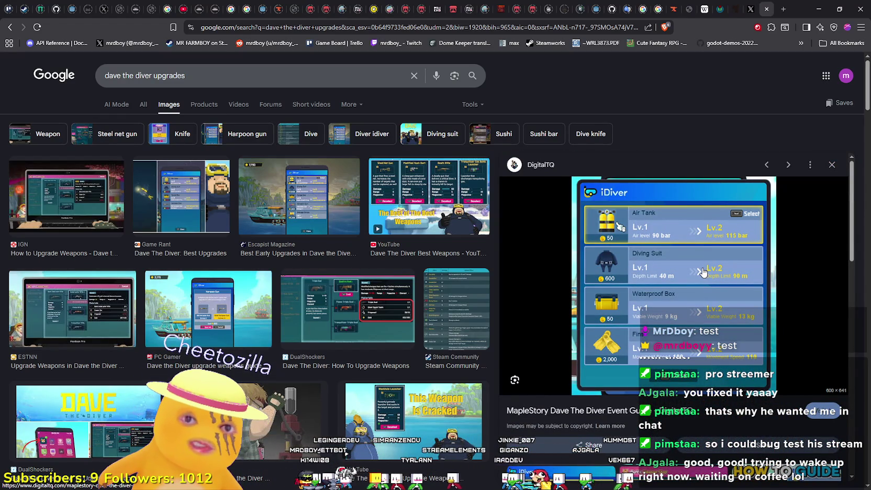
{"action": "scroll", "coordinate": [698, 258], "scroll_direction": "down", "scroll_amount": 4}
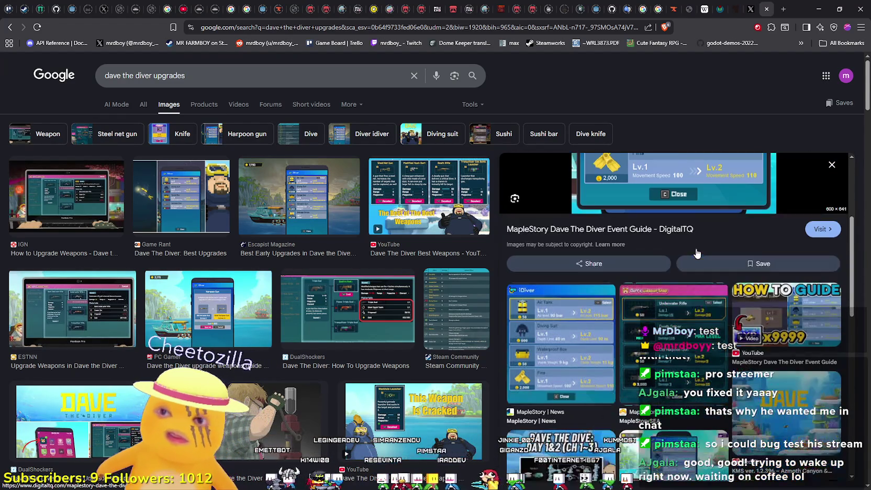
{"action": "scroll", "coordinate": [680, 251], "scroll_direction": "up", "scroll_amount": 3}
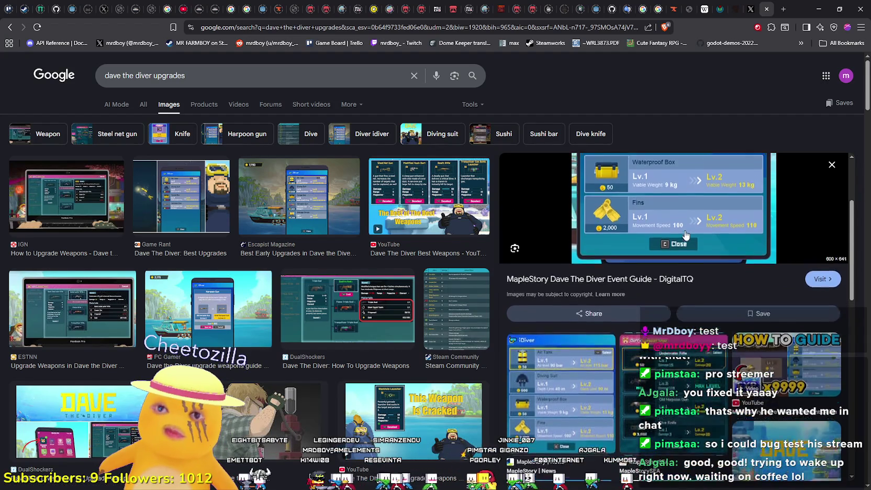
{"action": "scroll", "coordinate": [651, 293], "scroll_direction": "down", "scroll_amount": 8}
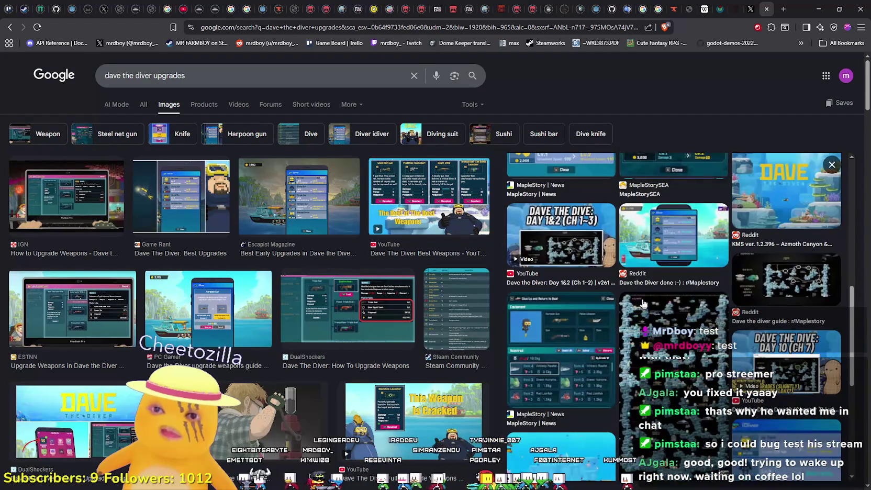
{"action": "scroll", "coordinate": [643, 302], "scroll_direction": "up", "scroll_amount": 4}
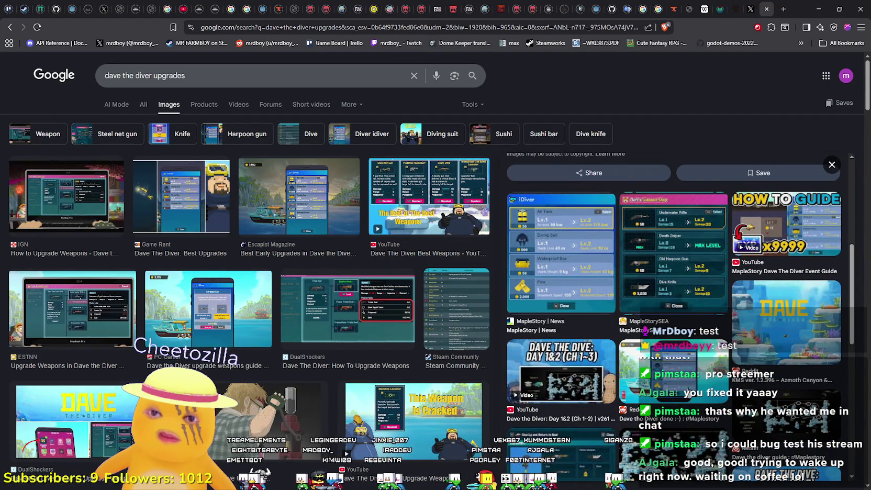
{"action": "scroll", "coordinate": [691, 419], "scroll_direction": "up", "scroll_amount": 3}
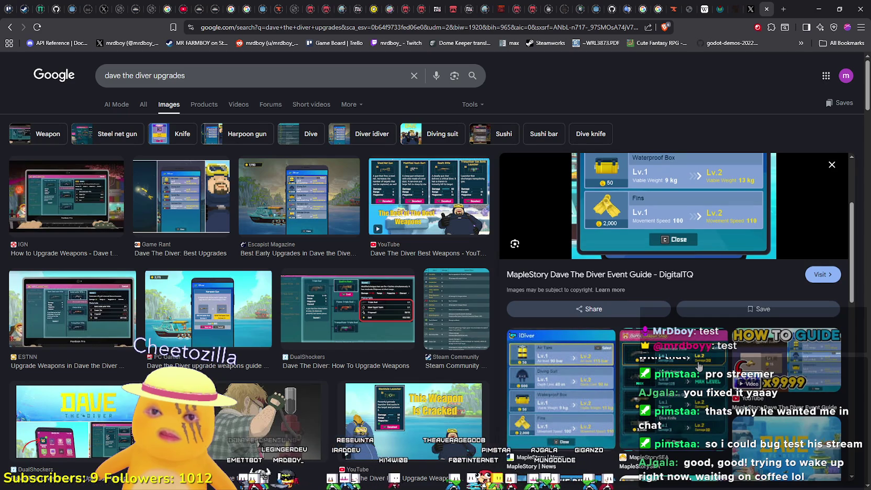
{"action": "scroll", "coordinate": [698, 366], "scroll_direction": "up", "scroll_amount": 2}
{"action": "scroll", "coordinate": [222, 299], "scroll_direction": "down", "scroll_amount": 5}
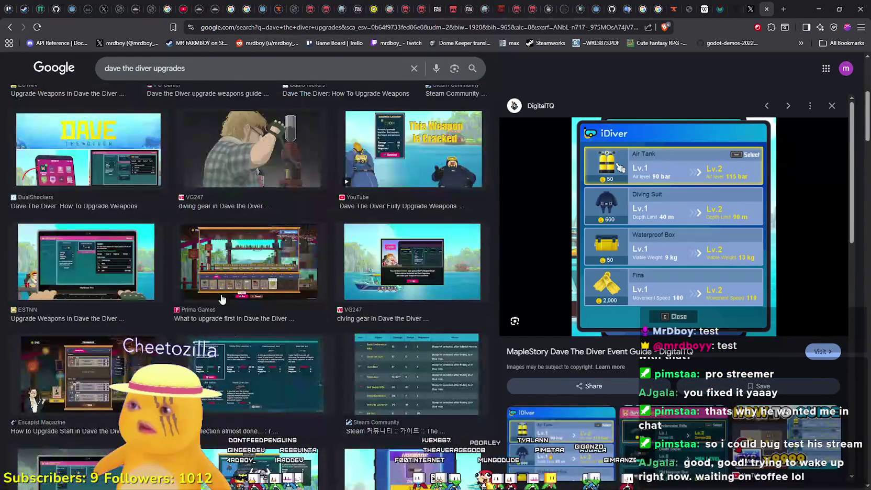
{"action": "scroll", "coordinate": [222, 299], "scroll_direction": "down", "scroll_amount": 3}
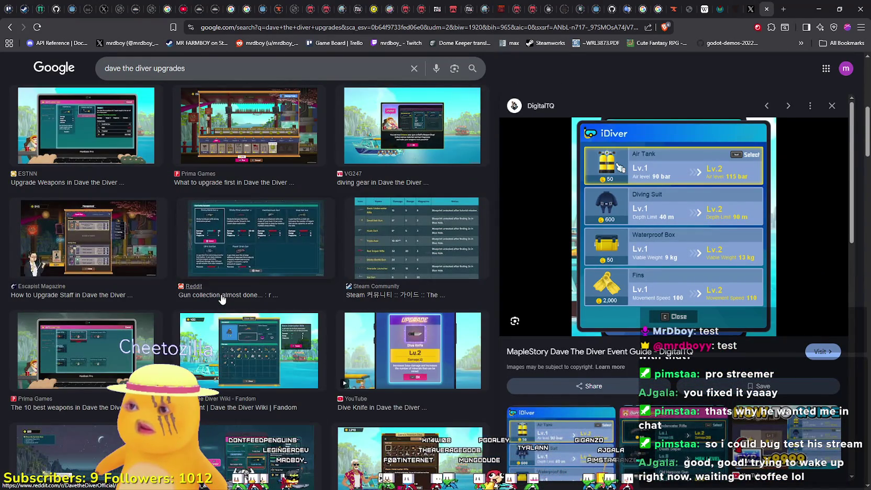
{"action": "scroll", "coordinate": [222, 299], "scroll_direction": "down", "scroll_amount": 4}
{"action": "scroll", "coordinate": [221, 299], "scroll_direction": "down", "scroll_amount": 2}
{"action": "scroll", "coordinate": [222, 297], "scroll_direction": "up", "scroll_amount": 2}
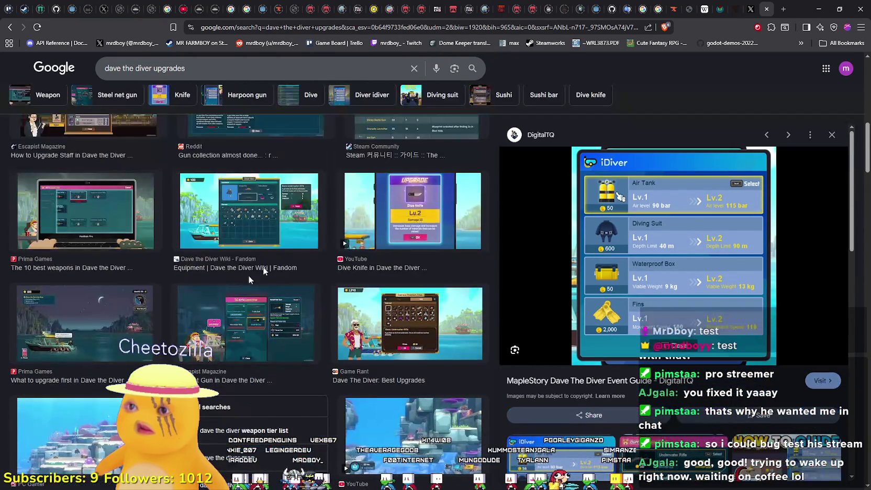
{"action": "left_click", "coordinate": [431, 198]}
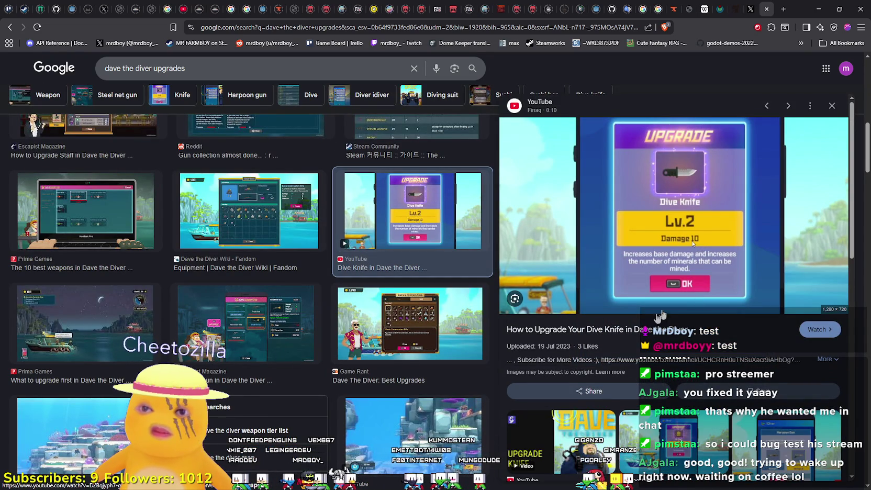
Open the Dive Knife upgrade video in a new tab and raise its playback quality
{"action": "right_click", "coordinate": [589, 326]}
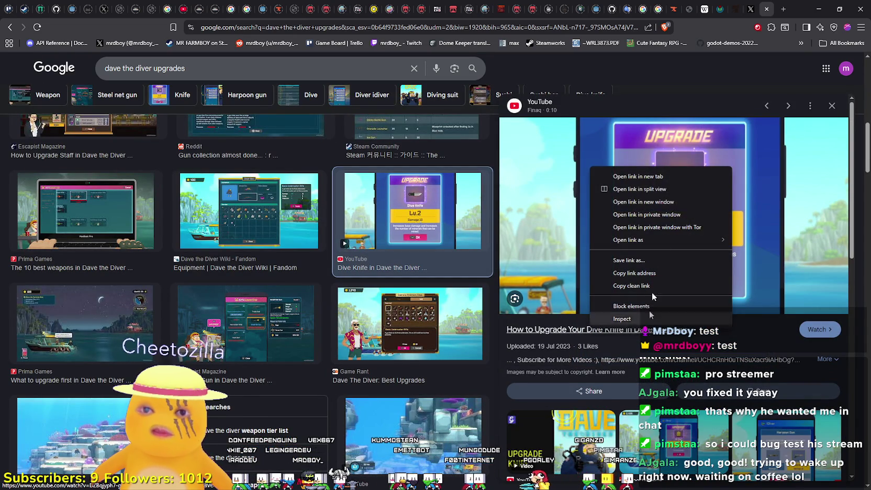
{"action": "left_click", "coordinate": [667, 174]}
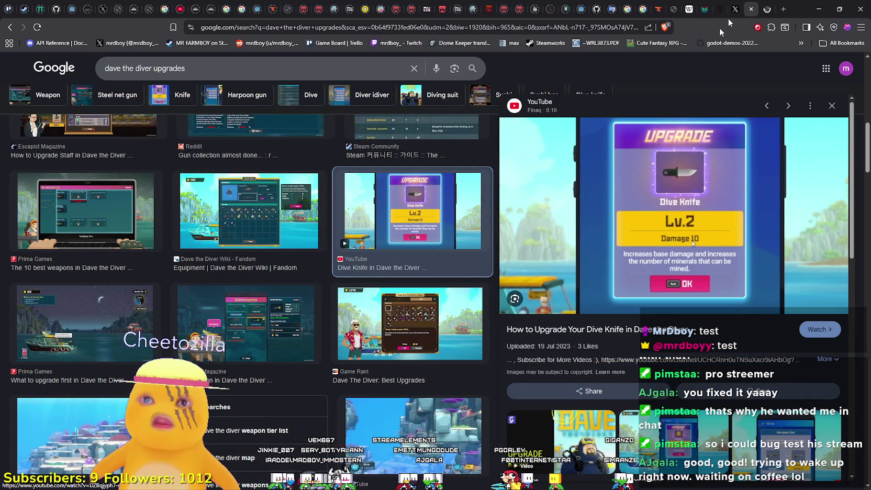
{"action": "key", "text": "ctrl+Tab"}
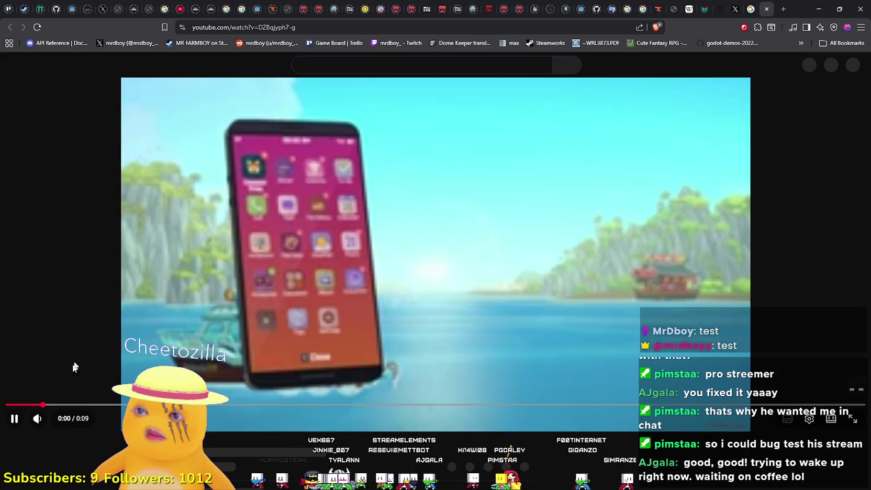
{"action": "left_click", "coordinate": [796, 422]}
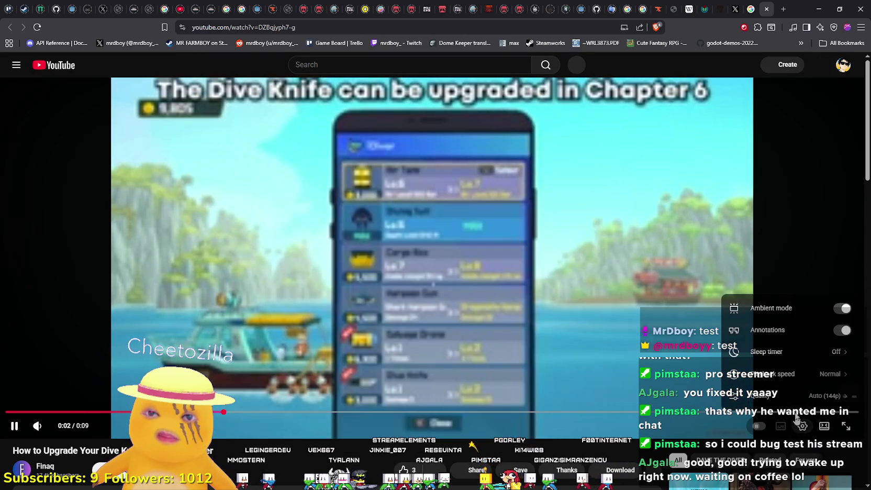
{"action": "left_click", "coordinate": [792, 393]}
{"action": "left_click", "coordinate": [785, 305]}
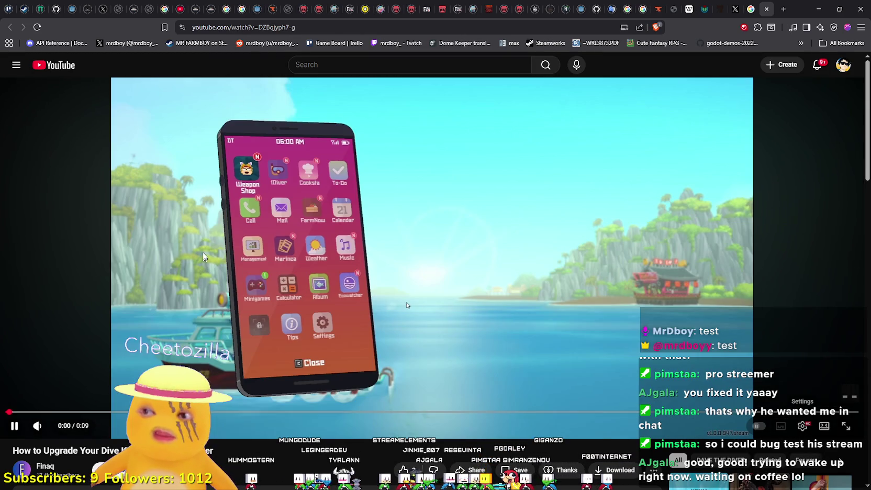
Pause the video and seek back to 0:04 on the Dive Knife upgrade dialog
{"action": "scroll", "coordinate": [209, 257], "scroll_direction": "down", "scroll_amount": 2}
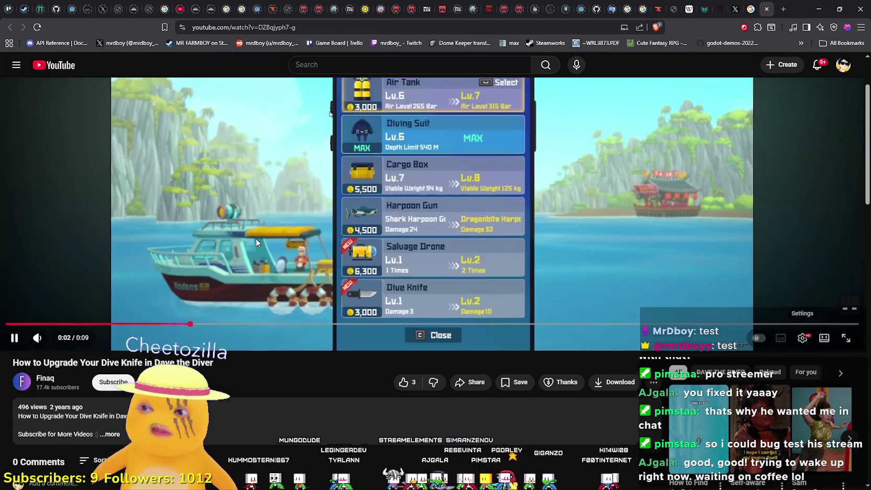
{"action": "scroll", "coordinate": [255, 238], "scroll_direction": "up", "scroll_amount": 2}
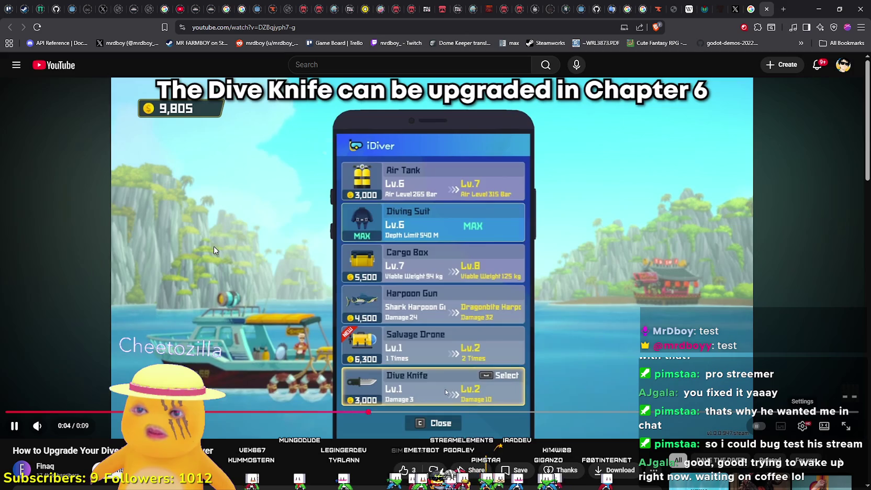
{"action": "left_click", "coordinate": [454, 376]}
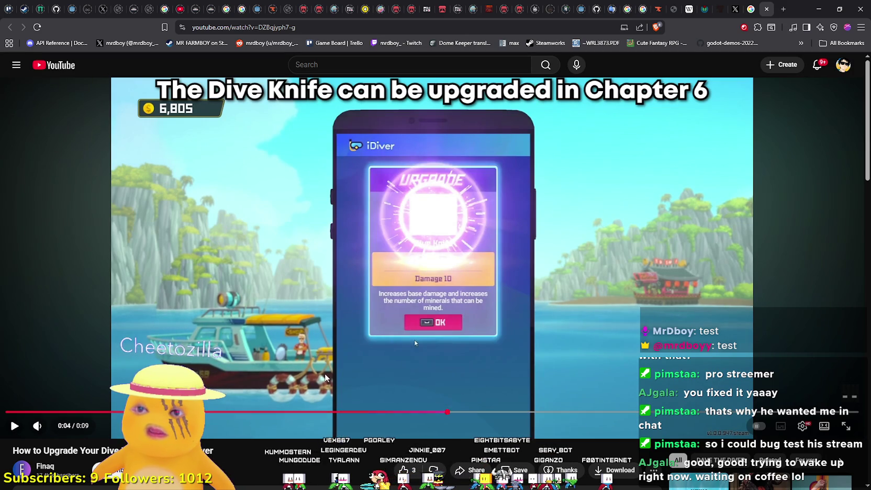
{"action": "left_click", "coordinate": [392, 411]}
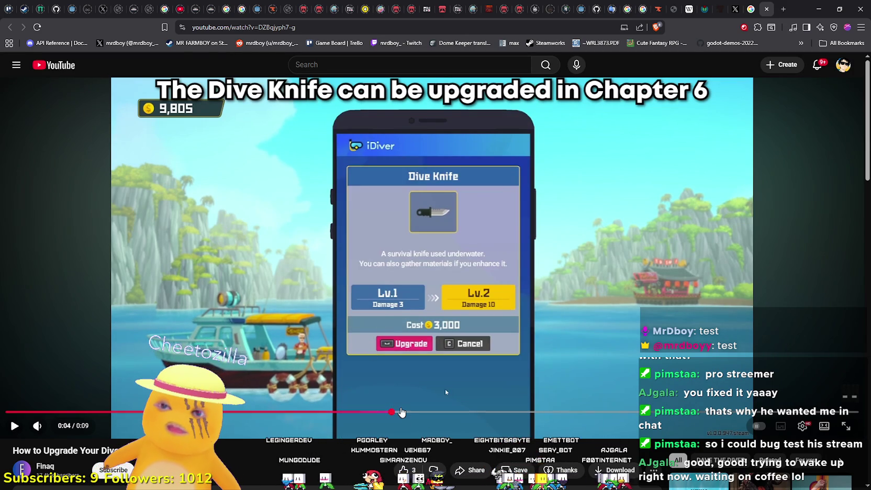
{"action": "left_click_drag", "start_coordinate": [402, 415], "coordinate": [360, 415]}
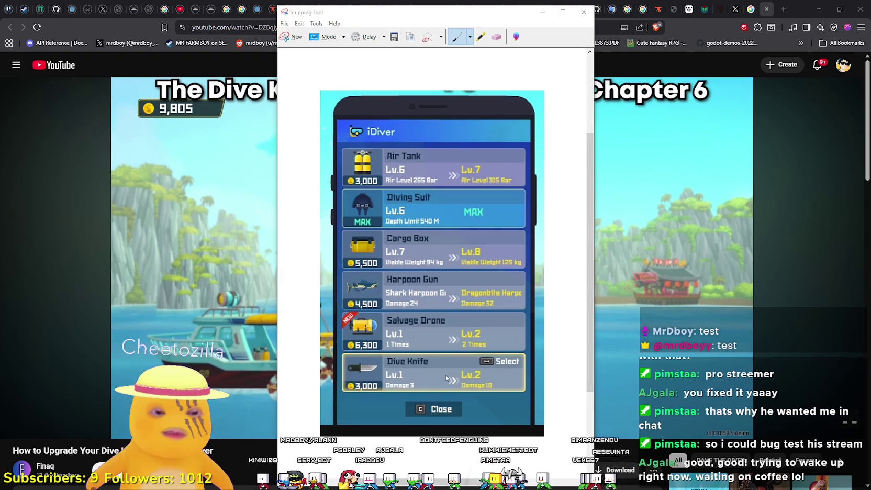
Paste the iDiver upgrade list snip into Paint and restore the Paint window size
{"action": "key", "text": "ctrl+v"}
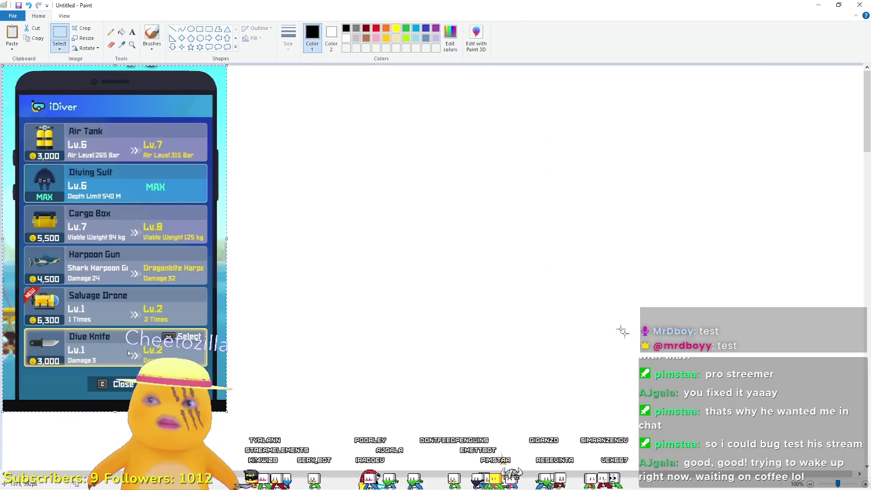
{"action": "double_click", "coordinate": [393, 10]}
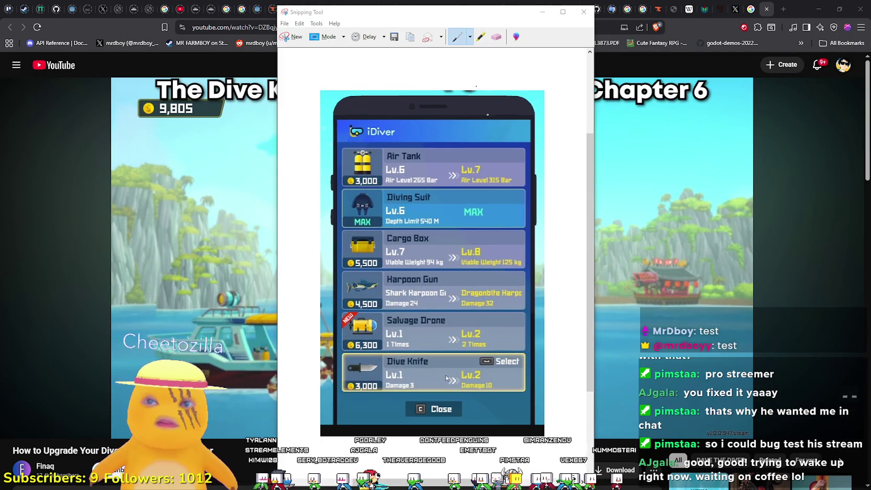
{"action": "key", "text": "alt+Tab"}
Resume the video, snip the phone's Dive Knife upgrade dialog and close the old snip
{"action": "left_click", "coordinate": [431, 342]}
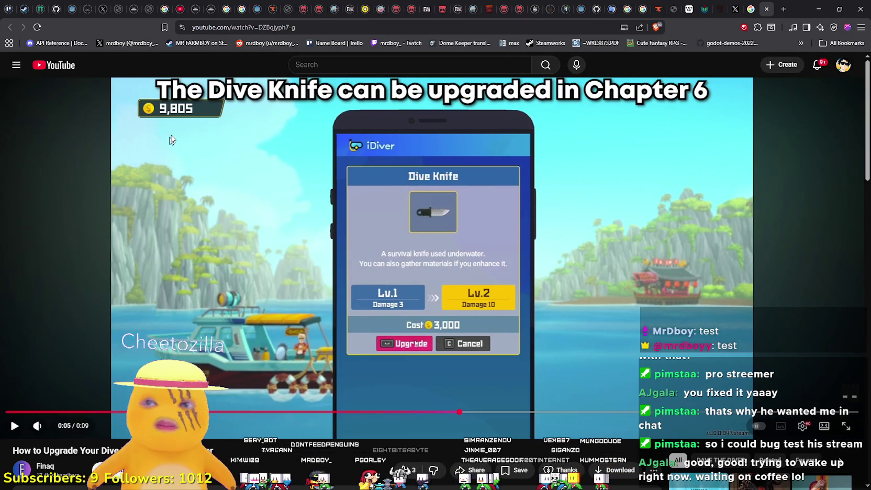
{"action": "key", "text": "super+shift+s"}
{"action": "mouse_move", "coordinate": [318, 109]}
{"action": "left_mouse_down"}
{"action": "mouse_move", "coordinate": [469, 280]}
{"action": "mouse_move", "coordinate": [545, 434]}
{"action": "left_mouse_up"}
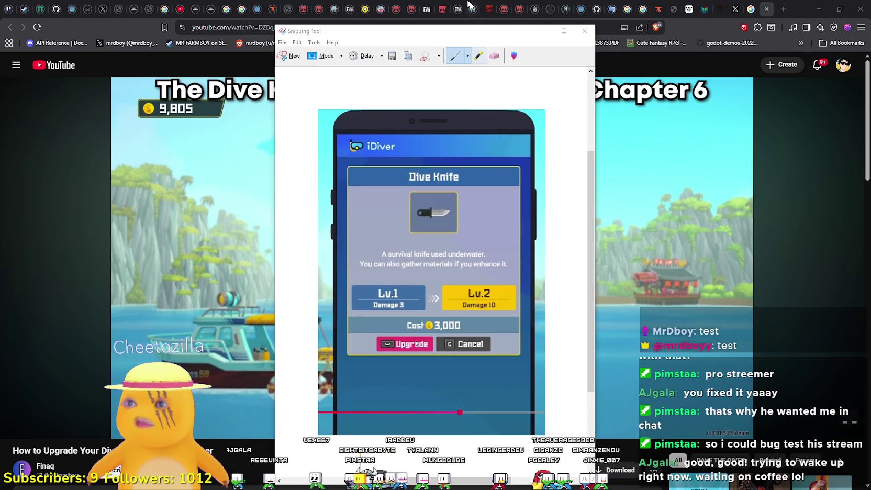
{"action": "left_click", "coordinate": [585, 31]}
Discard the old snip, then capture and copy the Dive Knife UPGRADE Lv.2 result screen
{"action": "left_click", "coordinate": [467, 269]}
{"action": "left_click", "coordinate": [445, 293]}
{"action": "left_click", "coordinate": [376, 344]}
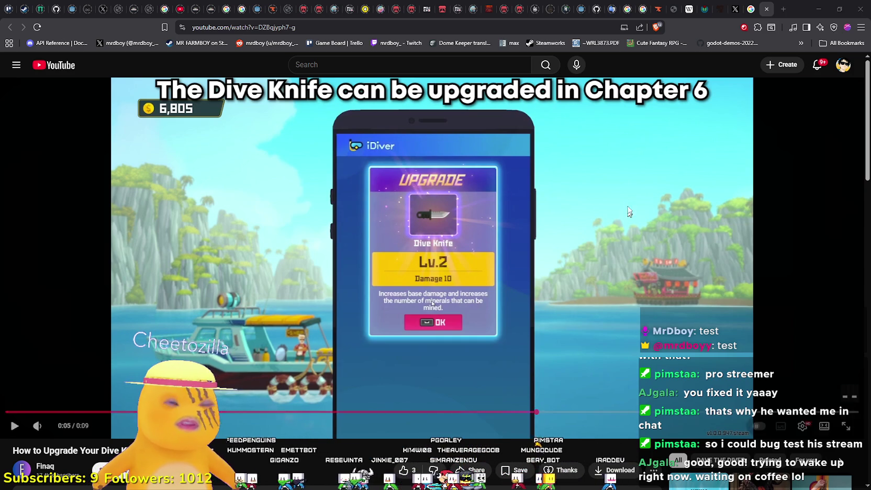
{"action": "key", "text": "super+shift+s"}
{"action": "mouse_move", "coordinate": [313, 101]}
{"action": "left_mouse_down"}
{"action": "mouse_move", "coordinate": [565, 417]}
{"action": "mouse_move", "coordinate": [544, 416]}
{"action": "left_mouse_up"}
{"action": "left_click", "coordinate": [292, 34]}
{"action": "left_click", "coordinate": [306, 45]}
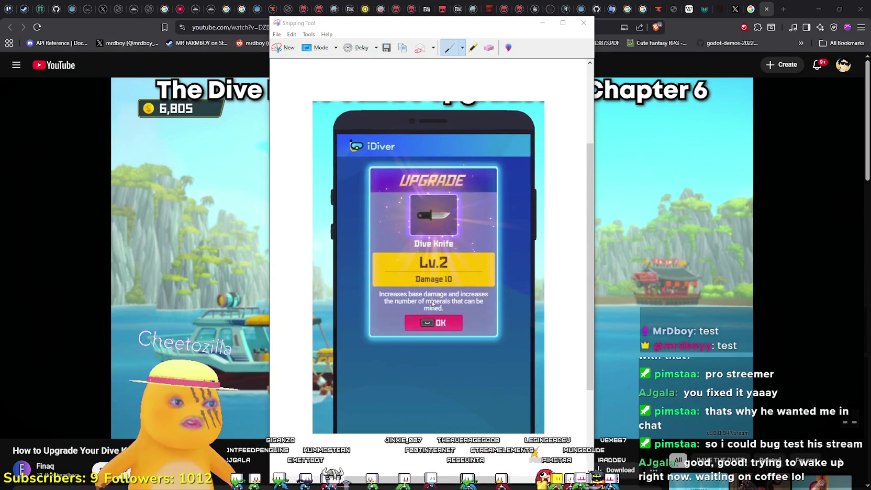
Close the snip, pause the video on the updated iDiver list, then close the tab
{"action": "left_click", "coordinate": [581, 22]}
{"action": "left_click", "coordinate": [528, 291]}
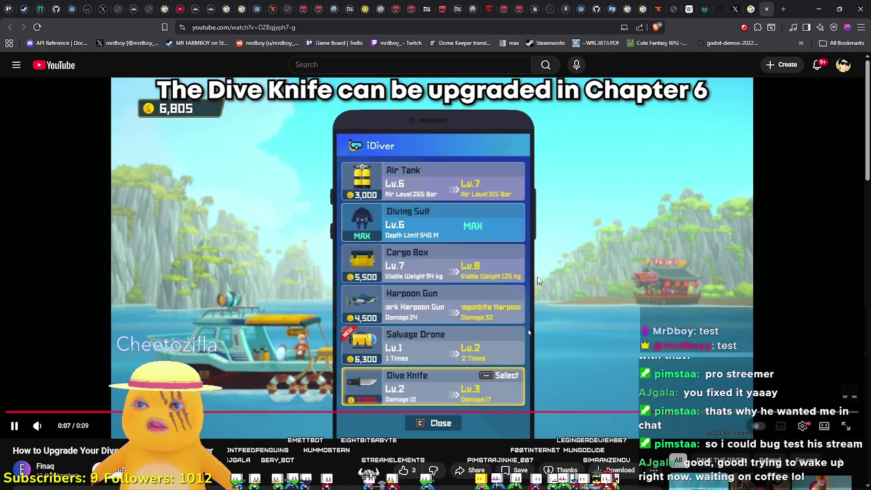
{"action": "key", "text": "space"}
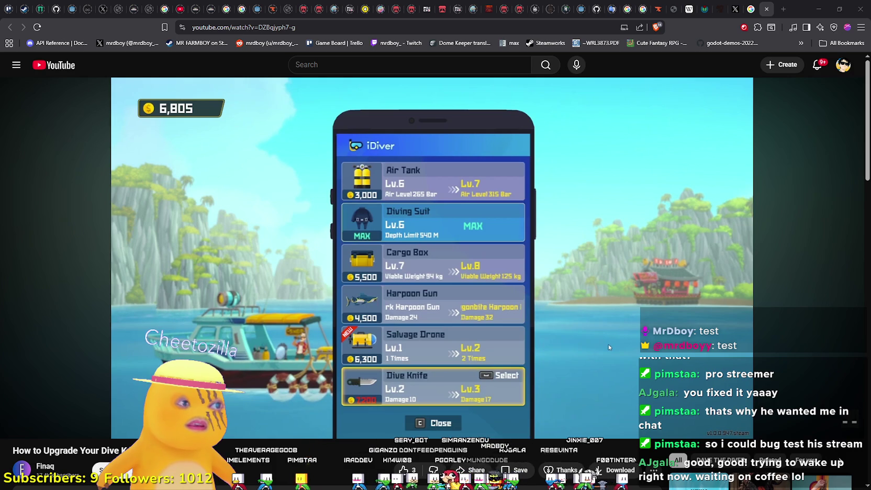
{"action": "left_click", "coordinate": [766, 9]}
Bring Paint over Godot and widen it to show all four iDiver reference screenshots
{"action": "left_click", "coordinate": [818, 10]}
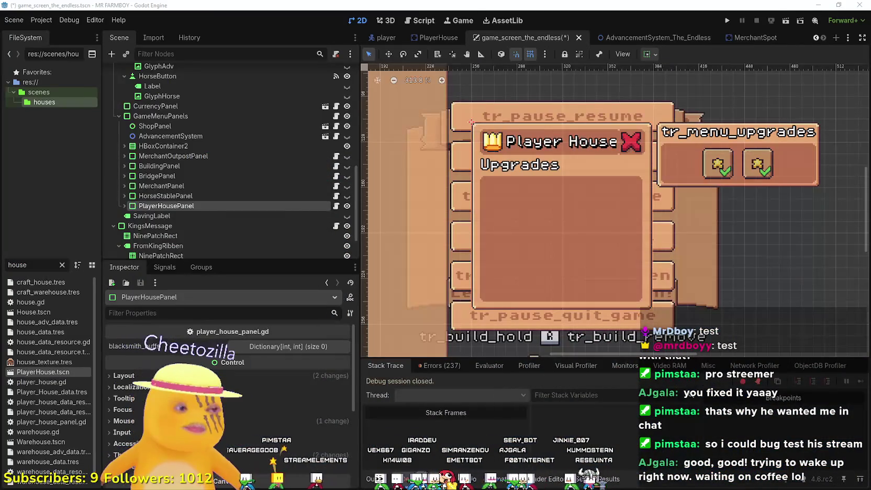
{"action": "key", "text": "alt+Tab"}
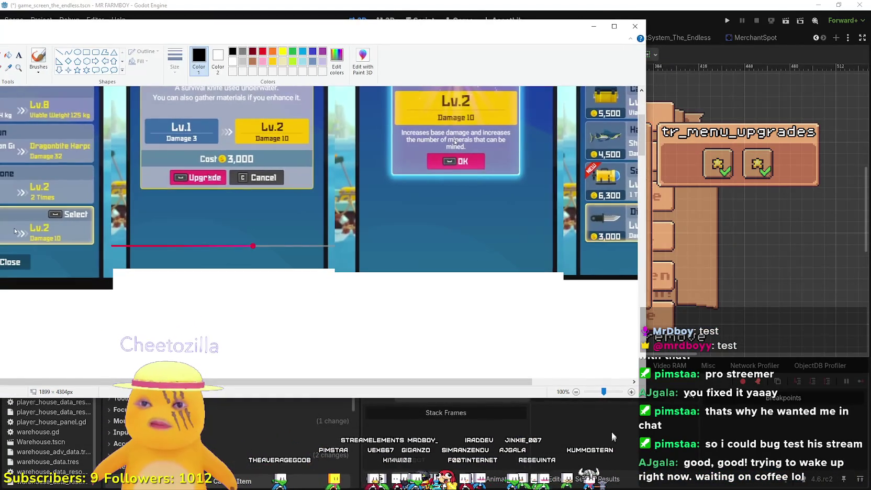
{"action": "left_click_drag", "start_coordinate": [645, 397], "coordinate": [835, 305]}
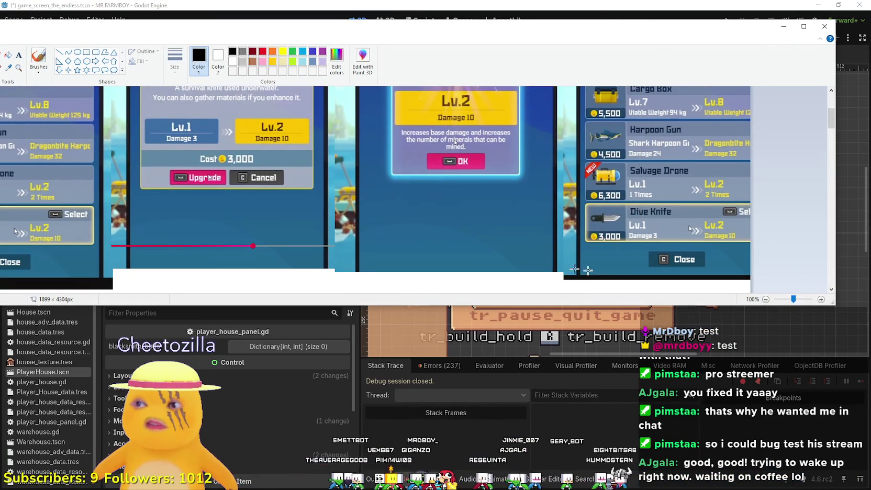
{"action": "mouse_move", "coordinate": [226, 30]}
{"action": "left_mouse_down"}
{"action": "mouse_move", "coordinate": [403, 48]}
{"action": "mouse_move", "coordinate": [324, 64]}
{"action": "mouse_move", "coordinate": [343, 116]}
{"action": "left_mouse_up"}
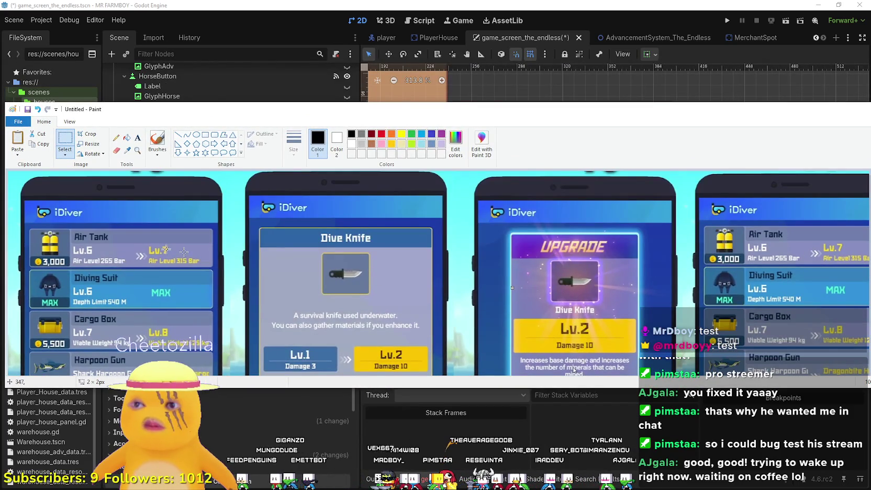
{"action": "scroll", "coordinate": [134, 255], "scroll_direction": "down", "scroll_amount": 1}
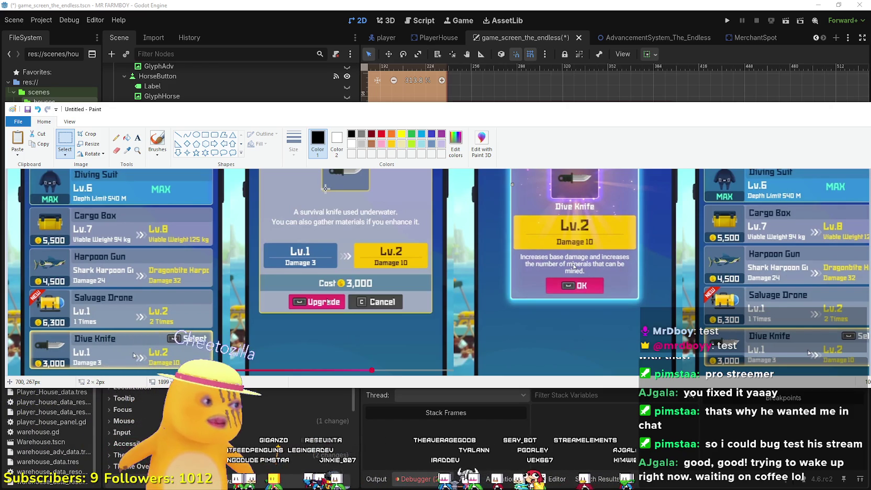
{"action": "scroll", "coordinate": [173, 351], "scroll_direction": "up", "scroll_amount": 2}
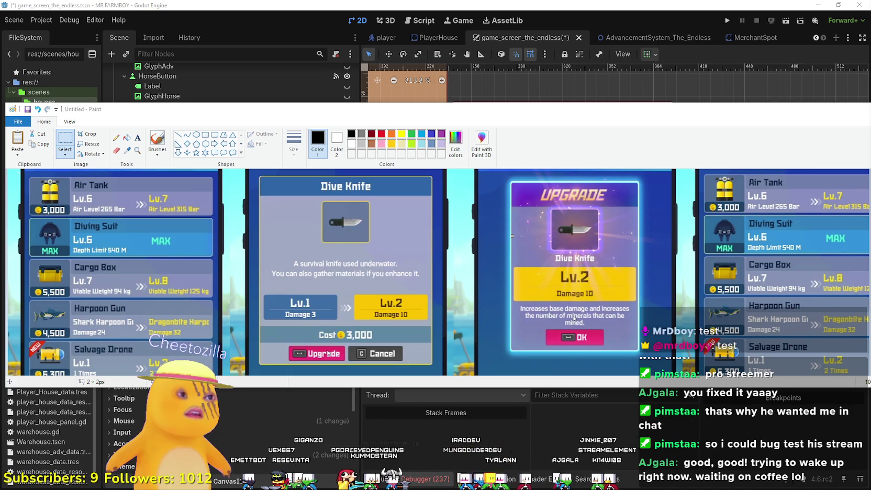
{"action": "key", "text": "alt+Tab"}
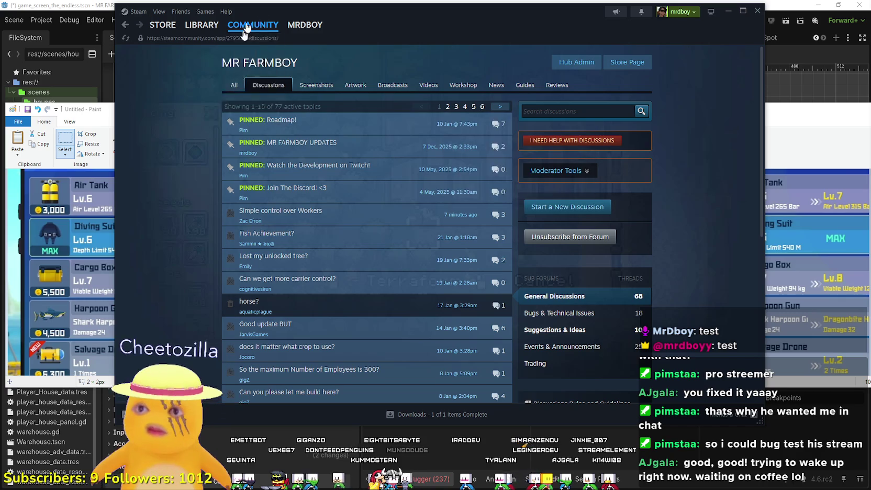
Reload Steam discussions and read all three comments in the 'Simple control over Workers' thread
{"action": "right_click", "coordinate": [183, 187]}
{"action": "left_click", "coordinate": [203, 225]}
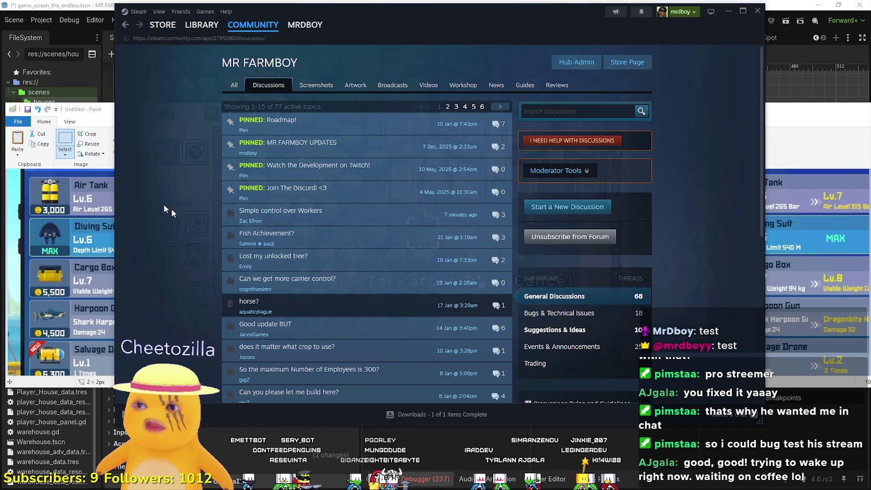
{"action": "left_click", "coordinate": [384, 220]}
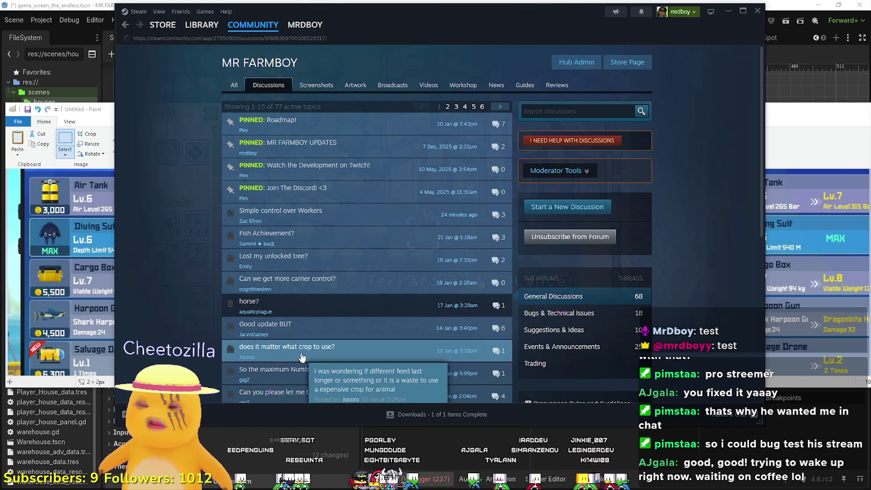
{"action": "scroll", "coordinate": [309, 343], "scroll_direction": "down", "scroll_amount": 3}
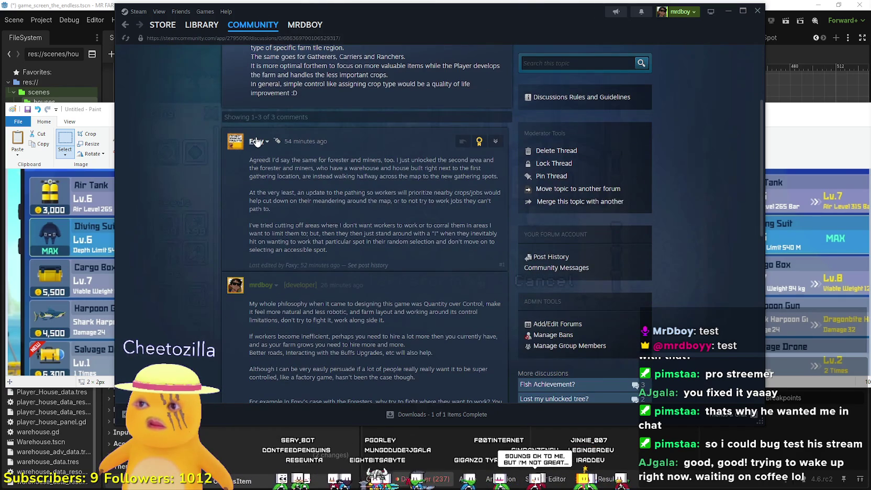
{"action": "mouse_move", "coordinate": [257, 141]}
{"action": "scroll", "coordinate": [483, 360], "scroll_direction": "down", "scroll_amount": 2}
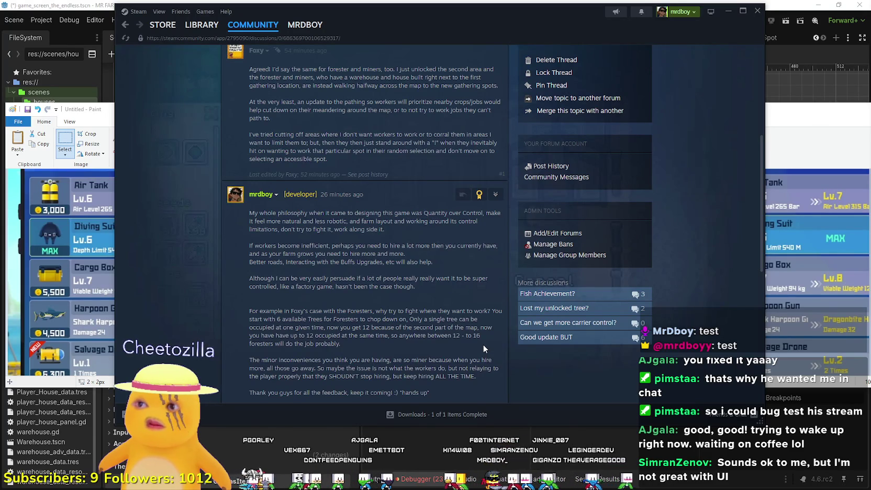
{"action": "scroll", "coordinate": [483, 346], "scroll_direction": "down", "scroll_amount": 3}
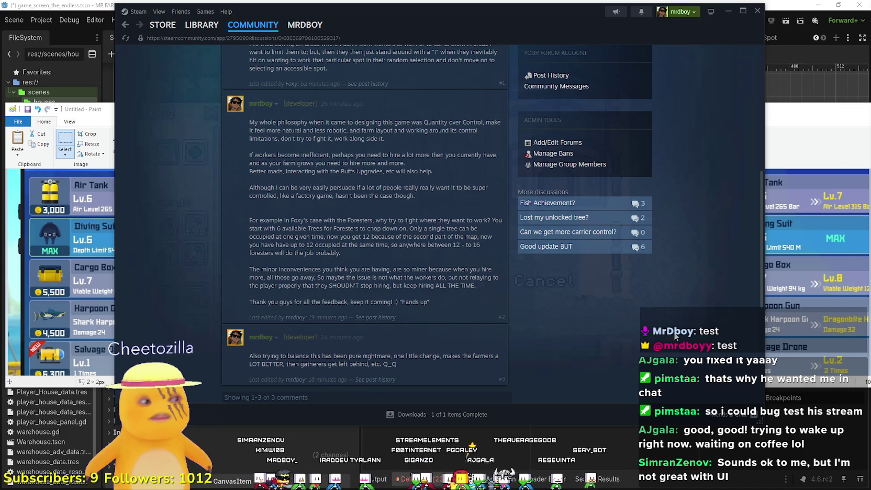
Read through the Steam discussion thread, including the developer's reply
{"action": "scroll", "coordinate": [571, 285], "scroll_direction": "up", "scroll_amount": 4}
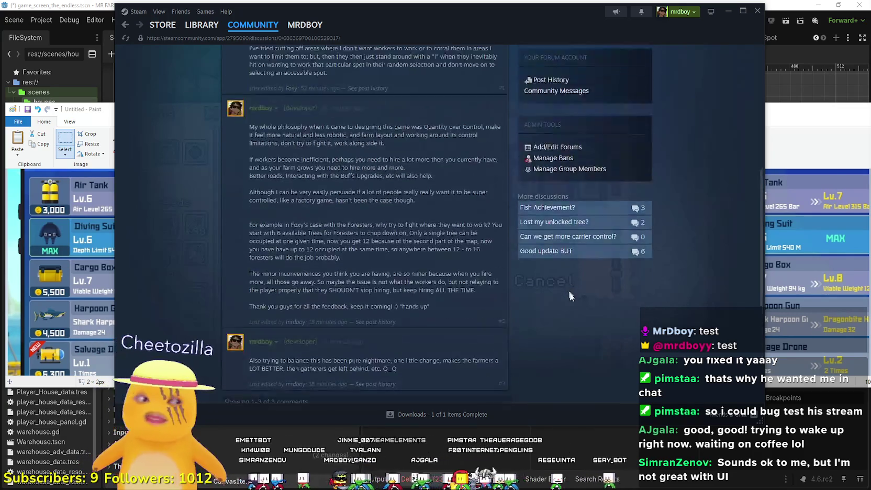
{"action": "scroll", "coordinate": [573, 285], "scroll_direction": "up", "scroll_amount": 3}
{"action": "scroll", "coordinate": [160, 245], "scroll_direction": "down", "scroll_amount": 5}
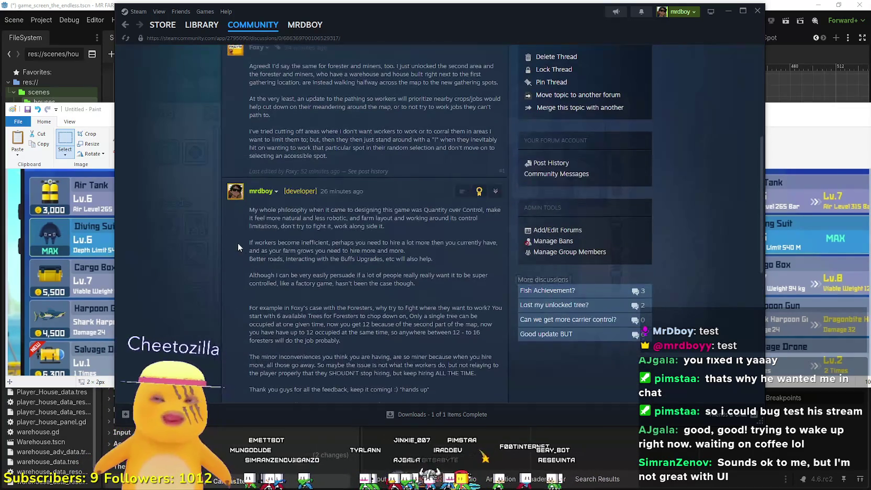
{"action": "scroll", "coordinate": [243, 236], "scroll_direction": "up", "scroll_amount": 5}
{"action": "scroll", "coordinate": [384, 321], "scroll_direction": "down", "scroll_amount": 6}
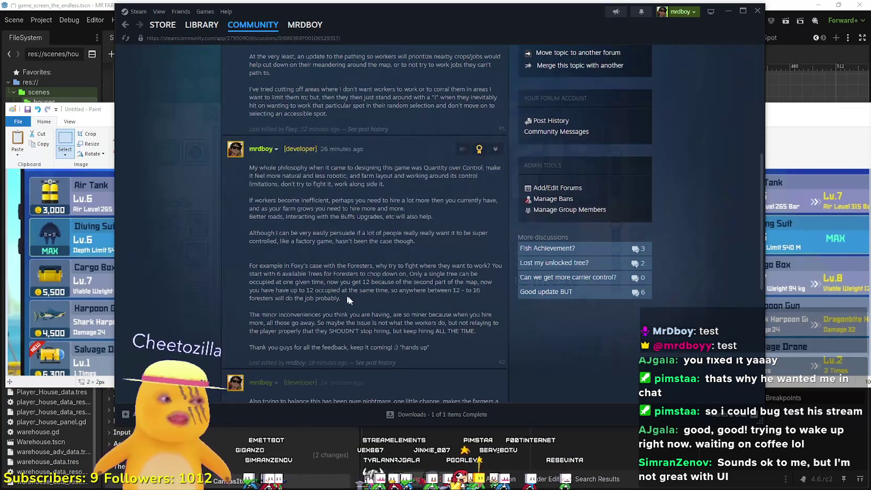
{"action": "scroll", "coordinate": [364, 291], "scroll_direction": "up", "scroll_amount": 6}
{"action": "scroll", "coordinate": [349, 256], "scroll_direction": "down", "scroll_amount": 5}
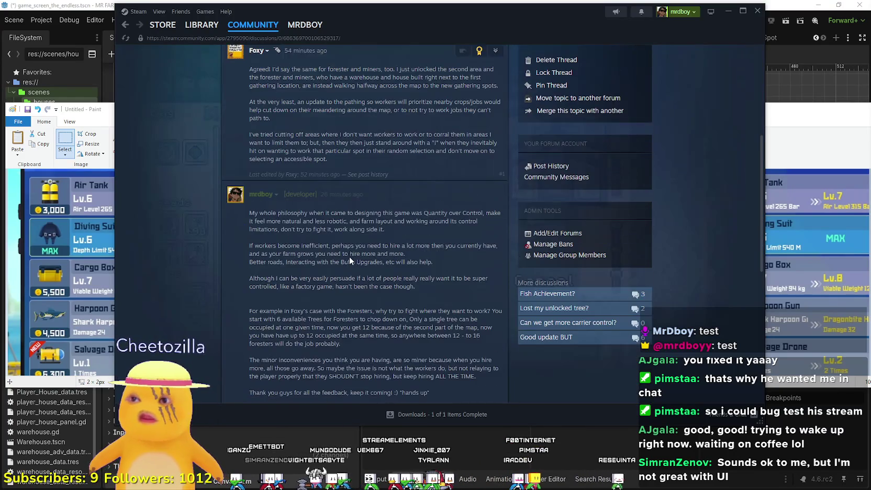
{"action": "scroll", "coordinate": [403, 311], "scroll_direction": "up", "scroll_amount": 5}
{"action": "scroll", "coordinate": [403, 262], "scroll_direction": "down", "scroll_amount": 8}
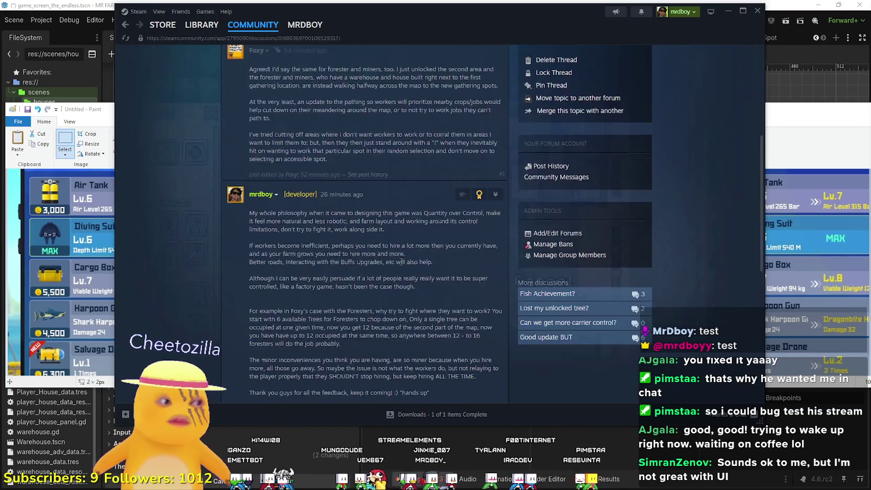
{"action": "scroll", "coordinate": [549, 256], "scroll_direction": "down", "scroll_amount": 3}
{"action": "scroll", "coordinate": [524, 269], "scroll_direction": "up", "scroll_amount": 9}
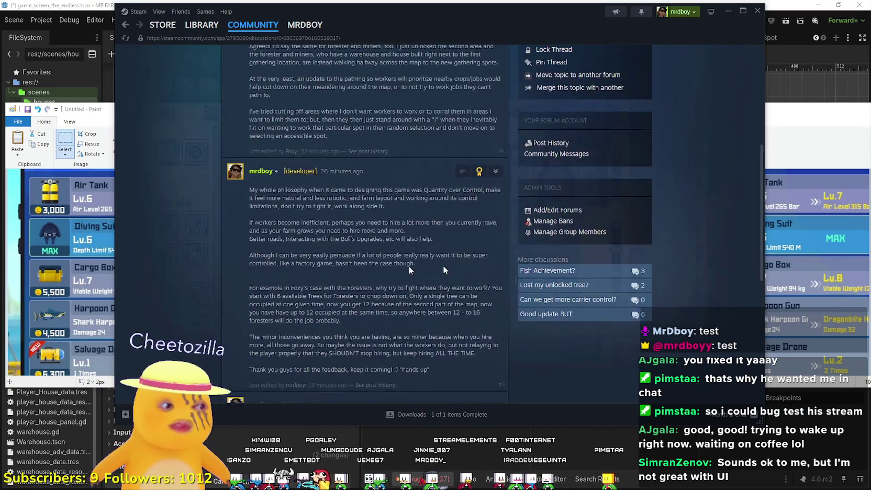
{"action": "scroll", "coordinate": [316, 280], "scroll_direction": "up", "scroll_amount": 1}
{"action": "scroll", "coordinate": [316, 280], "scroll_direction": "down", "scroll_amount": 6}
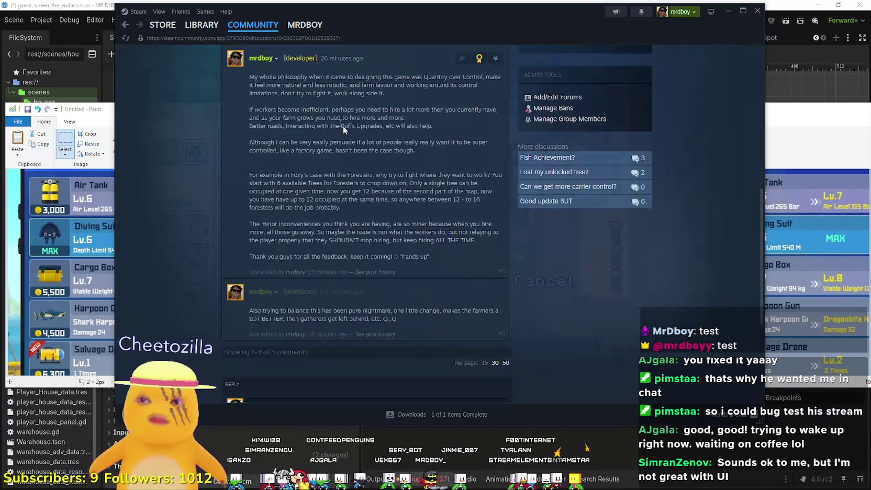
{"action": "left_click_drag", "start_coordinate": [334, 117], "coordinate": [392, 276]}
{"action": "left_click", "coordinate": [393, 275]}
{"action": "scroll", "coordinate": [382, 272], "scroll_direction": "up", "scroll_amount": 10}
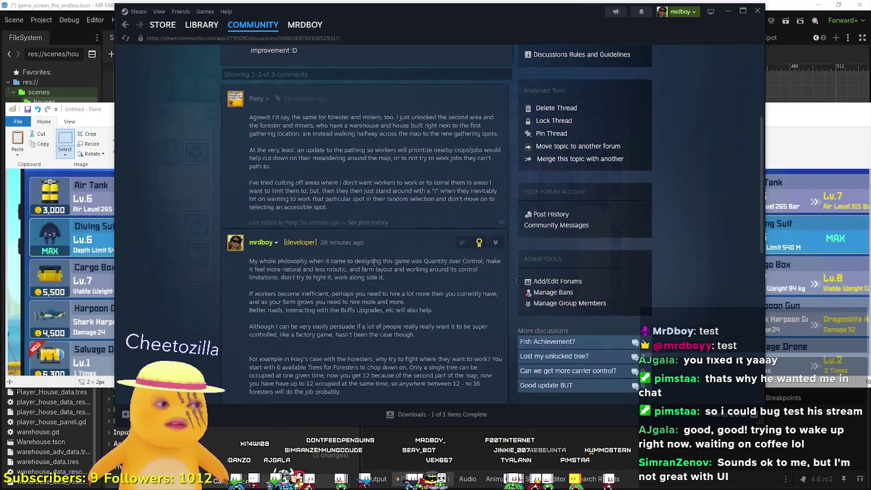
Go back to Discussions, open Bugs & Technical Issues, then close the Steam window
{"action": "left_click", "coordinate": [268, 85]}
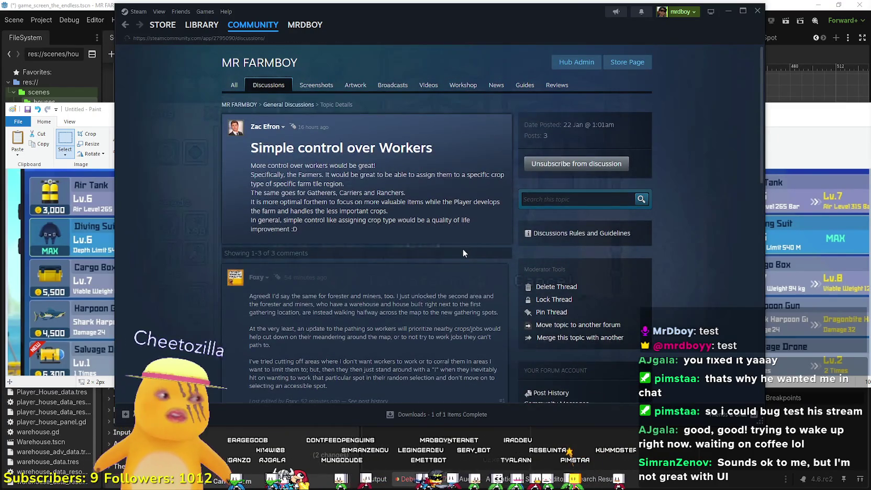
{"action": "scroll", "coordinate": [576, 267], "scroll_direction": "down", "scroll_amount": 2}
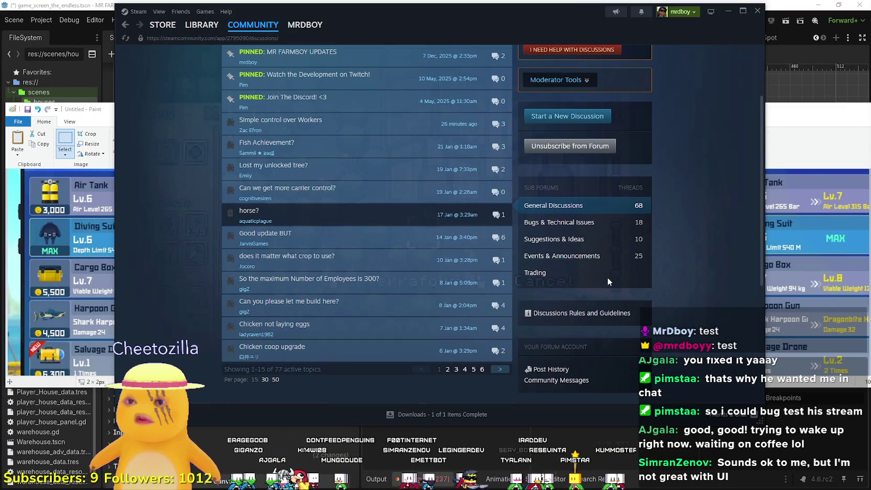
{"action": "left_click", "coordinate": [559, 223]}
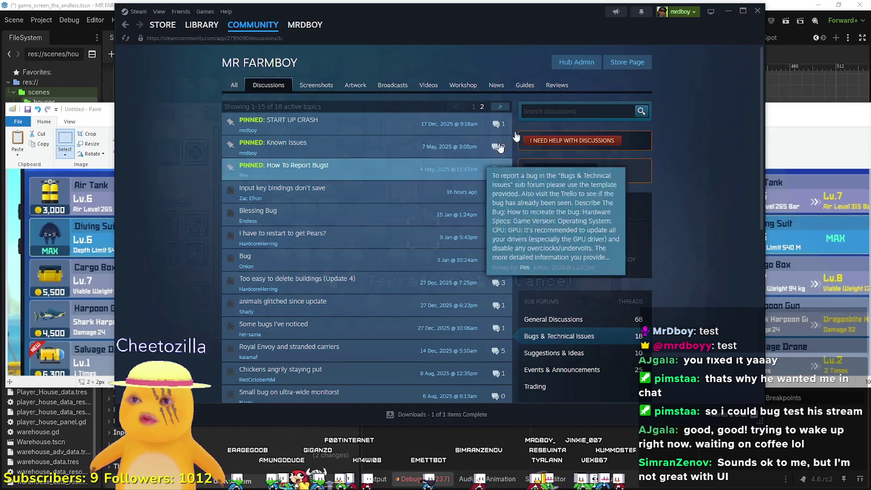
{"action": "left_click", "coordinate": [757, 10]}
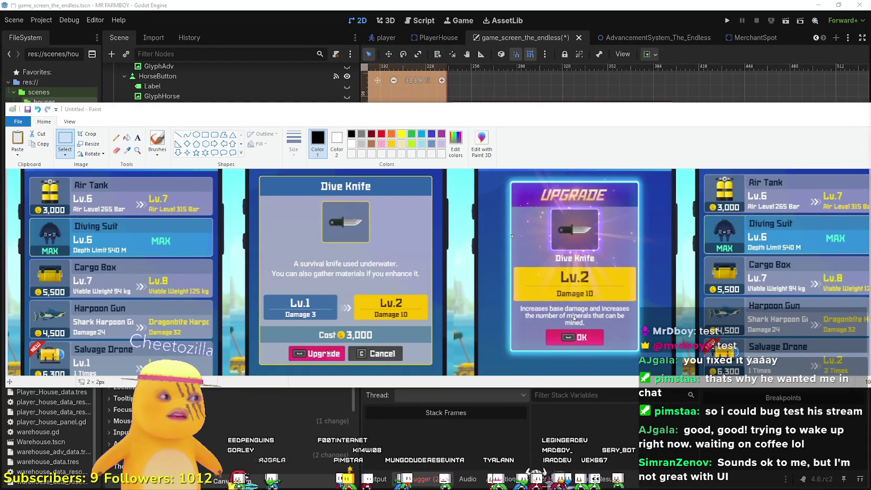
Save the game_screen_the_endless scene in Godot, then switch back to Paint
{"action": "left_click", "coordinate": [584, 4]}
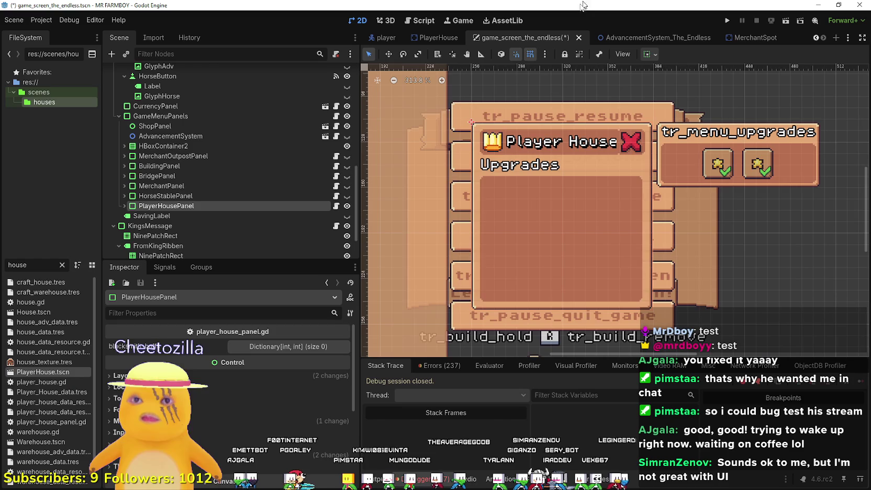
{"action": "scroll", "coordinate": [528, 236], "scroll_direction": "up", "scroll_amount": 2}
{"action": "key", "text": "ctrl+s"}
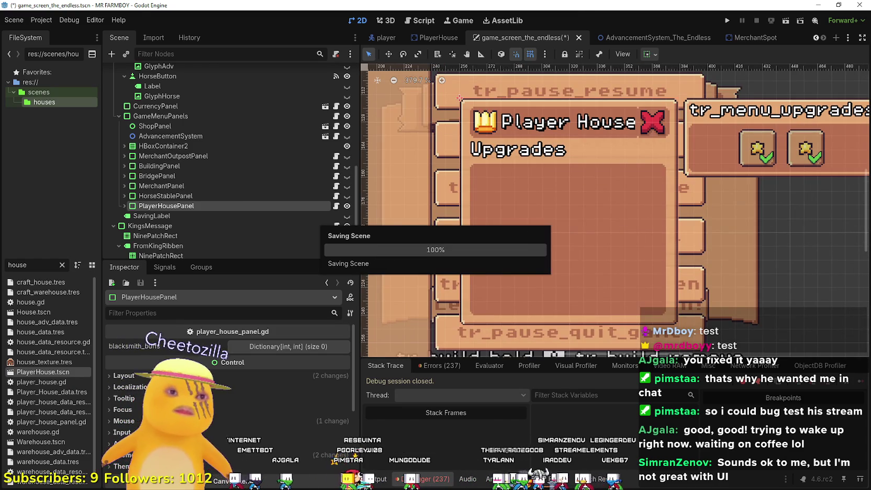
{"action": "key", "text": "alt+Tab"}
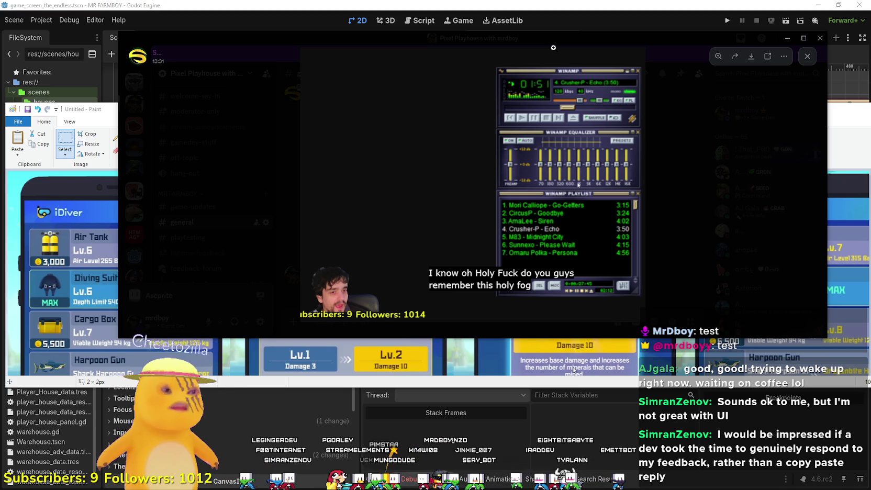
Close Discord's enlarged image viewer
{"action": "left_click", "coordinate": [454, 39]}
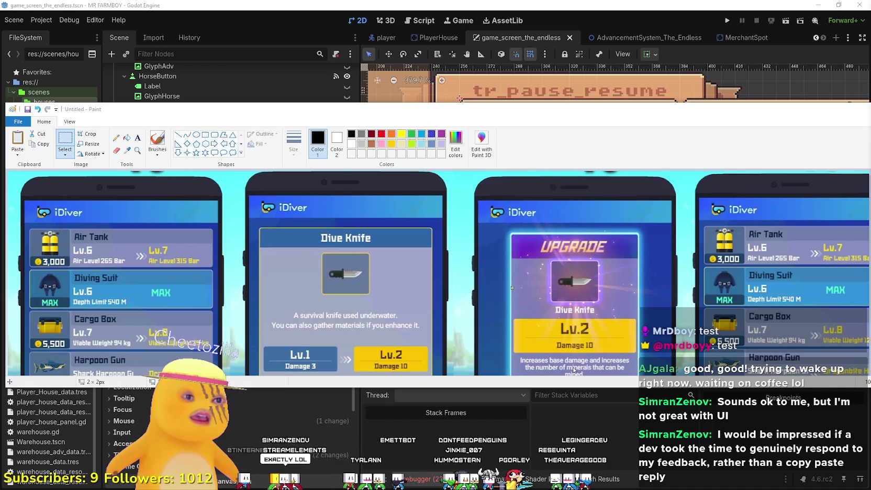
Move the Paint window up and make it taller to show the full reference
{"action": "mouse_move", "coordinate": [302, 105]}
{"action": "left_mouse_down"}
{"action": "mouse_move", "coordinate": [294, 95]}
{"action": "mouse_move", "coordinate": [300, 86]}
{"action": "left_mouse_up"}
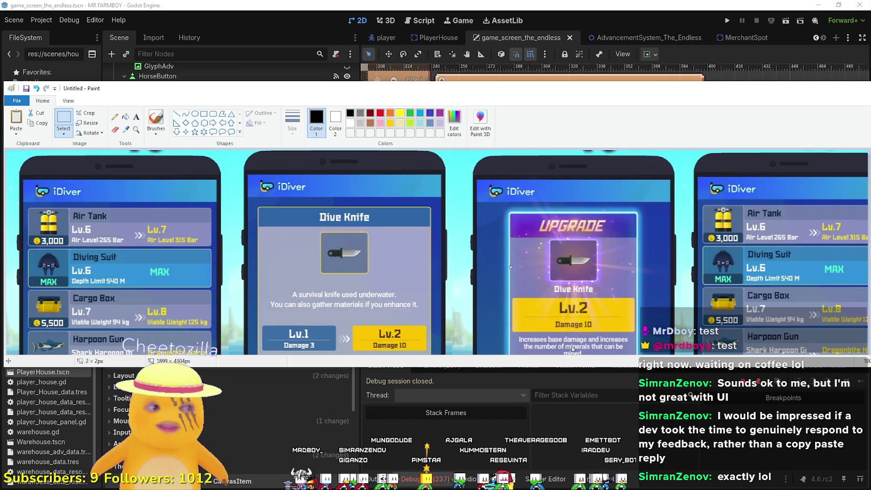
{"action": "left_click_drag", "start_coordinate": [832, 364], "coordinate": [834, 424]}
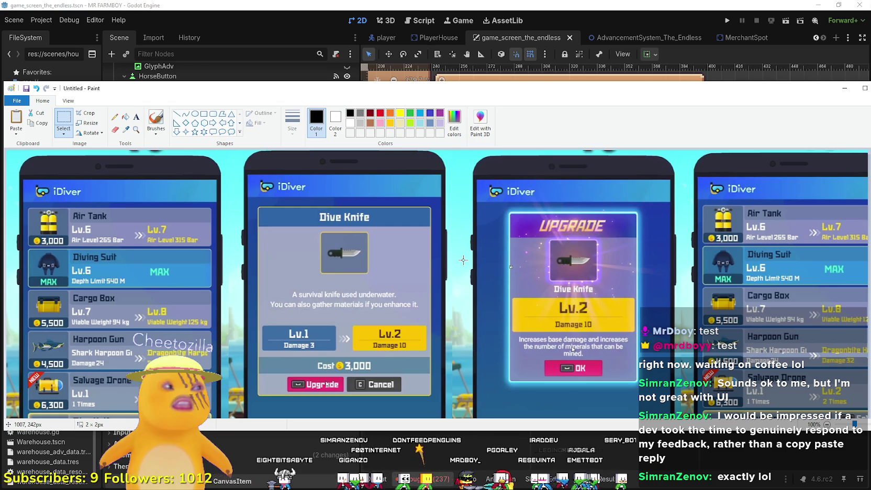
{"action": "scroll", "coordinate": [541, 178], "scroll_direction": "down", "scroll_amount": 3}
{"action": "scroll", "coordinate": [542, 178], "scroll_direction": "up", "scroll_amount": 3}
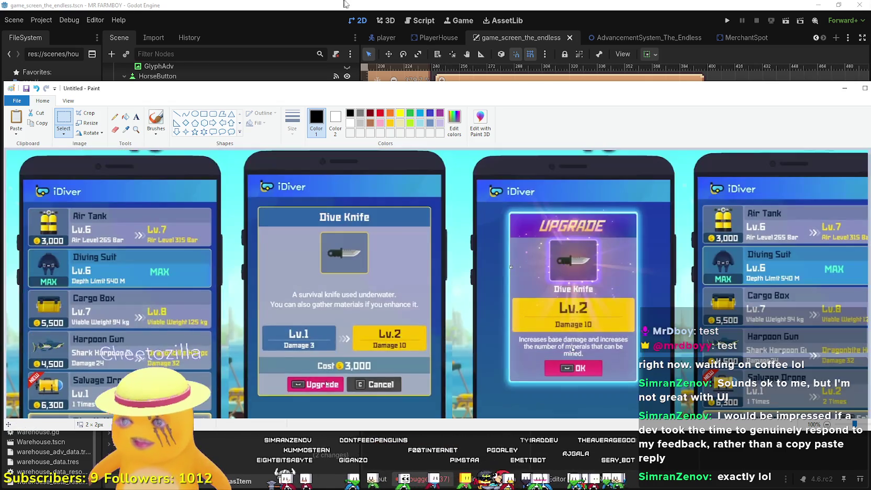
Switch to Godot and resave the game_screen_the_endless scene
{"action": "key", "text": "alt+Tab"}
{"action": "scroll", "coordinate": [563, 215], "scroll_direction": "down", "scroll_amount": 2}
{"action": "key", "text": "ctrl+s"}
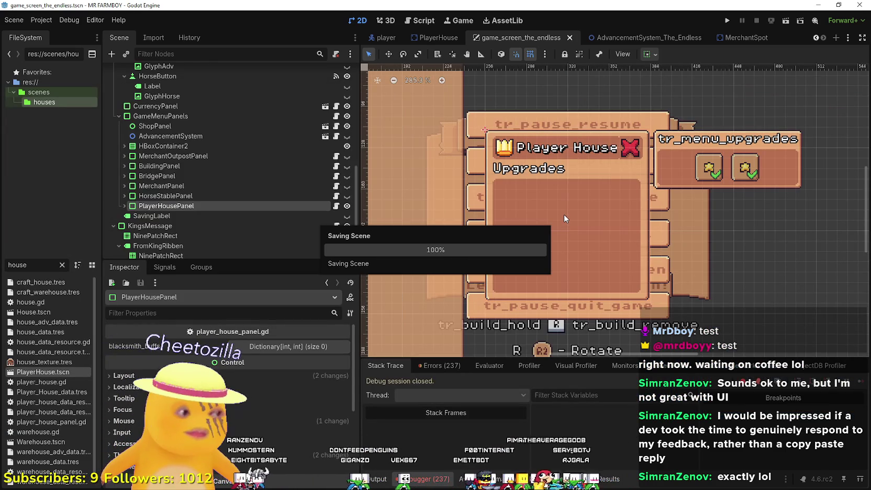
{"action": "scroll", "coordinate": [563, 208], "scroll_direction": "up", "scroll_amount": 2}
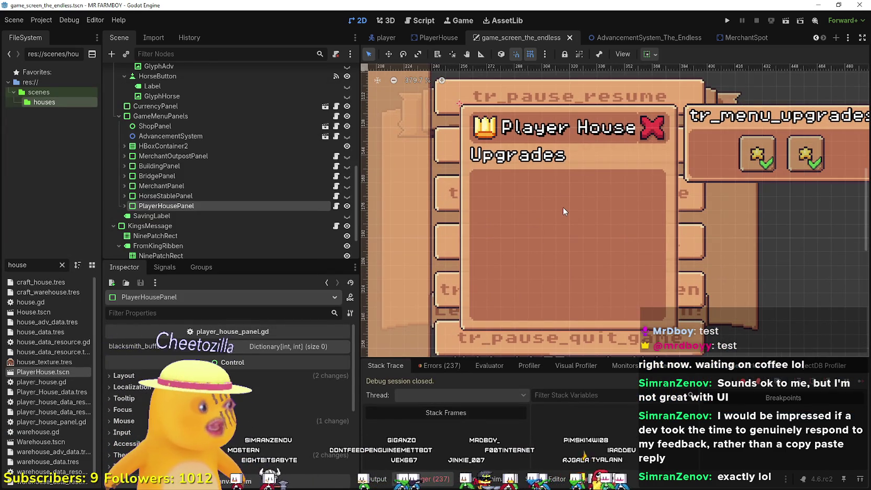
Filter FileSystem by 'Upgrade', open UpgradeSlot.tscn, and view upgradeButton's upgrade_slot.gd script
{"action": "left_click_drag", "start_coordinate": [102, 329], "coordinate": [176, 328]}
{"action": "double_click", "coordinate": [21, 265]}
{"action": "type", "text": "Upgrade"}
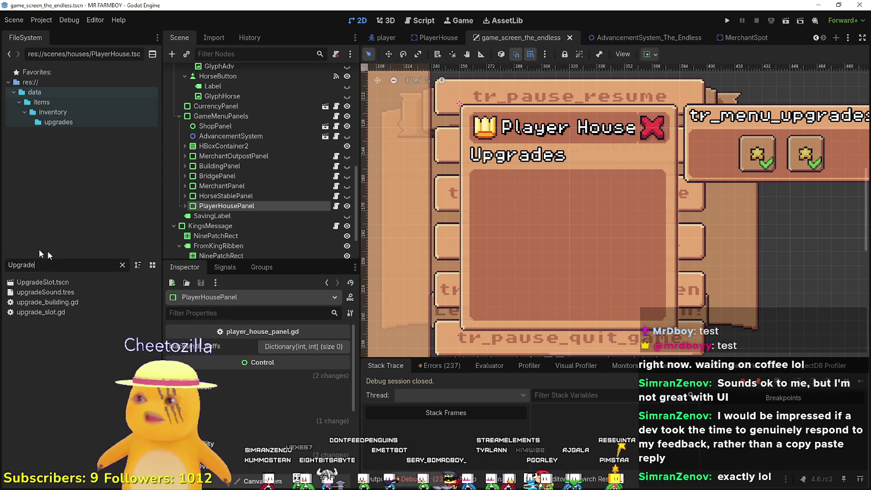
{"action": "left_click", "coordinate": [68, 286]}
{"action": "double_click", "coordinate": [68, 285]}
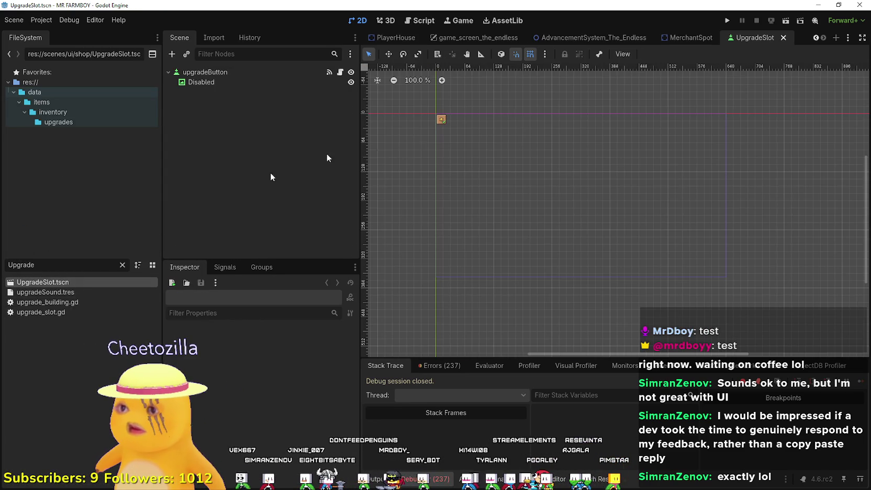
{"action": "scroll", "coordinate": [435, 100], "scroll_direction": "up", "scroll_amount": 3}
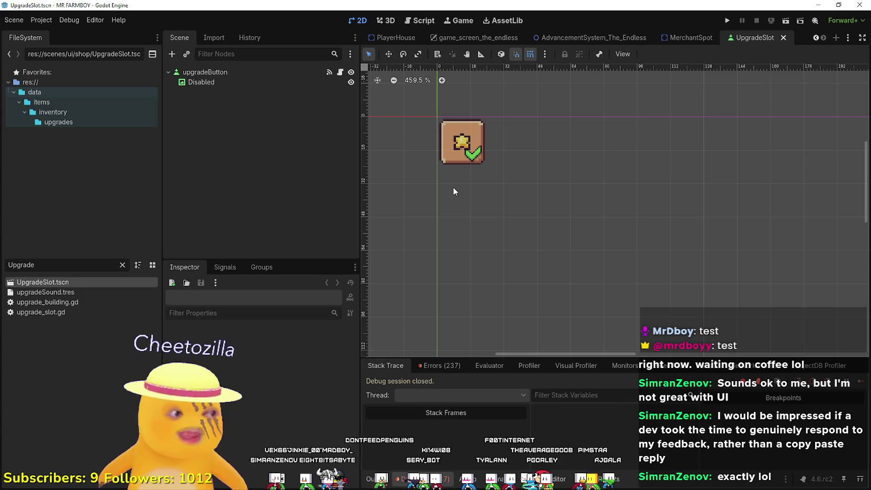
{"action": "scroll", "coordinate": [454, 184], "scroll_direction": "down", "scroll_amount": 1}
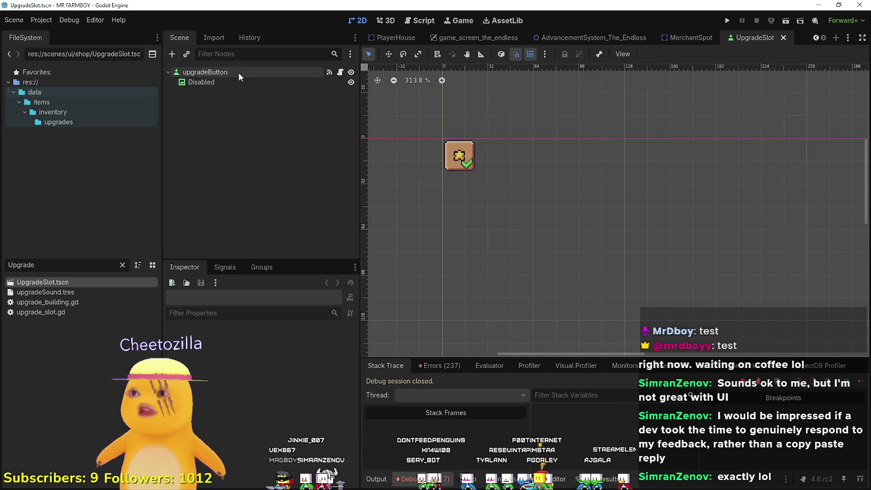
{"action": "left_click", "coordinate": [340, 72]}
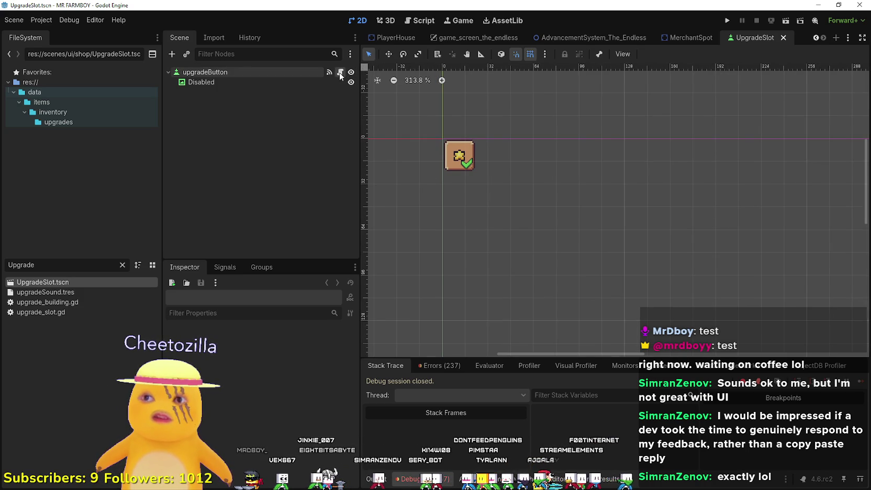
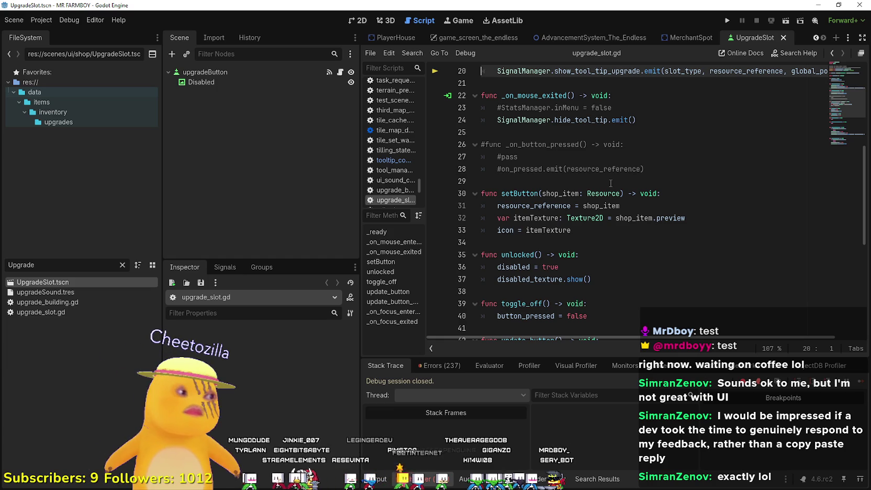
Restore the full FileSystem folder tree and zoom into the UpgradeSlot scene's 2D view
{"action": "scroll", "coordinate": [631, 233], "scroll_direction": "up", "scroll_amount": 2}
{"action": "key", "text": "Down"}
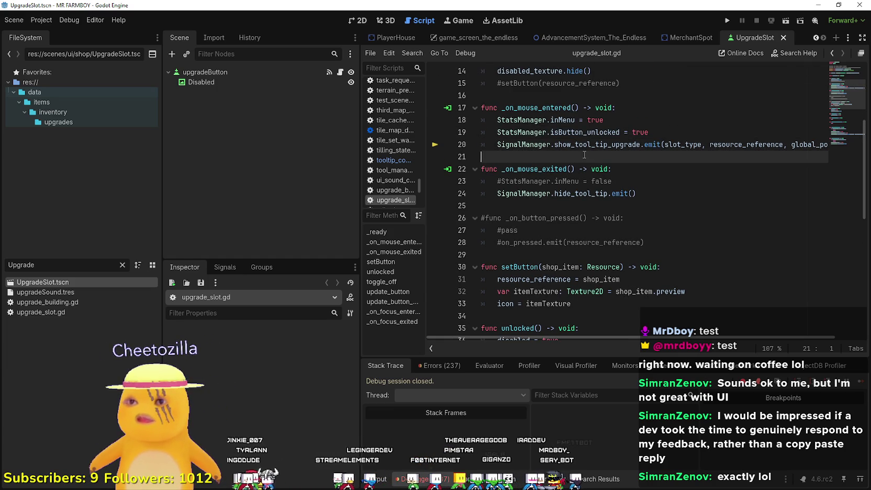
{"action": "left_click", "coordinate": [123, 265]}
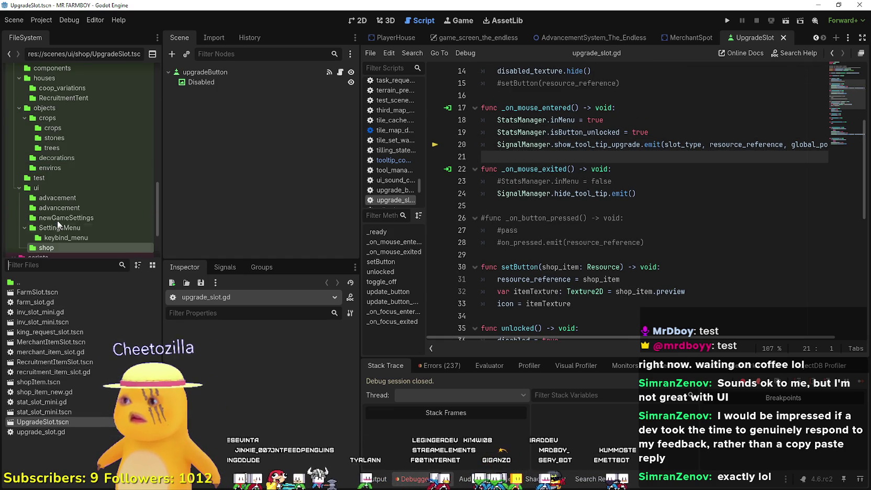
{"action": "scroll", "coordinate": [64, 225], "scroll_direction": "down", "scroll_amount": 3}
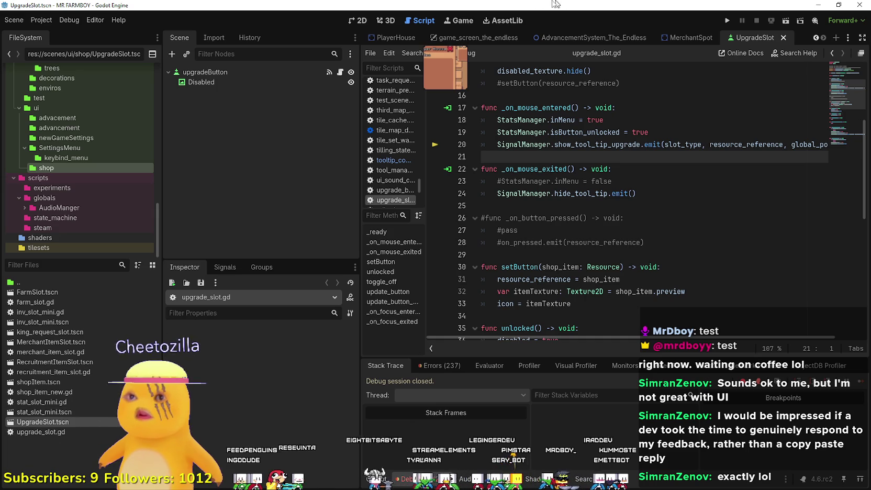
{"action": "left_click", "coordinate": [346, 23]}
{"action": "scroll", "coordinate": [450, 135], "scroll_direction": "up", "scroll_amount": 5}
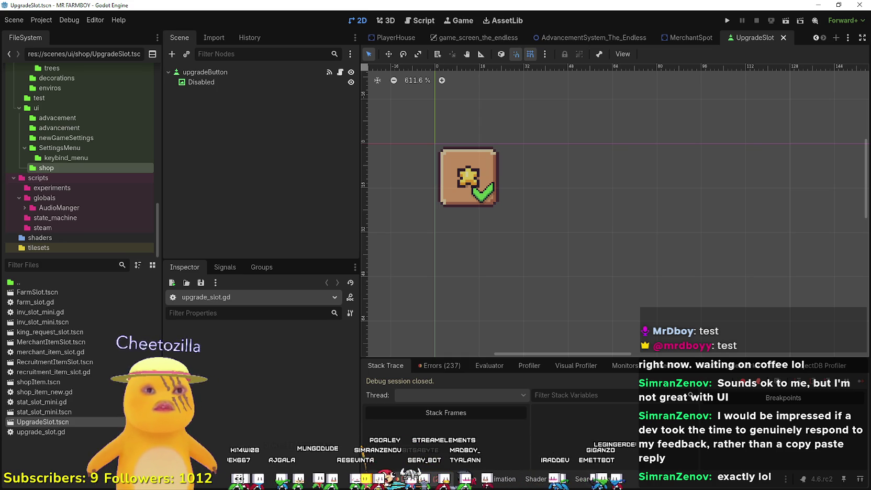
Open the upgradeButton's upgrade_slot.gd script and start a new scene with Ctrl+N
{"action": "right_click", "coordinate": [54, 449]}
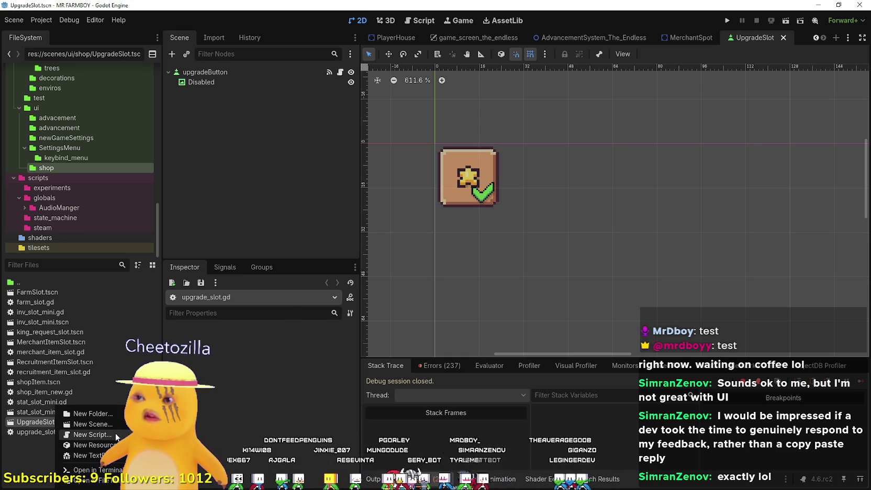
{"action": "left_click", "coordinate": [202, 71]}
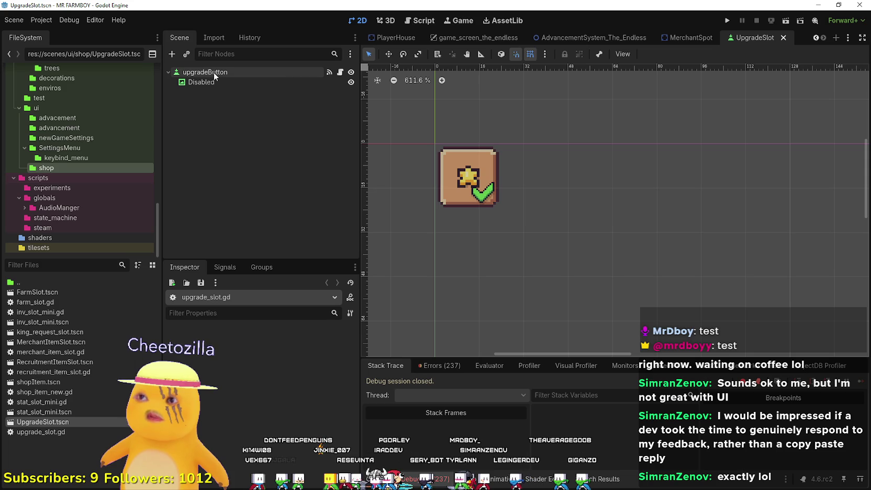
{"action": "left_click", "coordinate": [341, 72]}
{"action": "scroll", "coordinate": [584, 88], "scroll_direction": "up", "scroll_amount": 2}
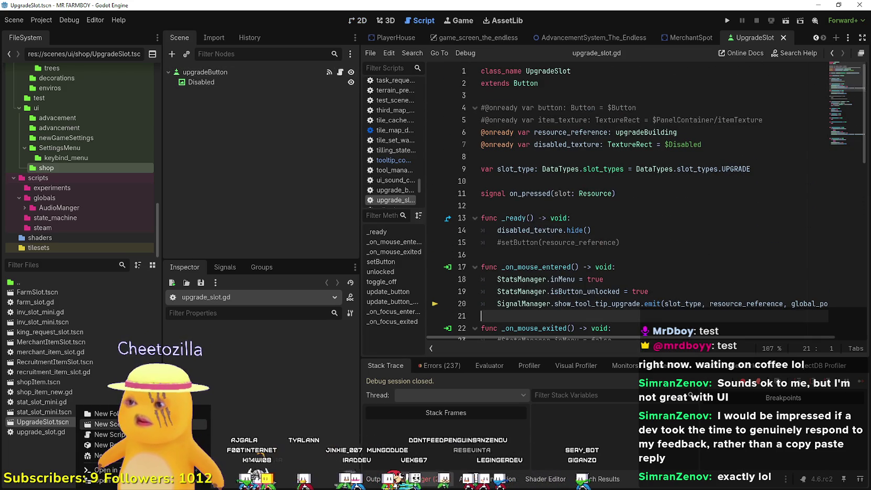
{"action": "key", "text": "ctrl+n"}
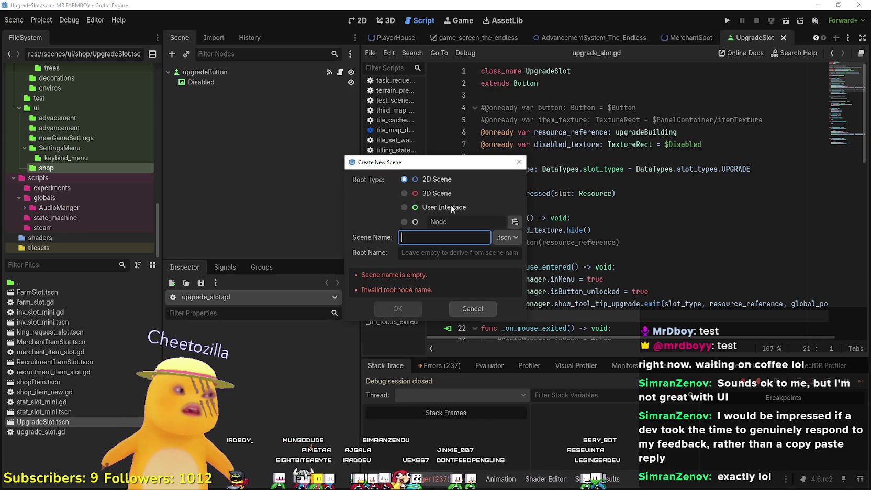
Name the new scene PlayerUpgradeButton, set its root type to PanelContainer, and create it
{"action": "type", "text": "Player"}
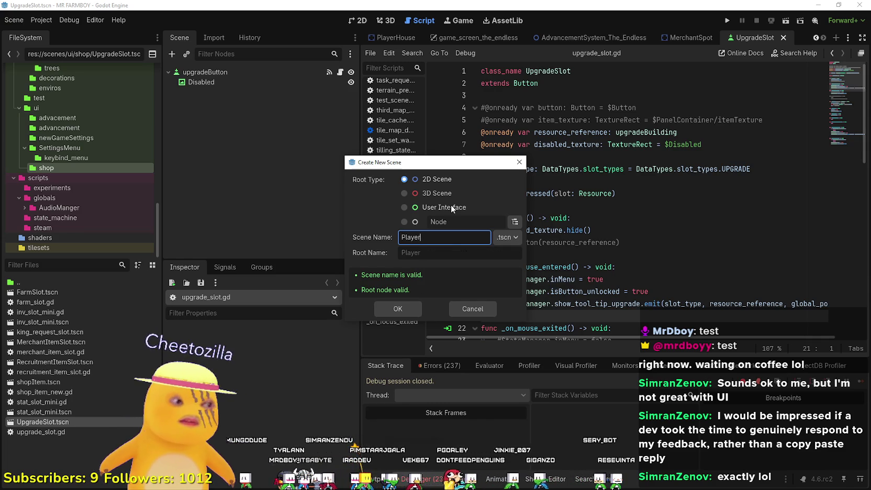
{"action": "type", "text": "UpgradeButton"}
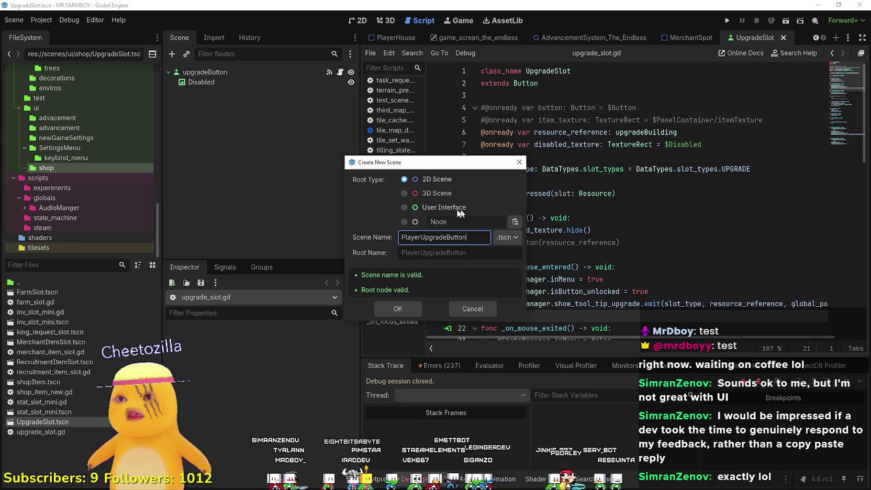
{"action": "left_click", "coordinate": [512, 220]}
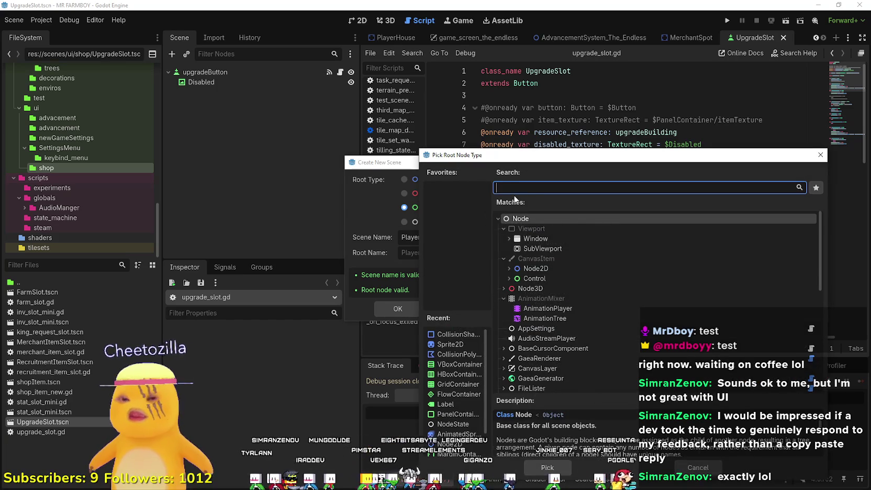
{"action": "type", "text": "Button"}
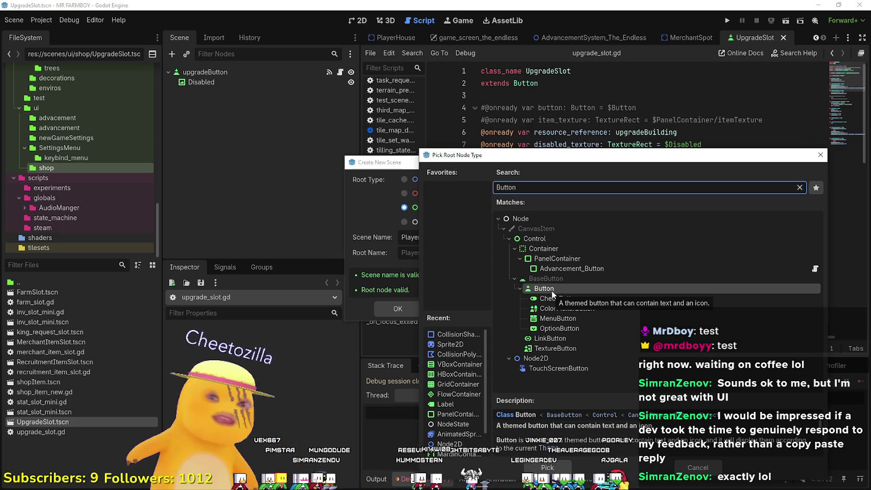
{"action": "left_click", "coordinate": [222, 129]}
{"action": "type", "text": "Panel"}
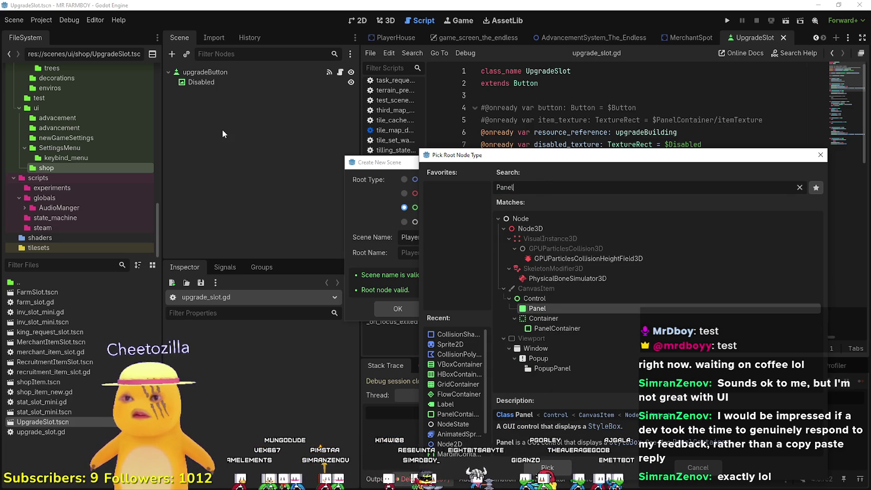
{"action": "key", "text": "Down"}
{"action": "key", "text": "Down"}
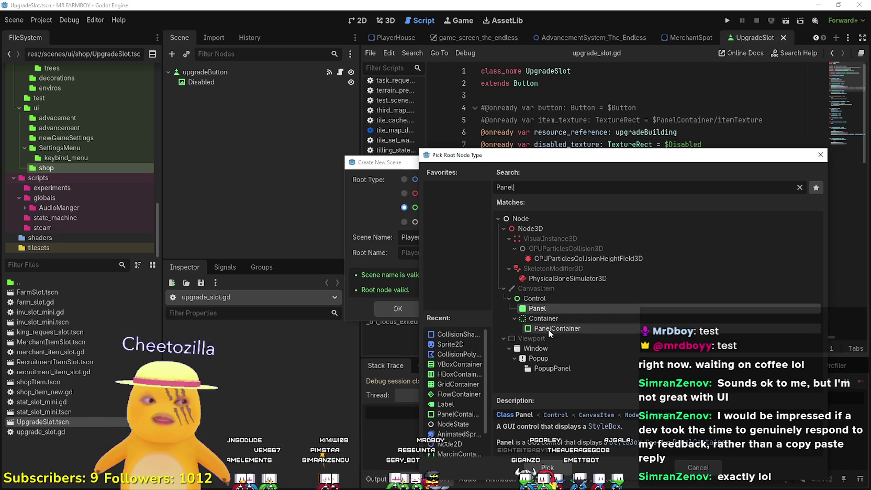
{"action": "key", "text": "Return"}
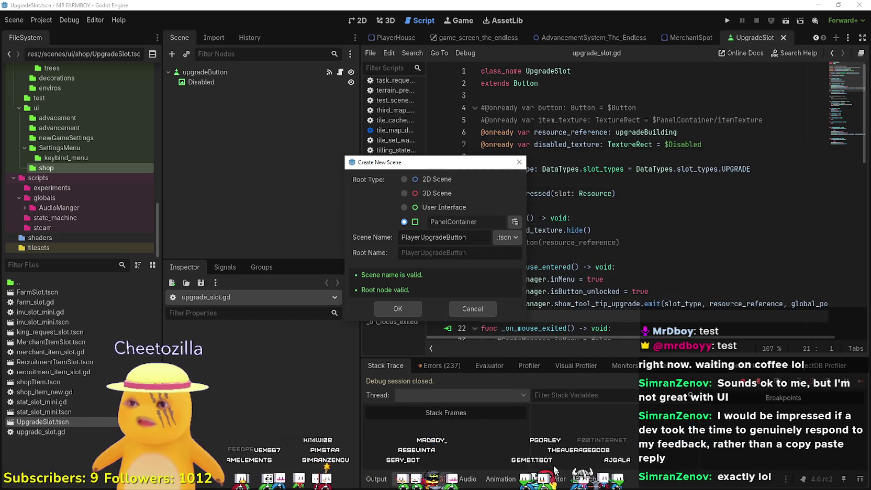
{"action": "left_click", "coordinate": [398, 310]}
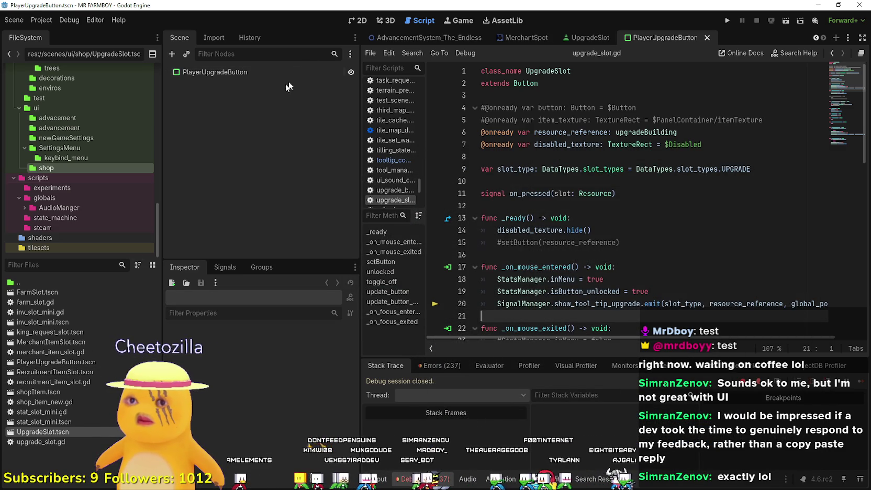
Add a Button child node under the PlayerUpgradeButton root
{"action": "right_click", "coordinate": [219, 75]}
{"action": "left_click", "coordinate": [264, 81]}
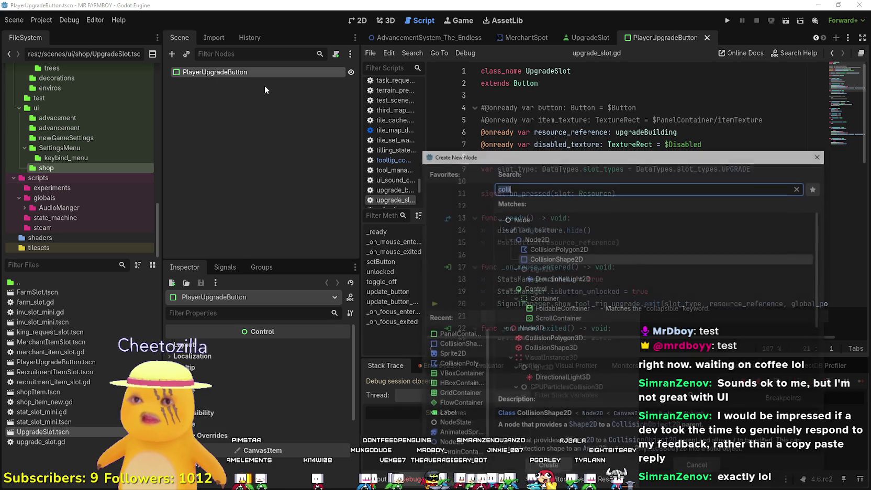
{"action": "type", "text": "button"}
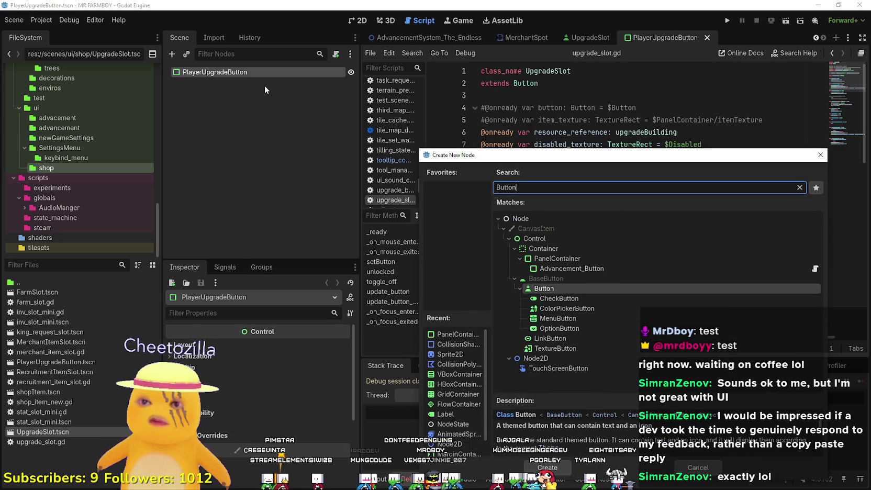
{"action": "key", "text": "Return"}
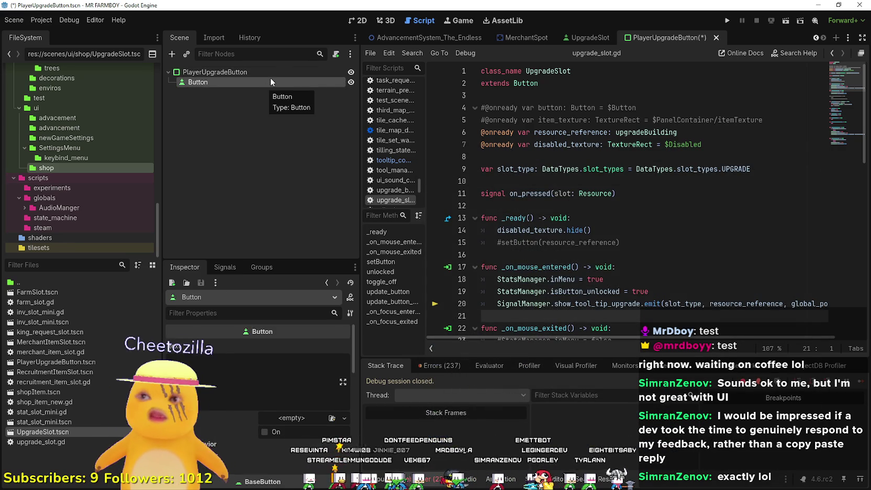
Attach a new player_upgrade_button.gd script to the PanelContainer root
{"action": "right_click", "coordinate": [271, 78]}
{"action": "left_click", "coordinate": [234, 71]}
{"action": "right_click", "coordinate": [234, 71]}
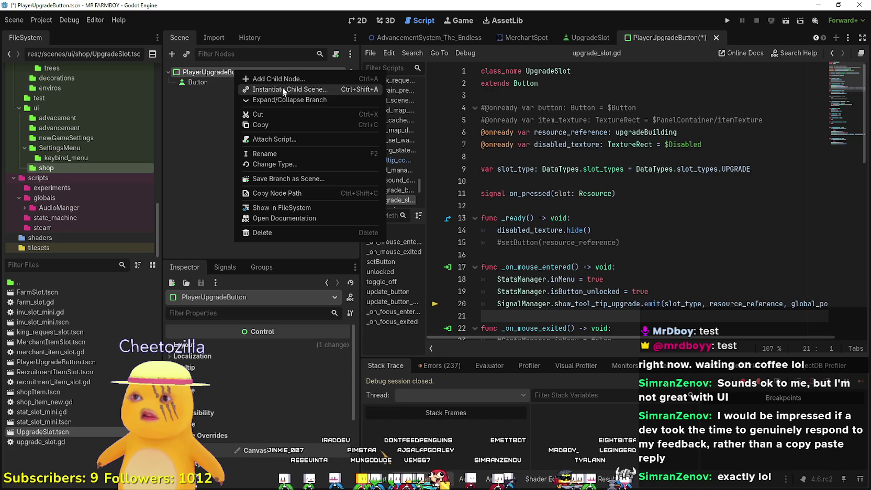
{"action": "left_click", "coordinate": [287, 139]}
{"action": "left_click", "coordinate": [384, 316]}
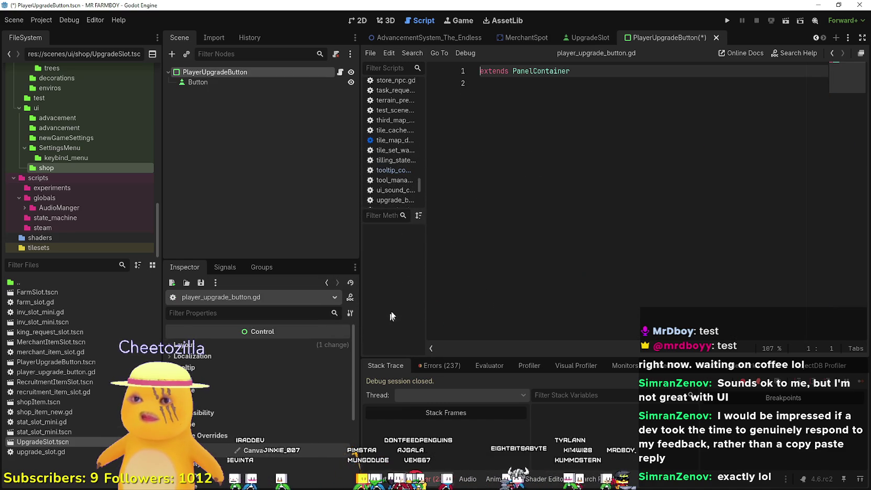
Add a class_name PlayerUpgradeButton line to the script and save
{"action": "key", "text": "Return"}
{"action": "key", "text": "Up"}
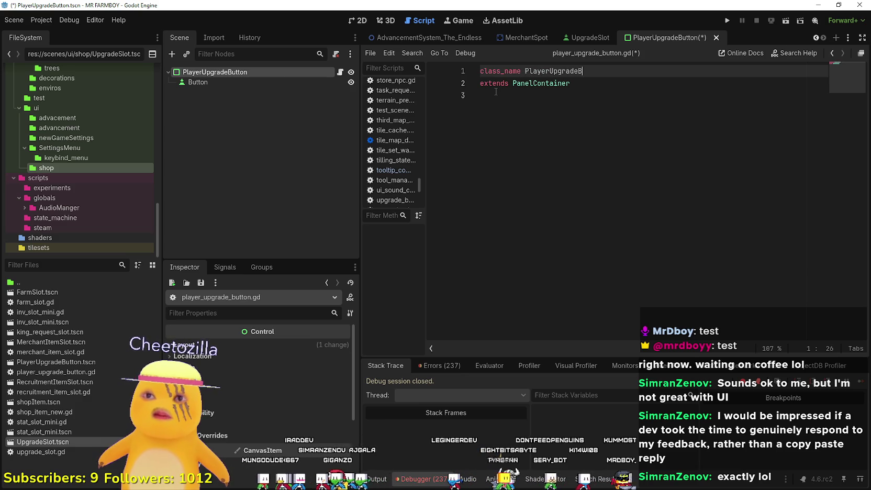
{"action": "key", "text": "ctrl+s"}
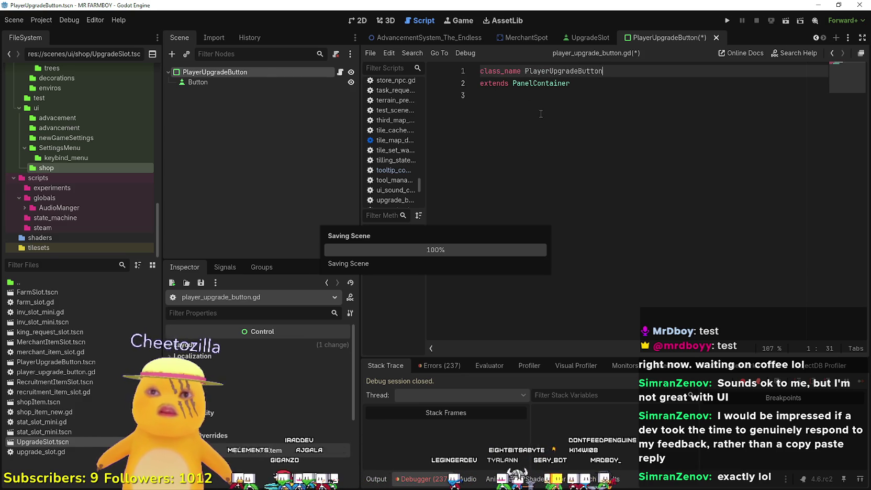
{"action": "key", "text": "Down"}
{"action": "key", "text": "Down"}
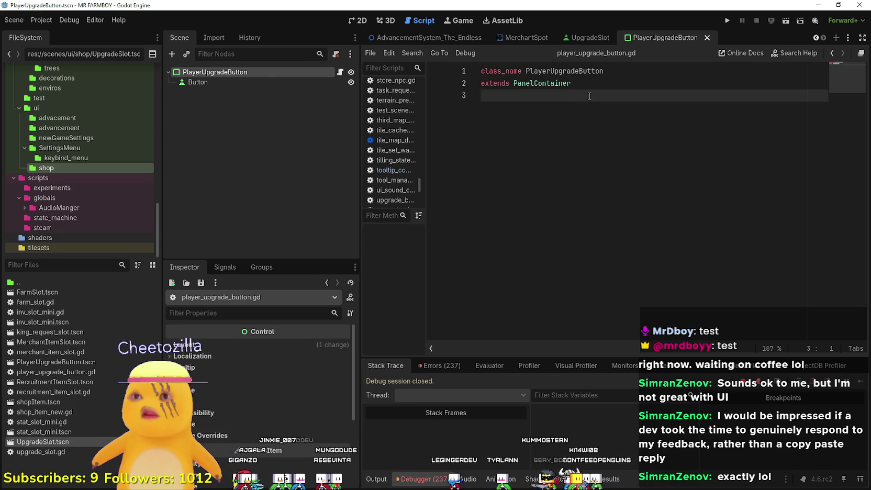
Zoom into the new scene's 2D view, then bring up the Snipping Tool reference screenshot
{"action": "left_click", "coordinate": [357, 21]}
{"action": "scroll", "coordinate": [480, 119], "scroll_direction": "up", "scroll_amount": 5}
{"action": "scroll", "coordinate": [466, 134], "scroll_direction": "up", "scroll_amount": 5}
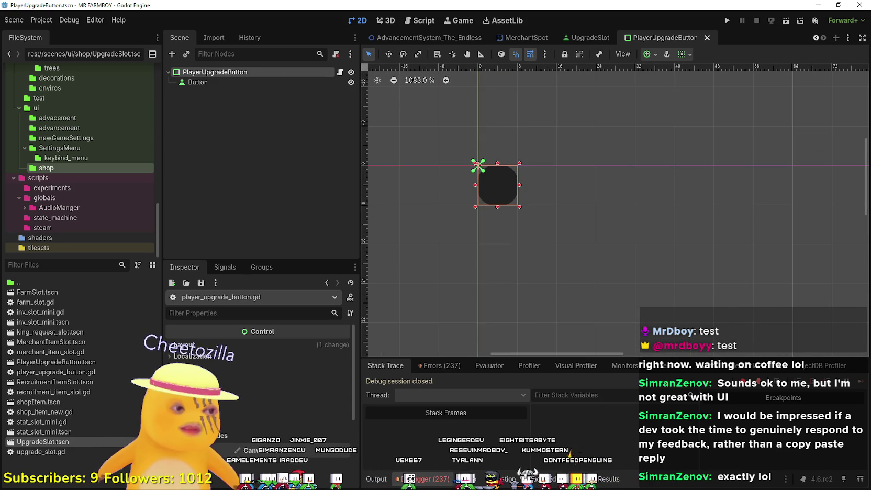
{"action": "key", "text": "alt+Tab"}
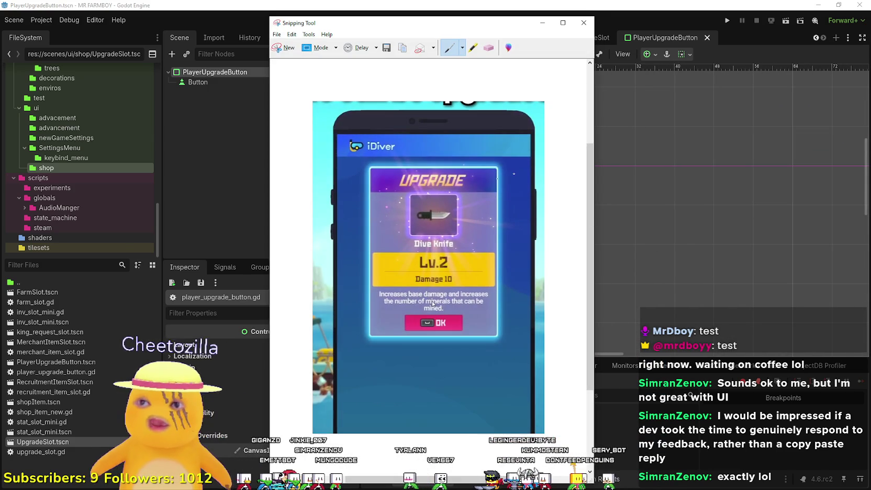
Close the reference snip without saving, glance at the Paint screenshots, and return to Godot
{"action": "left_click", "coordinate": [583, 23]}
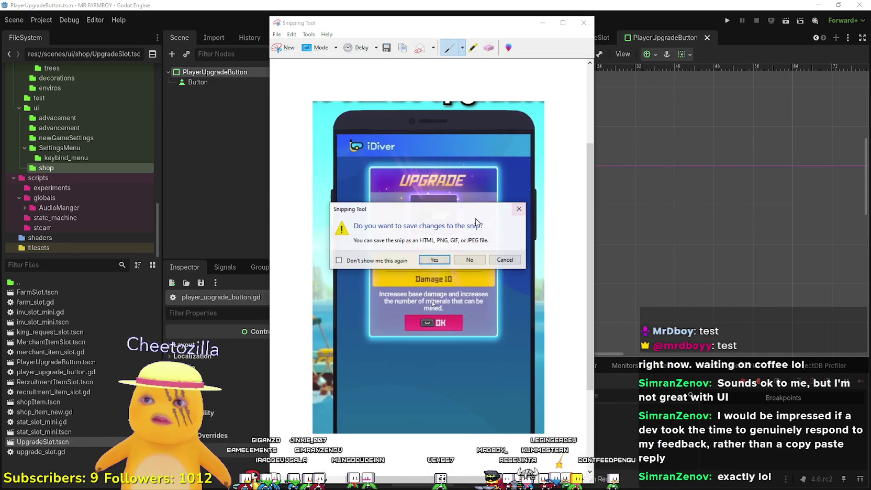
{"action": "left_click", "coordinate": [463, 260]}
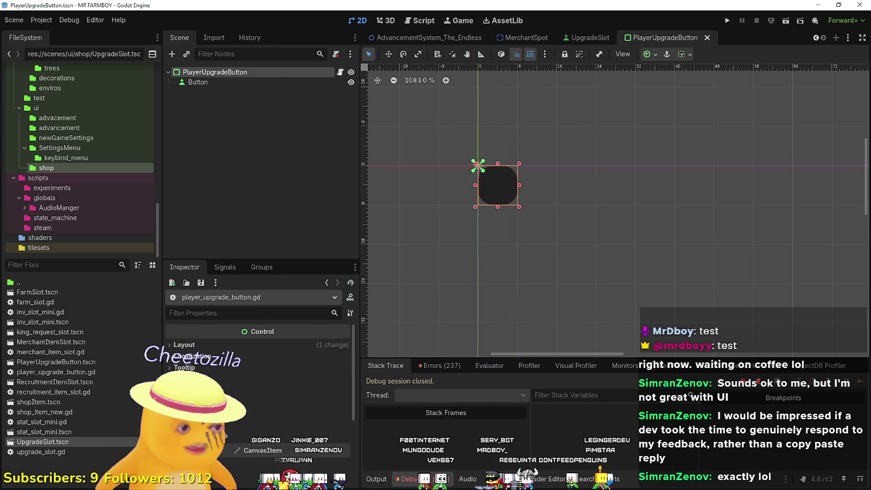
{"action": "key", "text": "alt+Tab"}
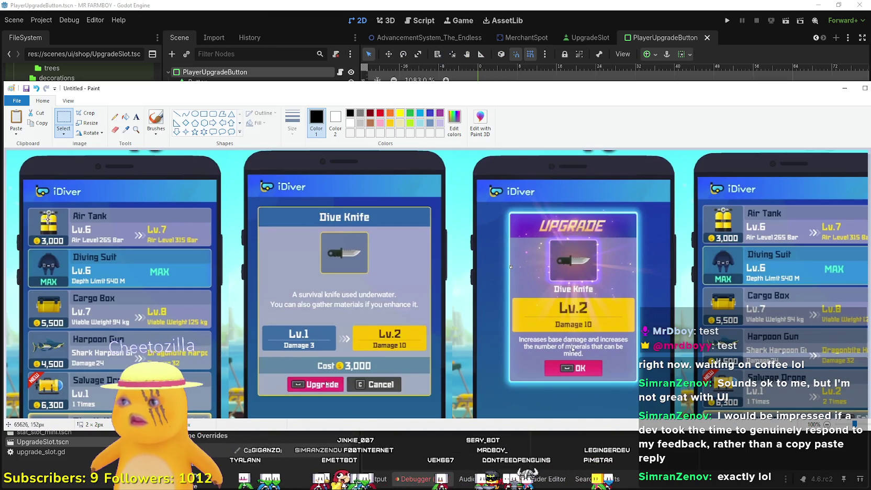
{"action": "key", "text": "alt+Tab"}
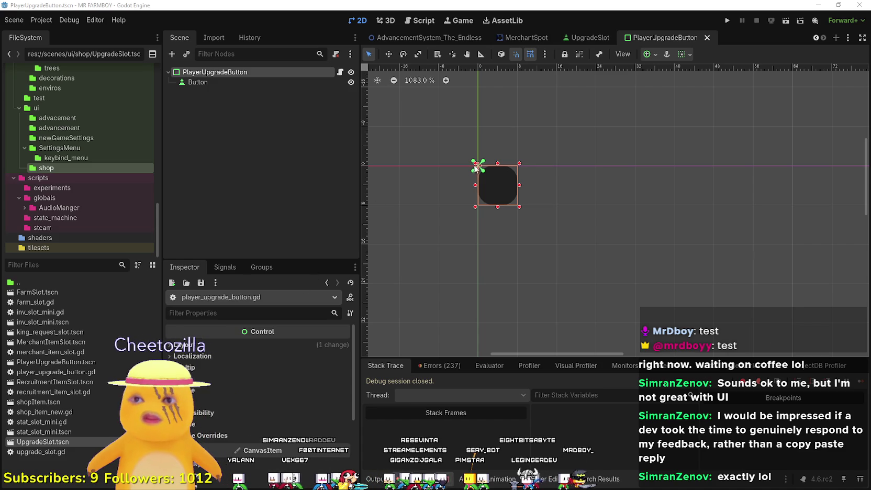
Inspect the Button and root nodes, then close the PlayerUpgradeButton scene tab
{"action": "scroll", "coordinate": [485, 181], "scroll_direction": "up", "scroll_amount": 5}
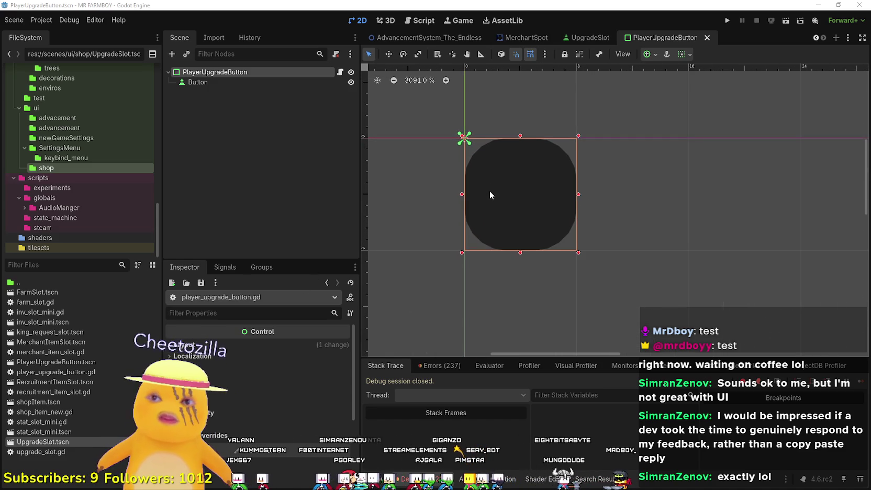
{"action": "scroll", "coordinate": [488, 197], "scroll_direction": "down", "scroll_amount": 1}
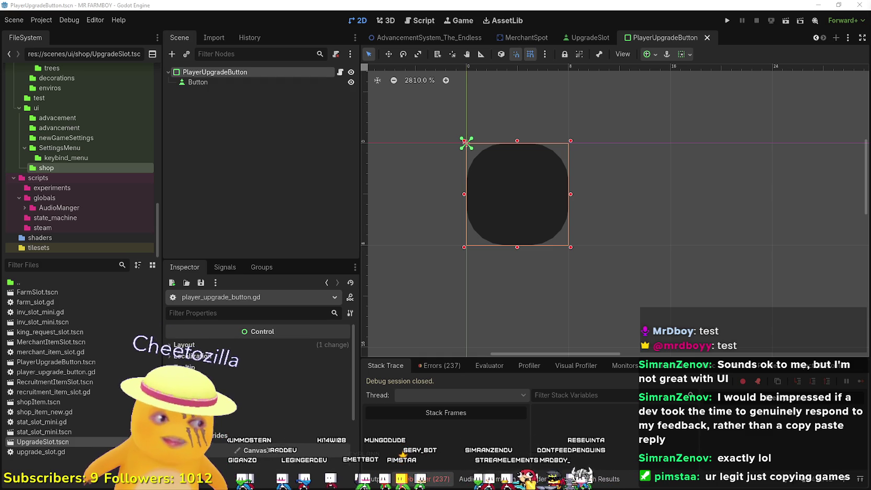
{"action": "scroll", "coordinate": [544, 227], "scroll_direction": "down", "scroll_amount": 3}
{"action": "left_click", "coordinate": [267, 83]}
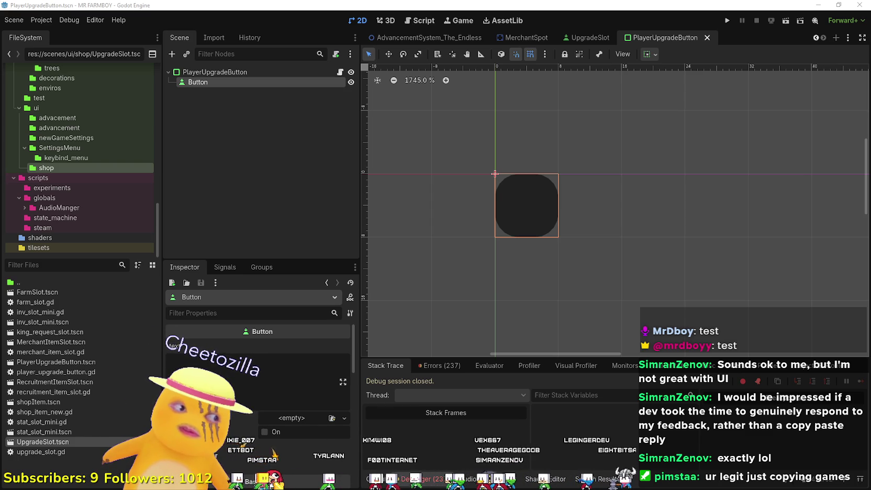
{"action": "left_click", "coordinate": [212, 71]}
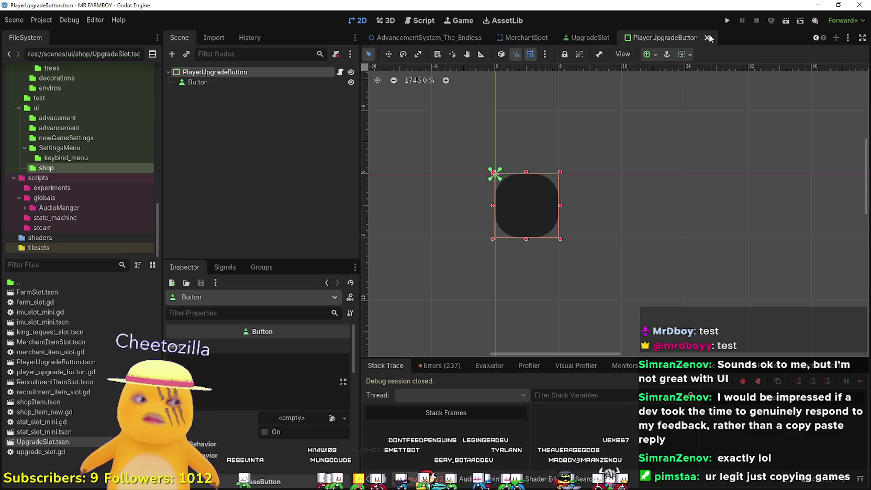
{"action": "left_click", "coordinate": [708, 37]}
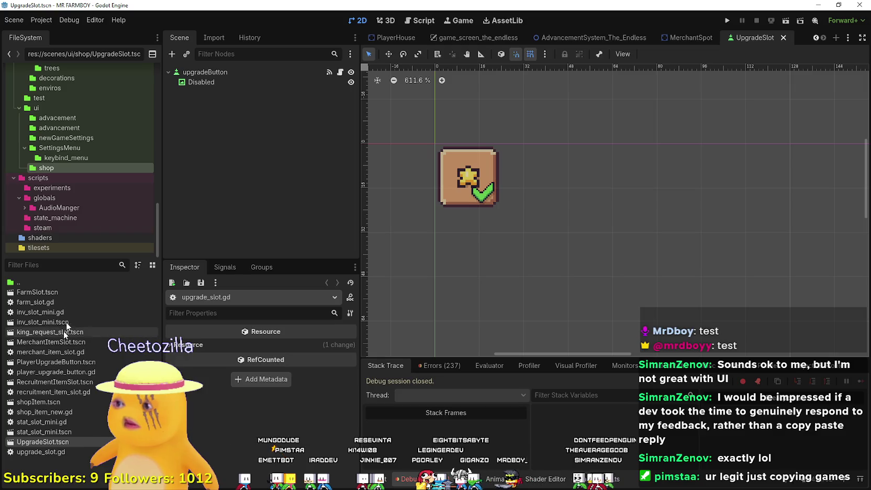
Delete PlayerUpgradeButton.tscn from the shop folder, keeping player_upgrade_button.gd
{"action": "right_click", "coordinate": [59, 360]}
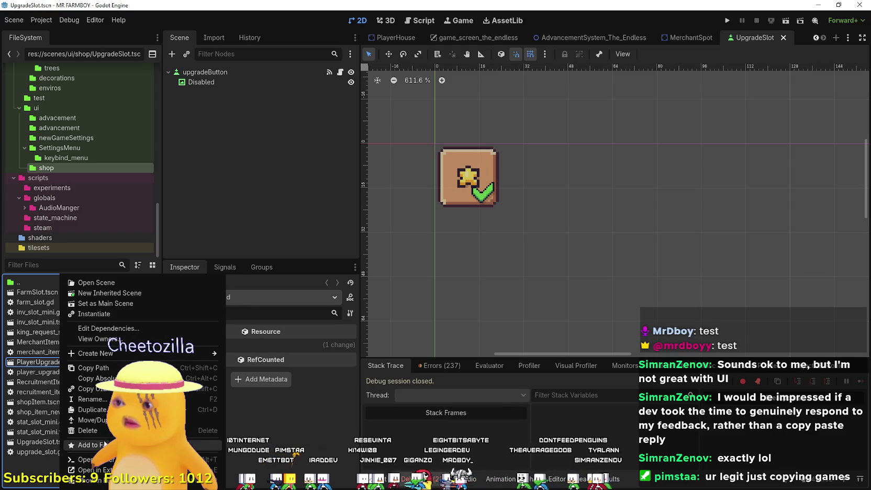
{"action": "left_click", "coordinate": [87, 431]}
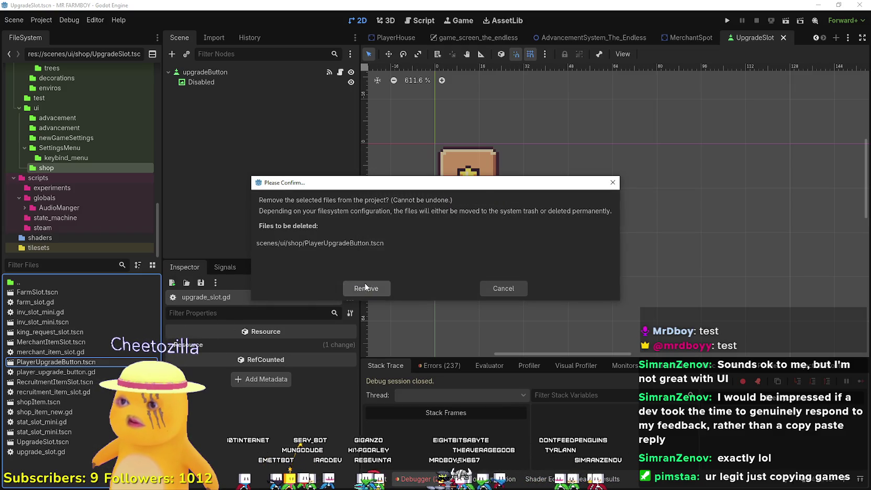
{"action": "left_click", "coordinate": [365, 287]}
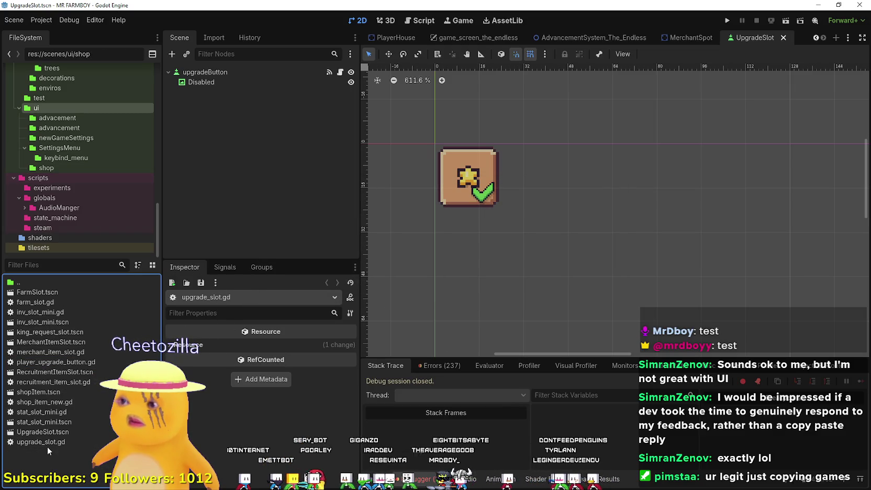
{"action": "right_click", "coordinate": [48, 446]}
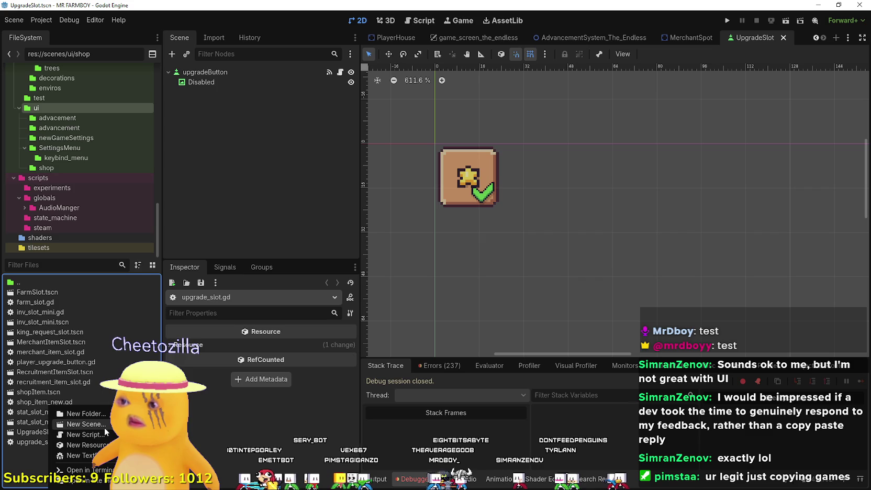
Recreate the PlayerUpgradeButton scene, this time with a Button root node
{"action": "left_click", "coordinate": [105, 426]}
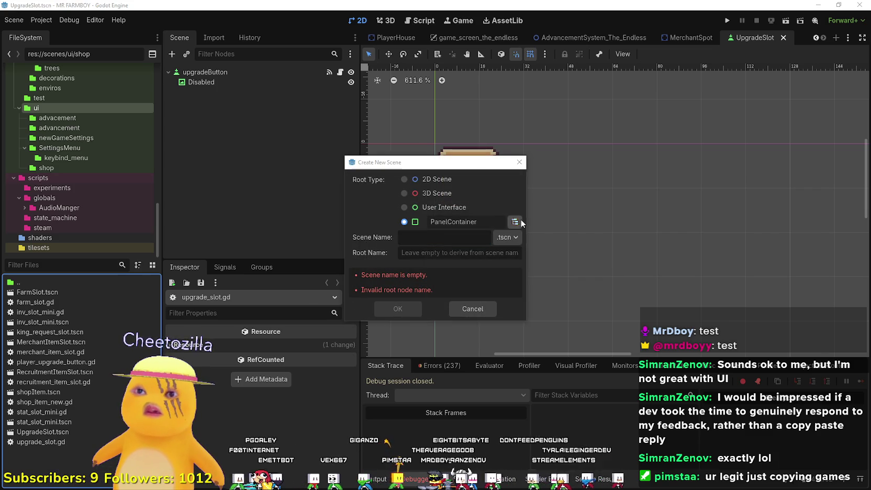
{"action": "left_click", "coordinate": [521, 220]}
{"action": "type", "text": "Button"}
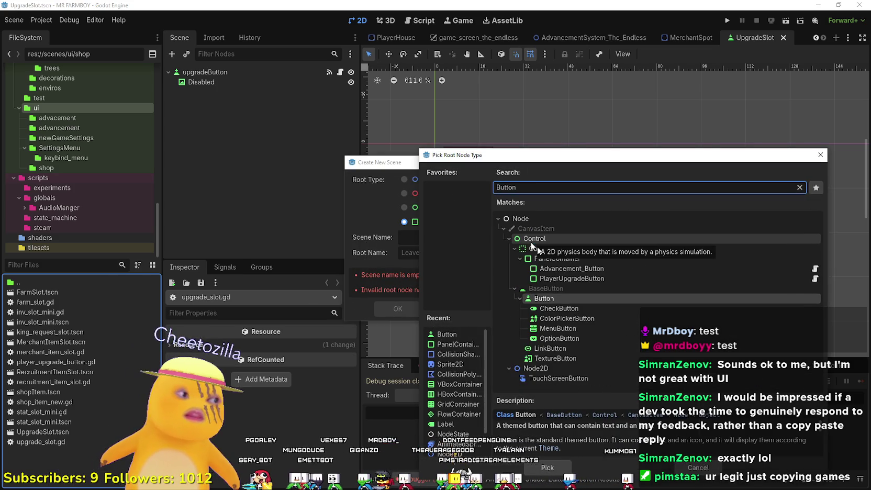
{"action": "left_click", "coordinate": [548, 468]}
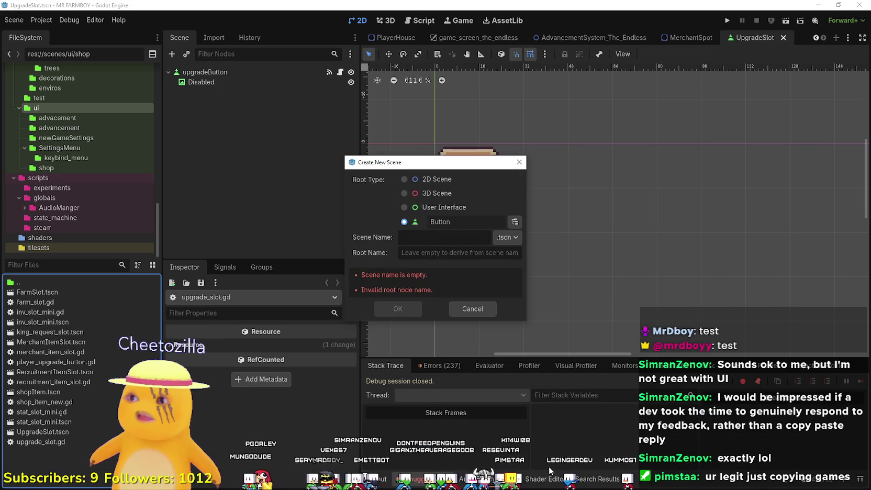
{"action": "type", "text": "PlayerUpgrade"}
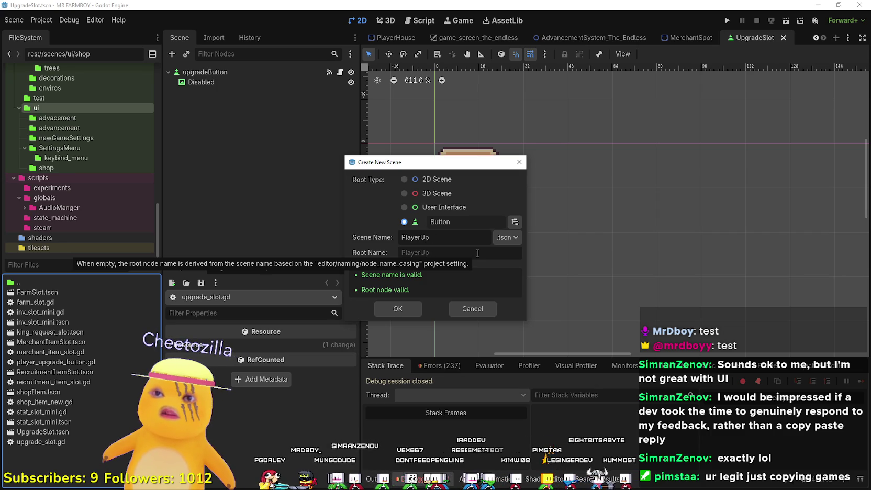
{"action": "type", "text": "Button"}
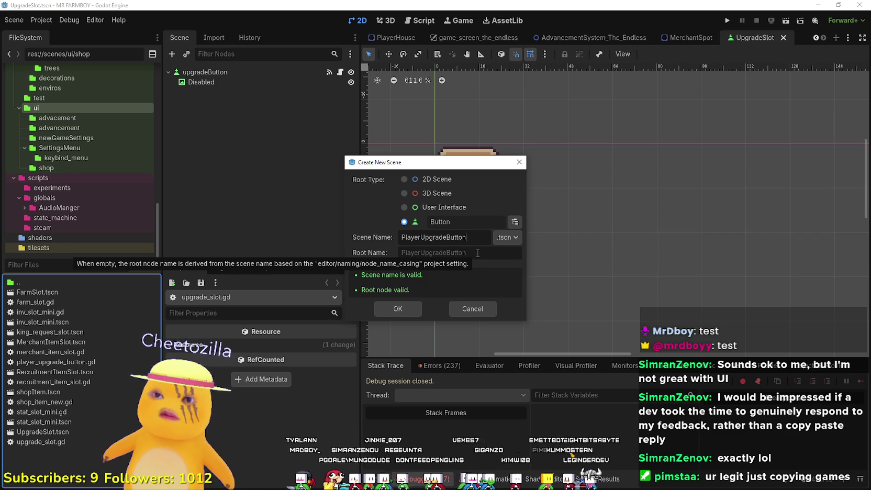
{"action": "key", "text": "Return"}
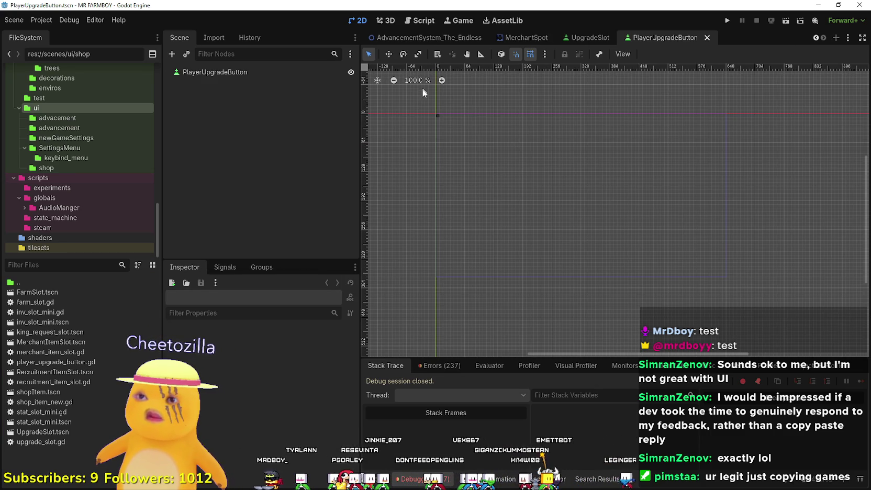
{"action": "scroll", "coordinate": [426, 108], "scroll_direction": "up", "scroll_amount": 3}
{"action": "right_click", "coordinate": [283, 73]}
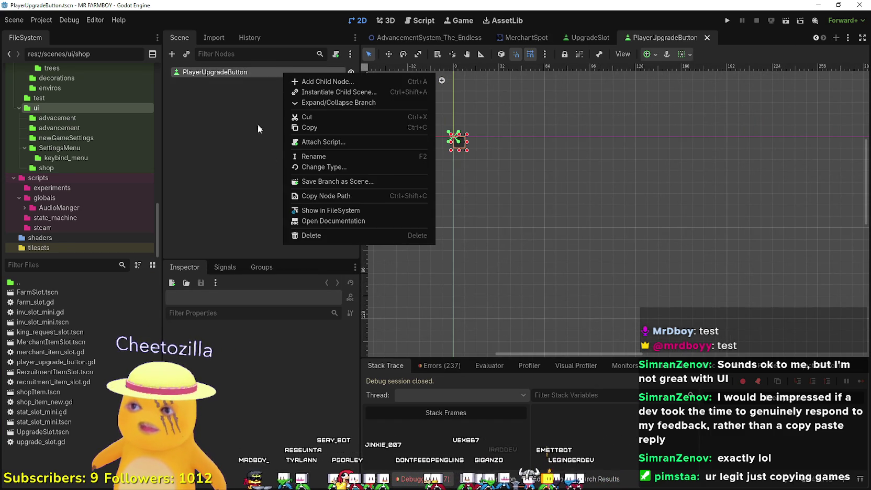
Attach a newly created script to the Button root node
{"action": "left_click", "coordinate": [337, 143]}
{"action": "left_click", "coordinate": [384, 322]}
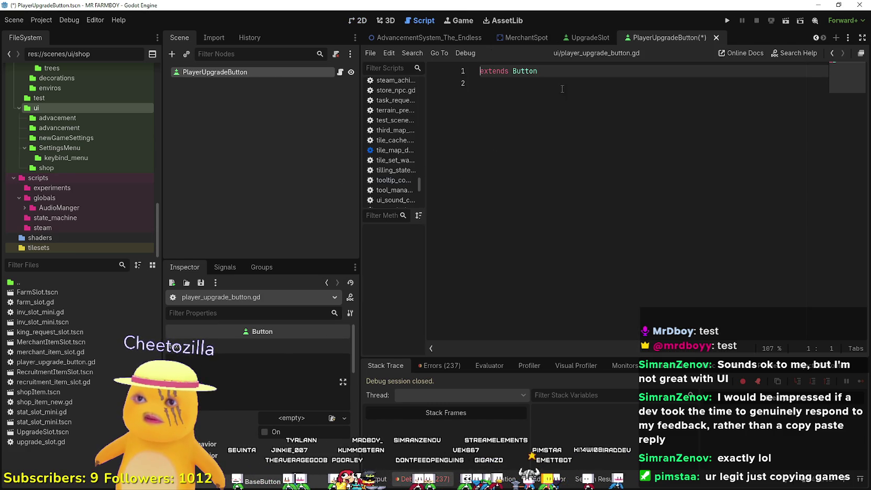
{"action": "left_click", "coordinate": [592, 147]}
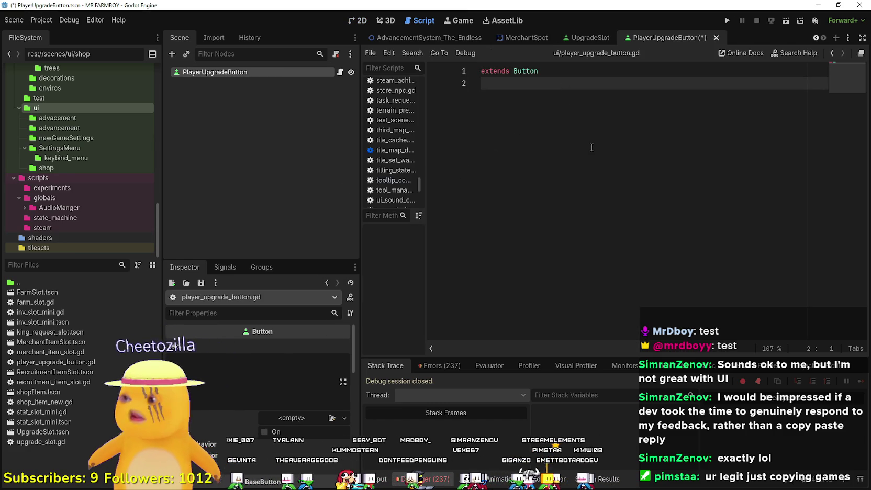
Change shop/player_upgrade_button.gd to extend Button instead of PanelContainer, and save
{"action": "double_click", "coordinate": [65, 363]}
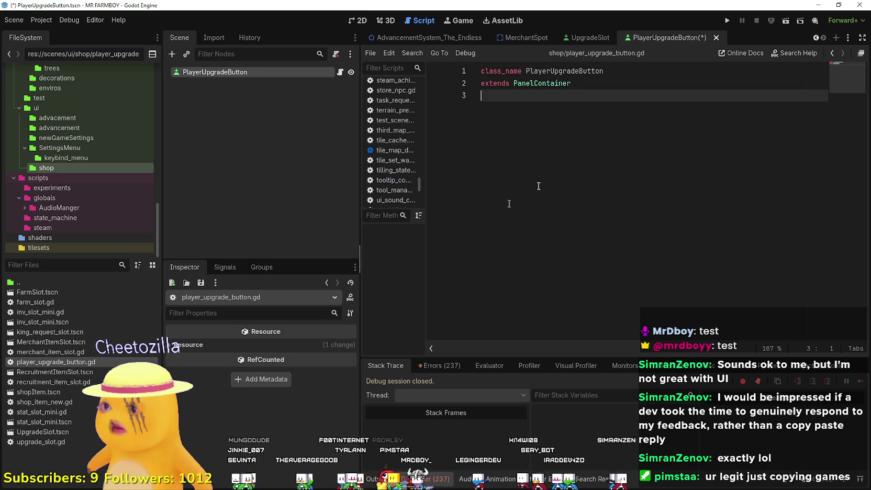
{"action": "double_click", "coordinate": [565, 82]}
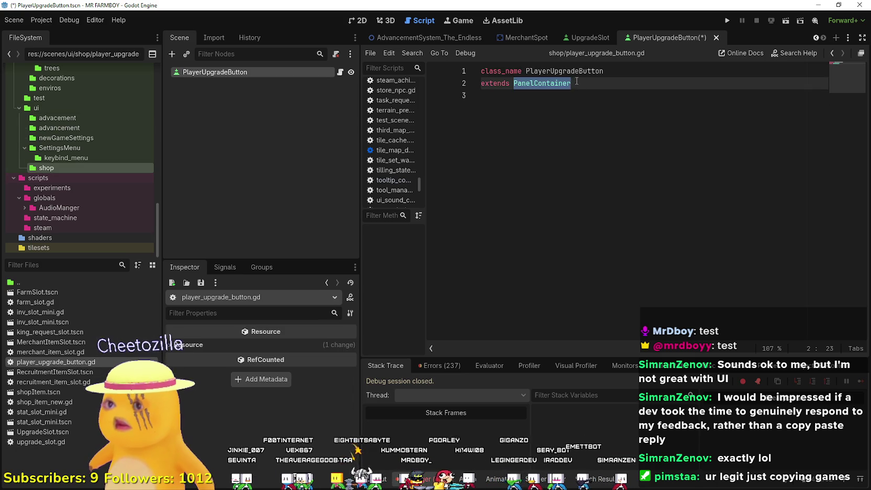
{"action": "type", "text": "Bi"}
{"action": "key", "text": "BackSpace"}
{"action": "type", "text": "utton"}
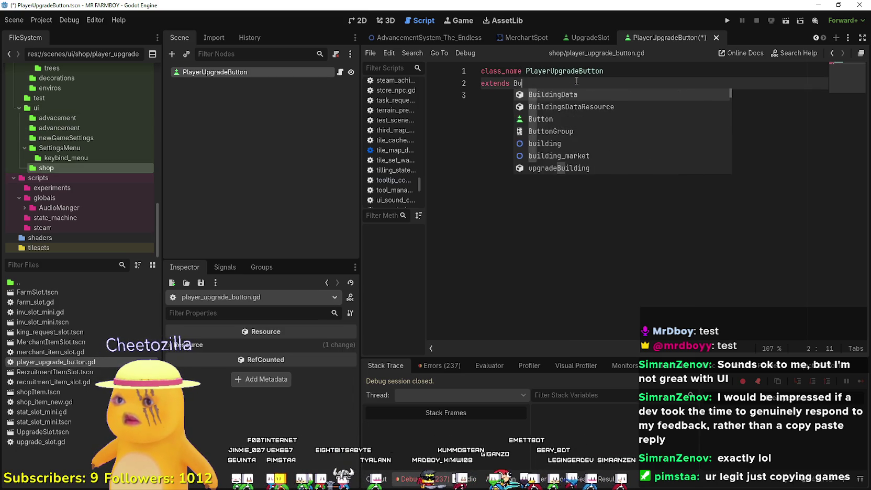
{"action": "key", "text": "Return"}
{"action": "key", "text": "Escape"}
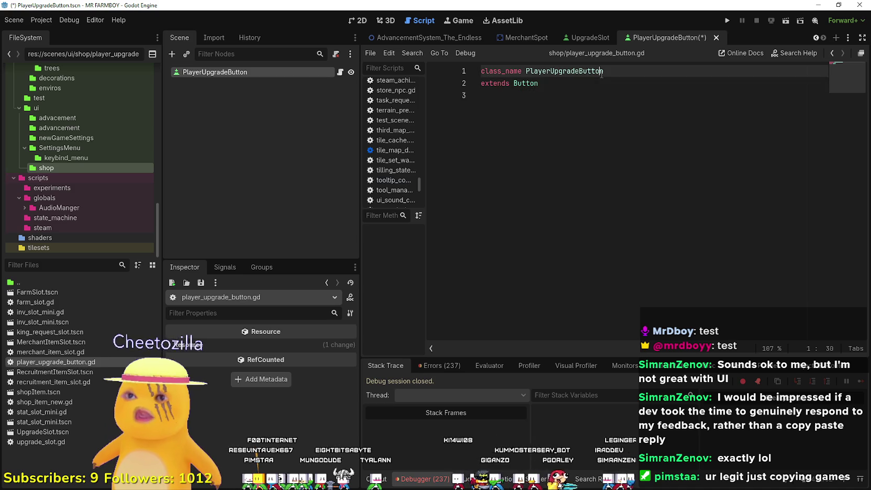
{"action": "left_click", "coordinate": [602, 100]}
{"action": "key", "text": "ctrl+s"}
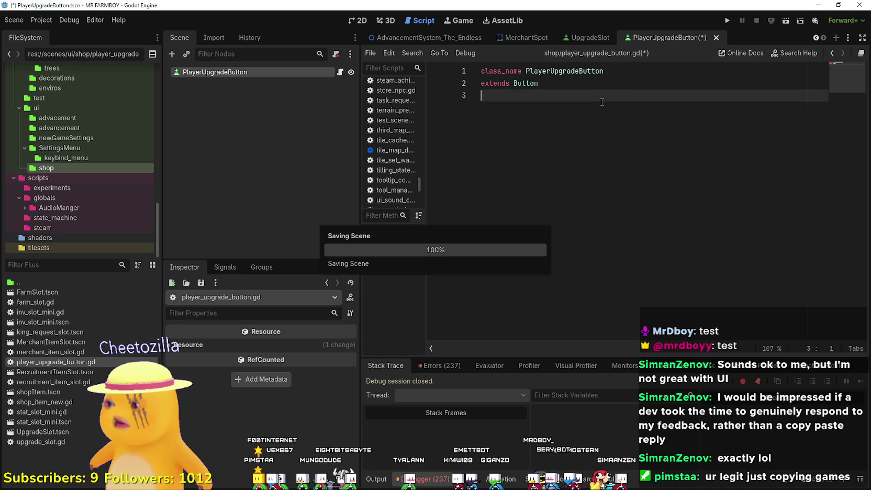
Open the root node's attached script and widen the script list to show full file names
{"action": "left_click", "coordinate": [340, 73]}
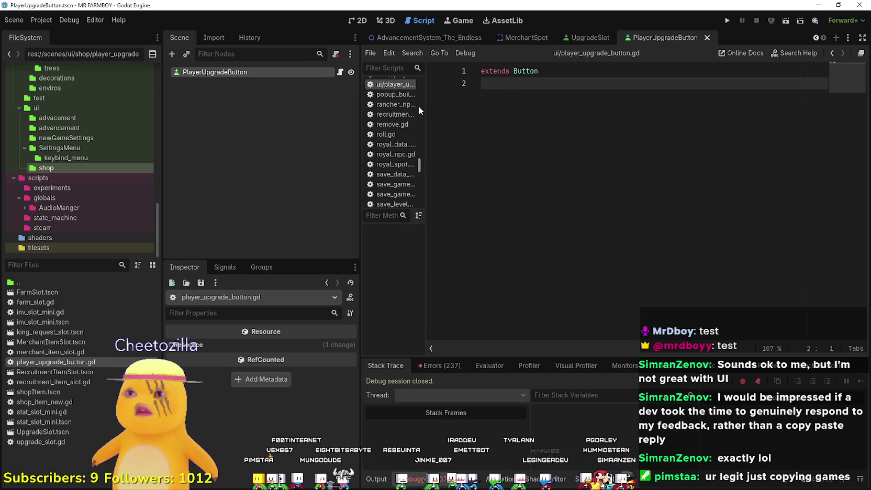
{"action": "left_click_drag", "start_coordinate": [424, 106], "coordinate": [571, 132]}
{"action": "scroll", "coordinate": [488, 113], "scroll_direction": "up", "scroll_amount": 3}
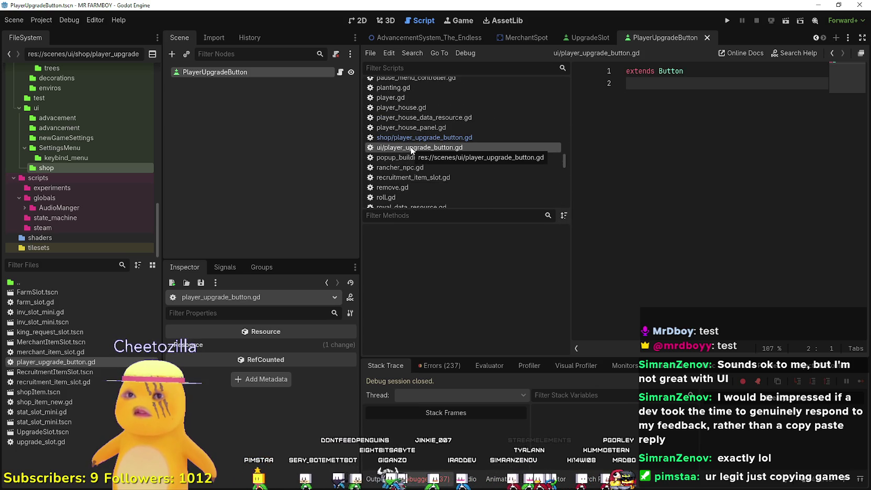
Delete the duplicate player_upgrade_button.gd from the ui folder
{"action": "right_click", "coordinate": [284, 72]}
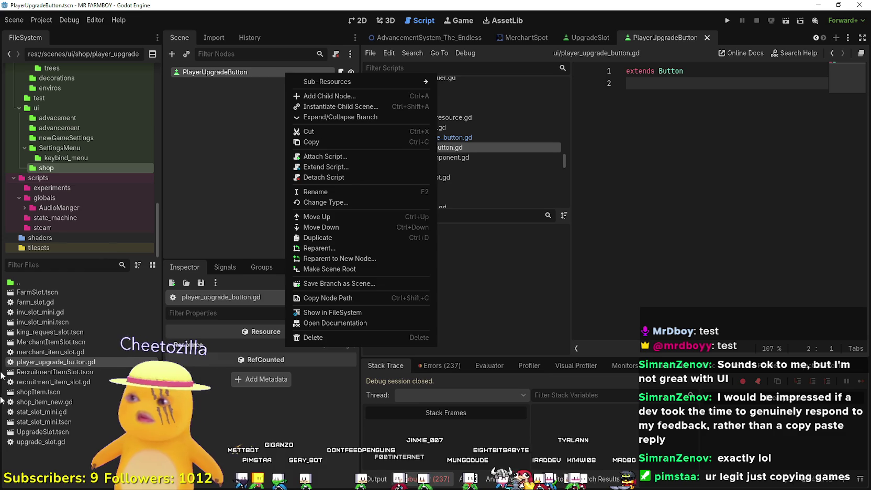
{"action": "left_click", "coordinate": [80, 481]}
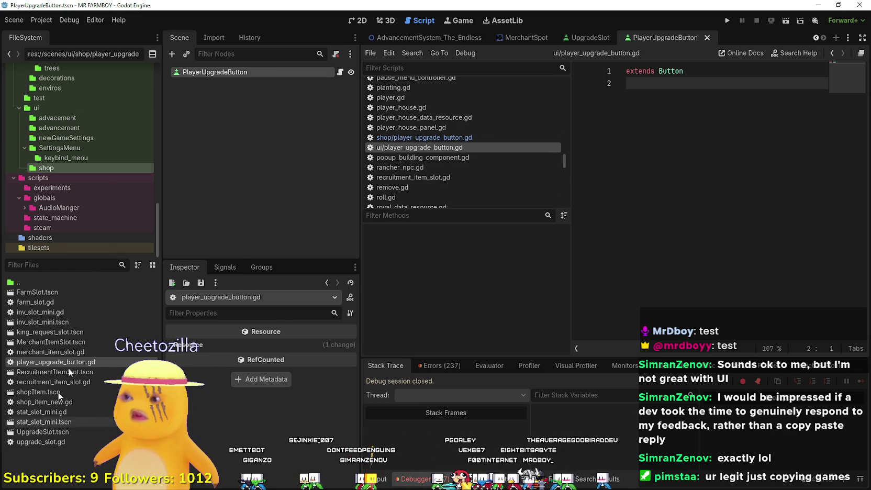
{"action": "left_click", "coordinate": [50, 108]}
{"action": "scroll", "coordinate": [80, 415], "scroll_direction": "down", "scroll_amount": 5}
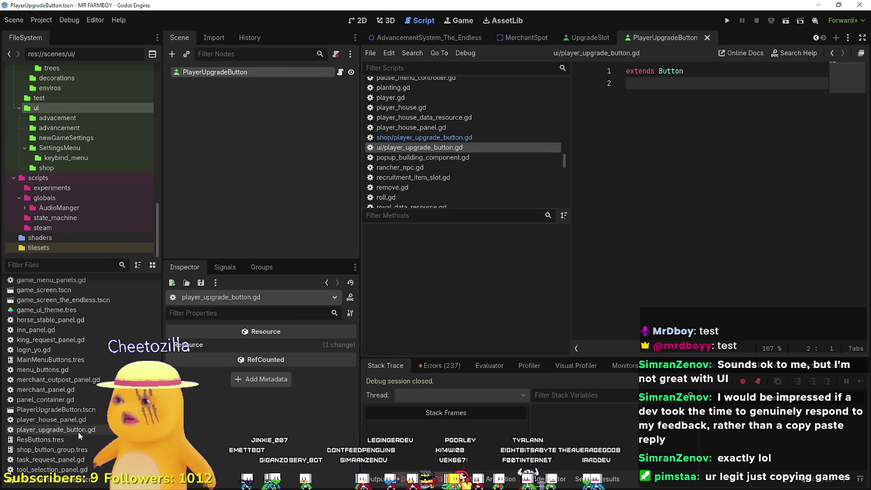
{"action": "right_click", "coordinate": [77, 429]}
{"action": "left_click", "coordinate": [105, 408]}
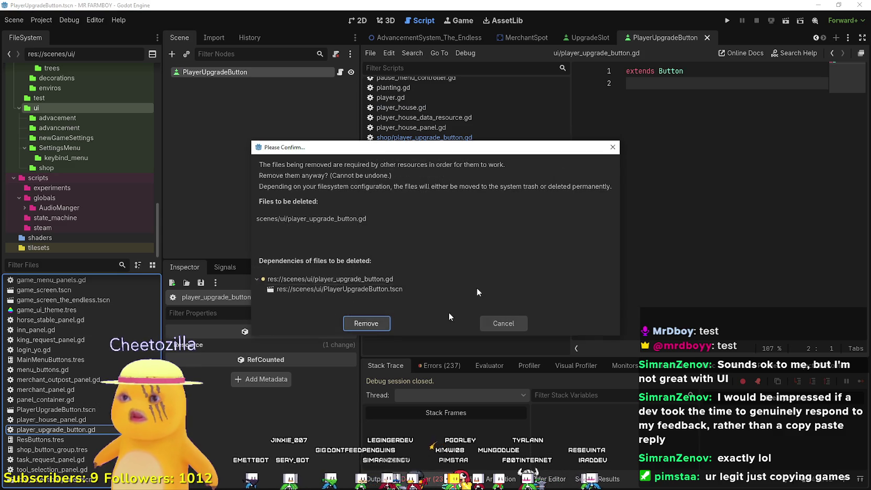
{"action": "left_click", "coordinate": [376, 329]}
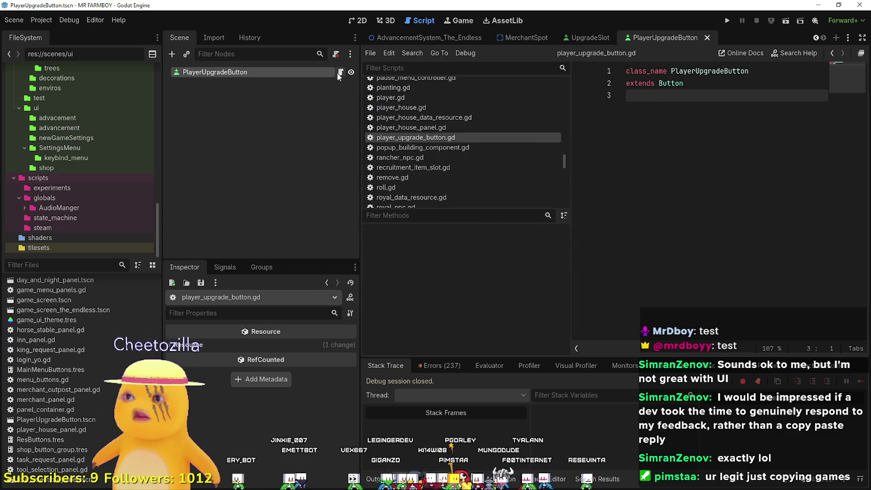
Detach the script from the PlayerUpgradeButton root node
{"action": "right_click", "coordinate": [326, 75]}
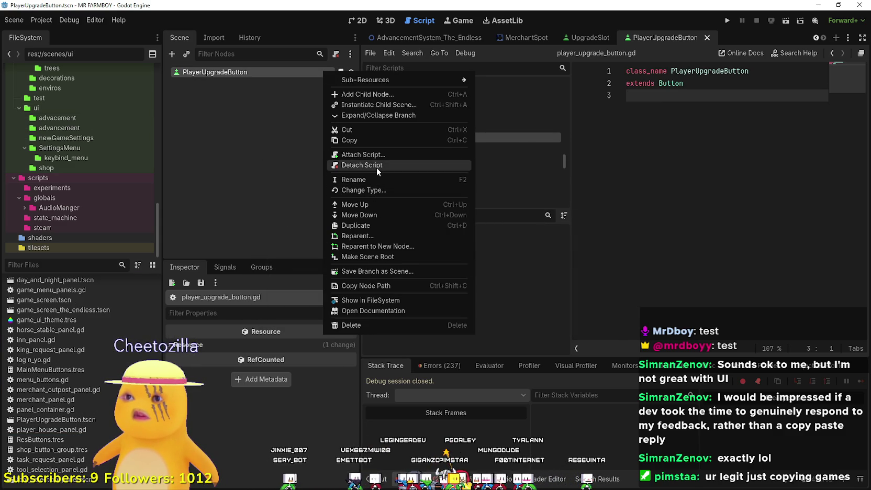
{"action": "left_click", "coordinate": [376, 166]}
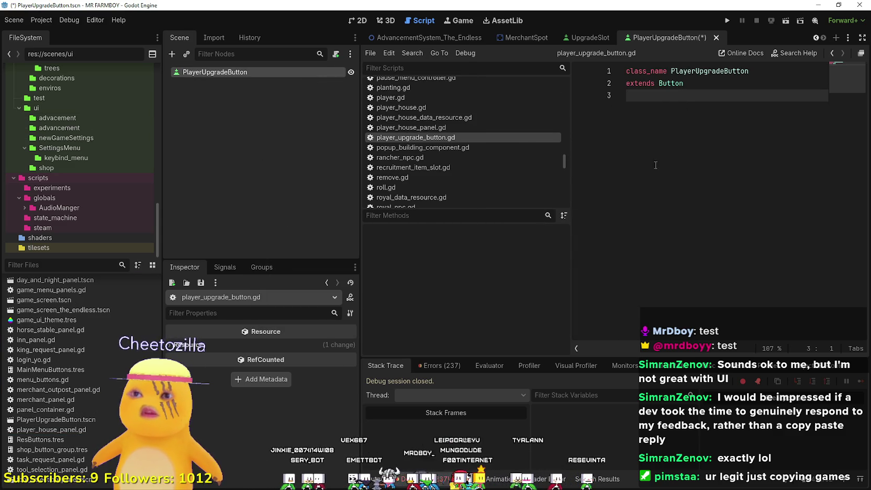
{"action": "scroll", "coordinate": [514, 141], "scroll_direction": "up", "scroll_amount": 3}
{"action": "scroll", "coordinate": [514, 141], "scroll_direction": "down", "scroll_amount": 1}
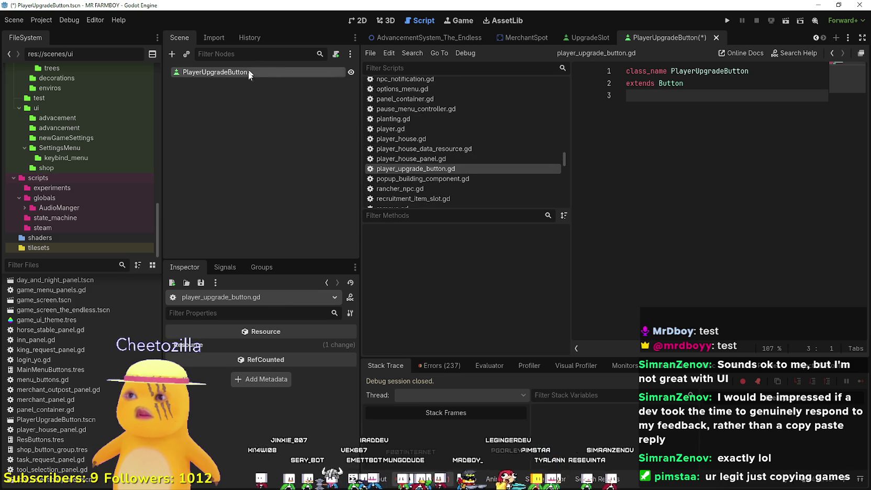
Attach the existing shop/player_upgrade_button.gd to the PlayerUpgradeButton node and save the scene
{"action": "right_click", "coordinate": [251, 73]}
{"action": "left_click", "coordinate": [294, 146]}
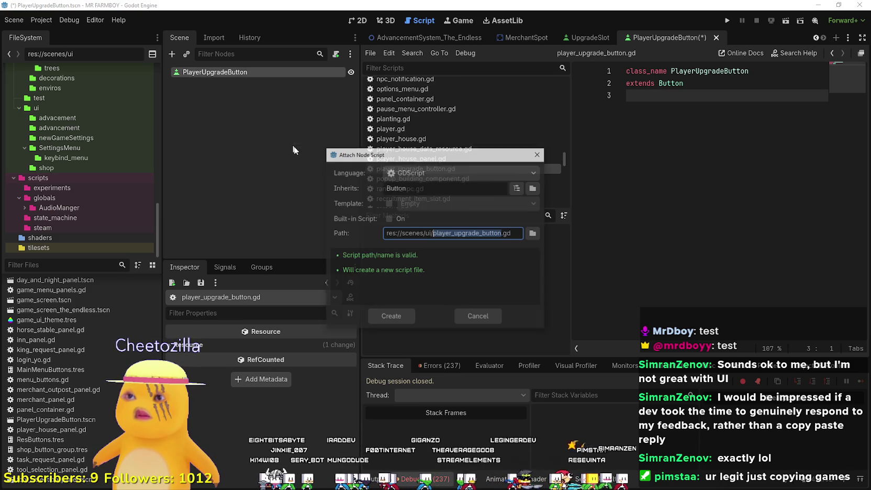
{"action": "left_click", "coordinate": [425, 235]}
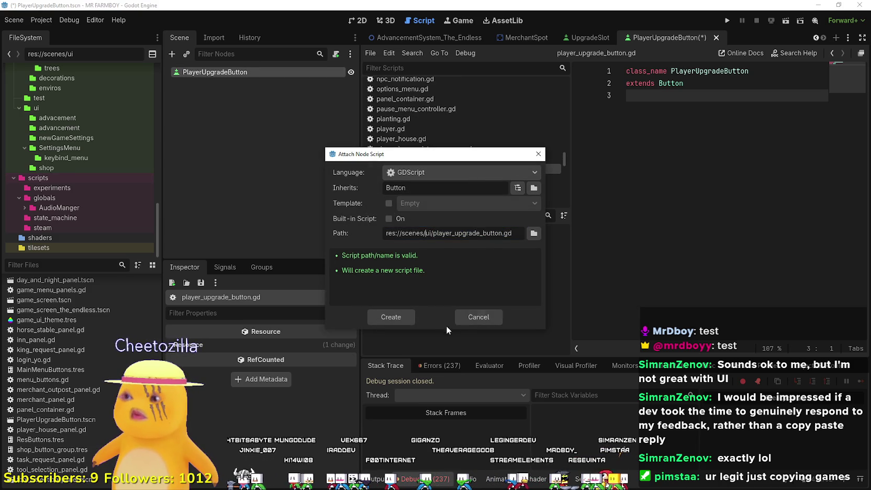
{"action": "left_click", "coordinate": [533, 233]}
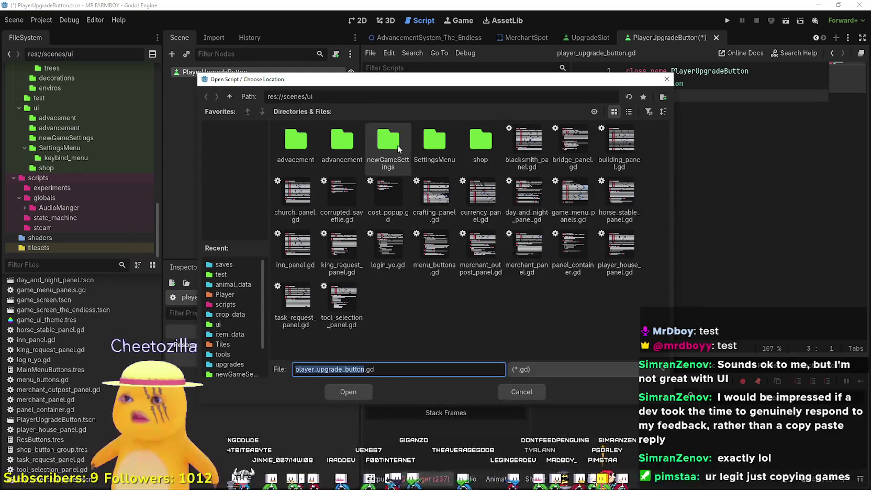
{"action": "double_click", "coordinate": [435, 141]}
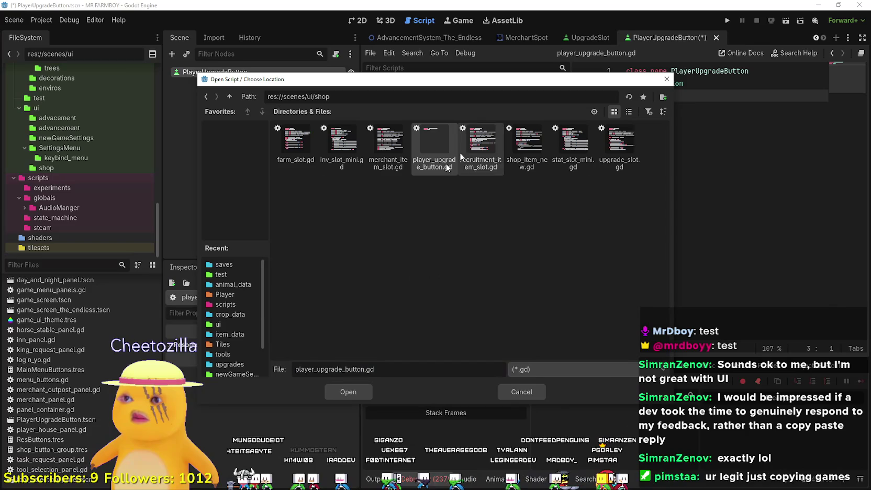
{"action": "left_click", "coordinate": [610, 144]}
{"action": "left_click", "coordinate": [560, 150]}
{"action": "key", "text": "Left"}
{"action": "key", "text": "Left"}
{"action": "key", "text": "Left"}
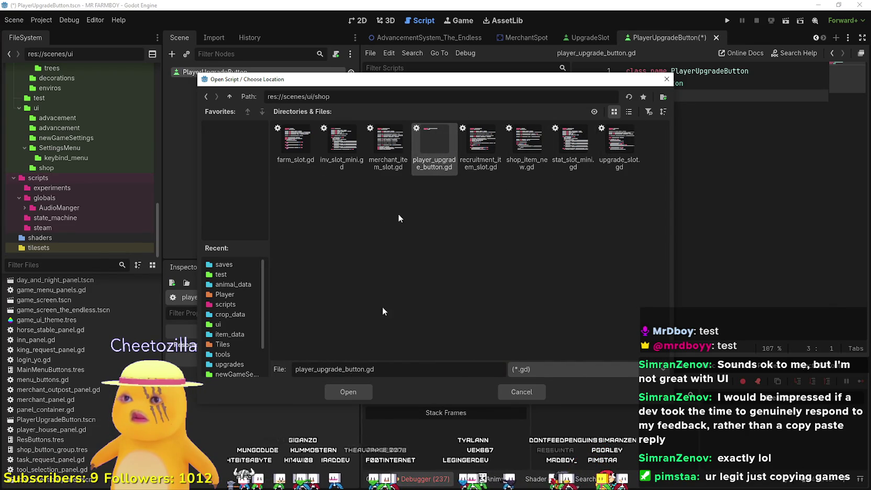
{"action": "left_click", "coordinate": [348, 388]}
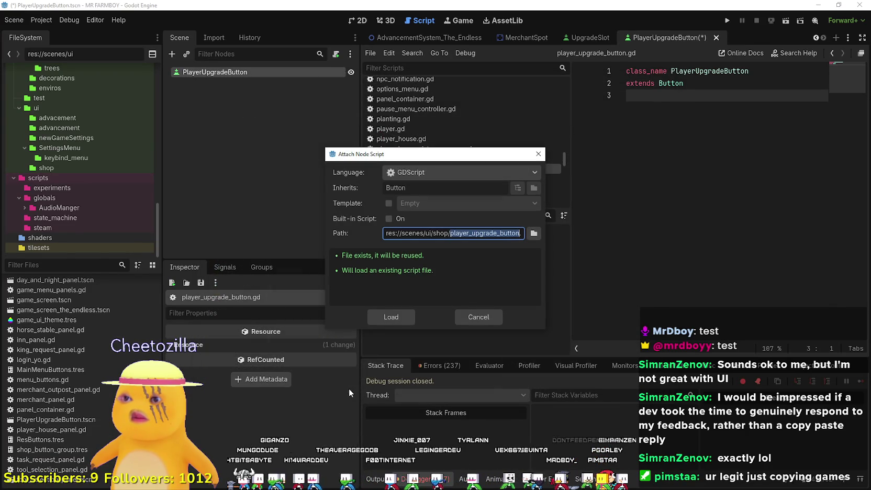
{"action": "left_click", "coordinate": [386, 316]}
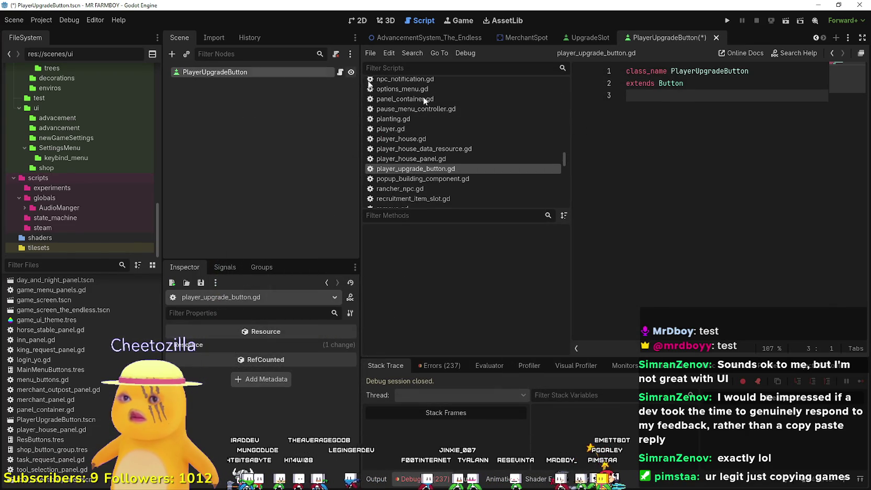
{"action": "key", "text": "ctrl+s"}
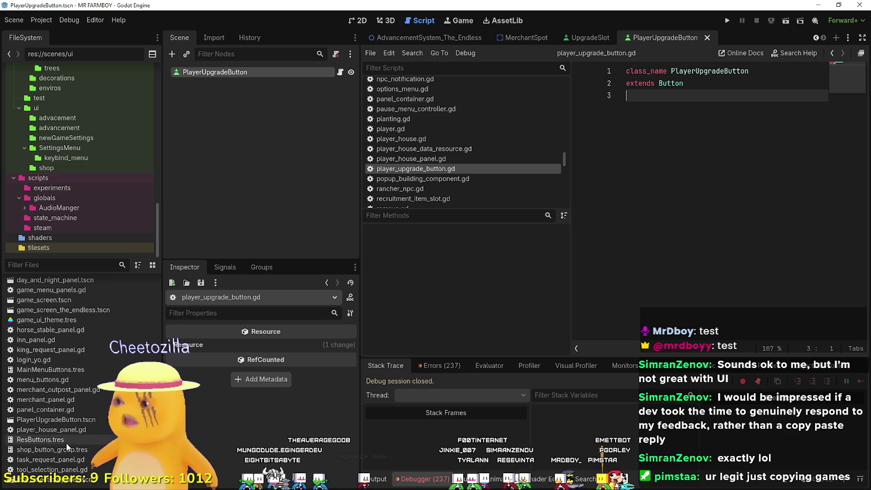
Move PlayerUpgradeButton.tscn from the ui folder into the shop folder
{"action": "left_click", "coordinate": [83, 420]}
{"action": "scroll", "coordinate": [84, 419], "scroll_direction": "up", "scroll_amount": 5}
{"action": "scroll", "coordinate": [99, 406], "scroll_direction": "down", "scroll_amount": 5}
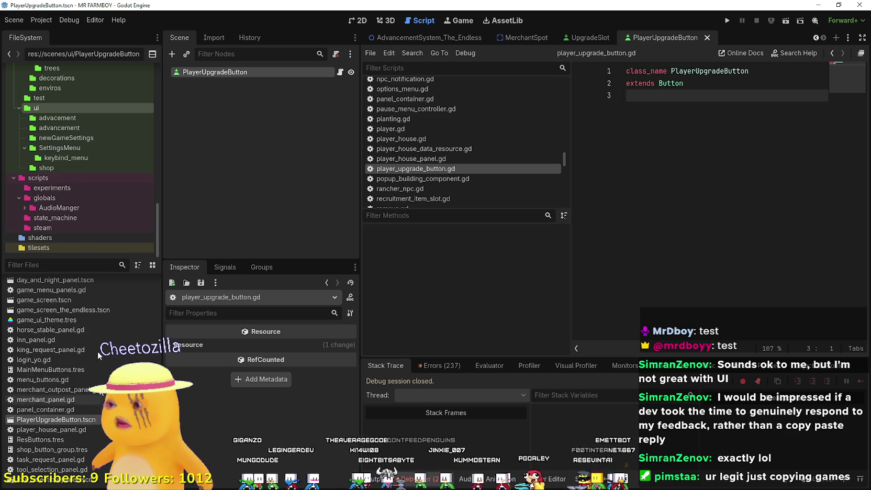
{"action": "left_click", "coordinate": [59, 165]}
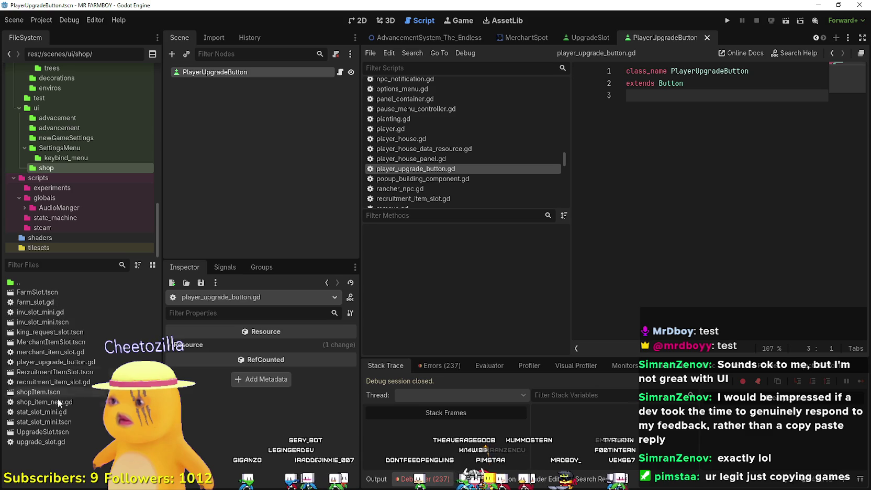
{"action": "left_click", "coordinate": [49, 109]}
{"action": "scroll", "coordinate": [75, 472], "scroll_direction": "down", "scroll_amount": 5}
{"action": "scroll", "coordinate": [75, 473], "scroll_direction": "down", "scroll_amount": 3}
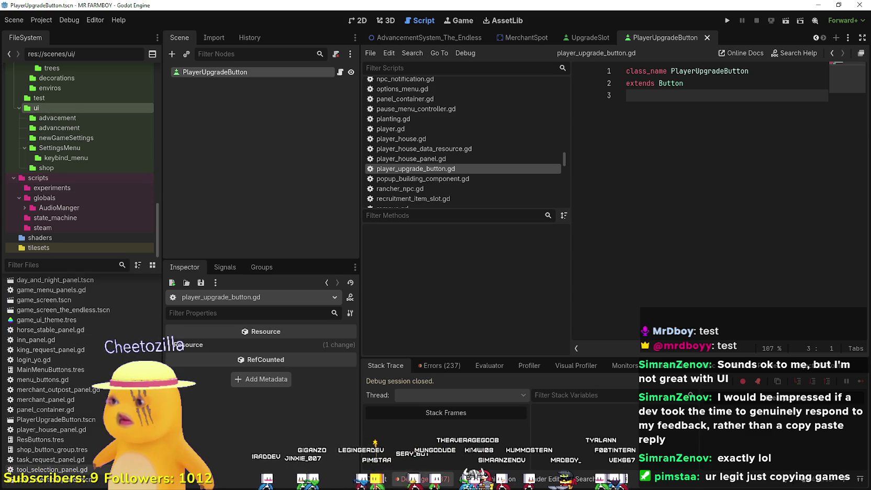
{"action": "scroll", "coordinate": [89, 466], "scroll_direction": "up", "scroll_amount": 2}
{"action": "mouse_move", "coordinate": [77, 446]}
{"action": "left_mouse_down"}
{"action": "mouse_move", "coordinate": [75, 282]}
{"action": "mouse_move", "coordinate": [96, 363]}
{"action": "mouse_move", "coordinate": [84, 334]}
{"action": "left_mouse_up"}
{"action": "left_click", "coordinate": [401, 256]}
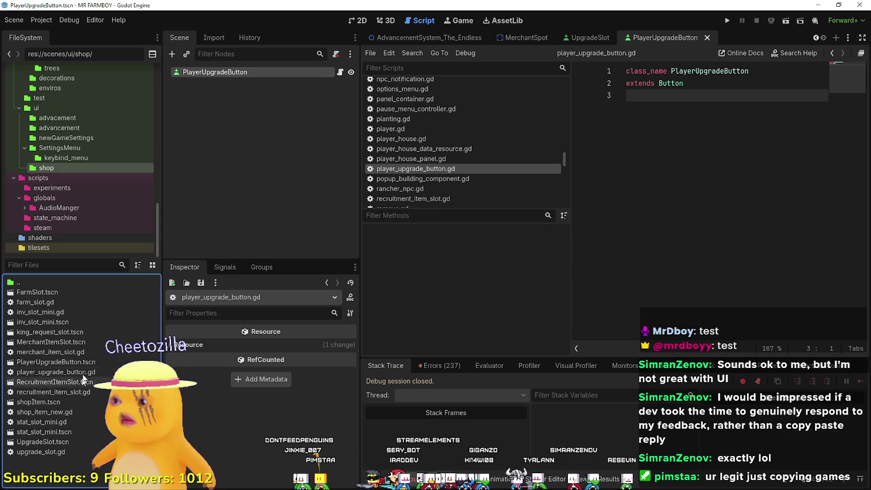
{"action": "left_click", "coordinate": [79, 372]}
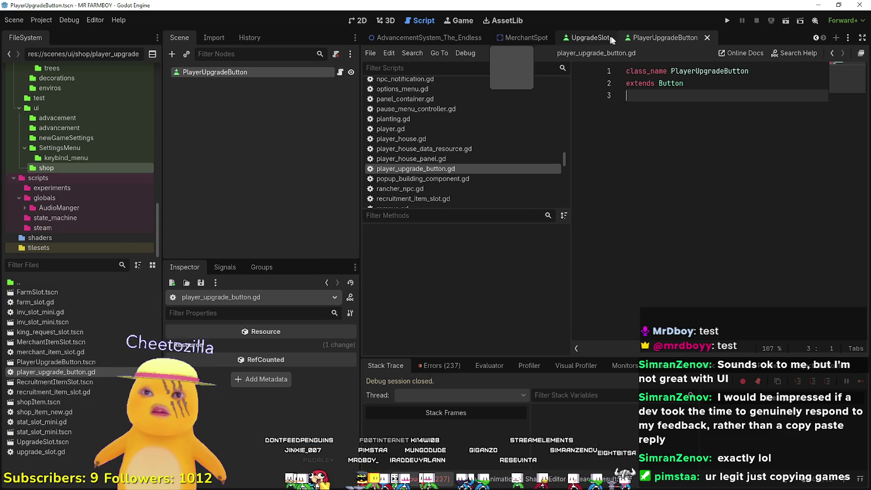
{"action": "left_click", "coordinate": [359, 21]}
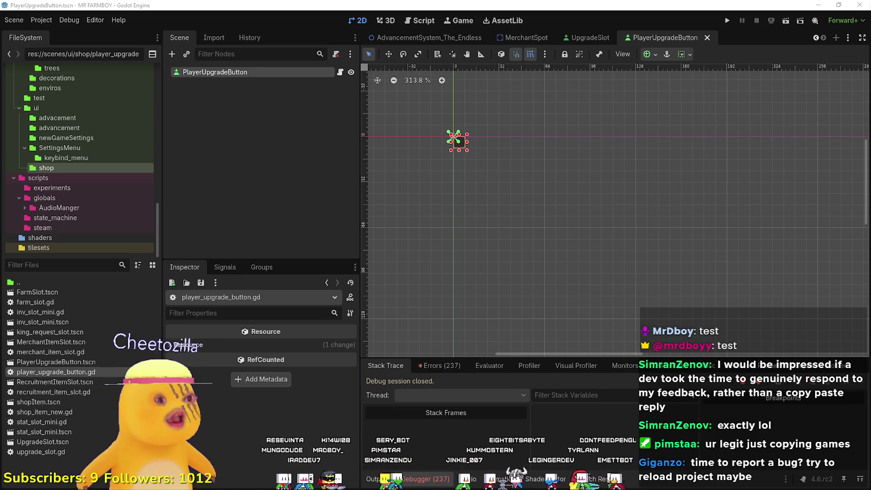
Glance at the feedback notes, then bring up Steam and open the MR FARMBOY community hub
{"action": "key", "text": "alt+Tab"}
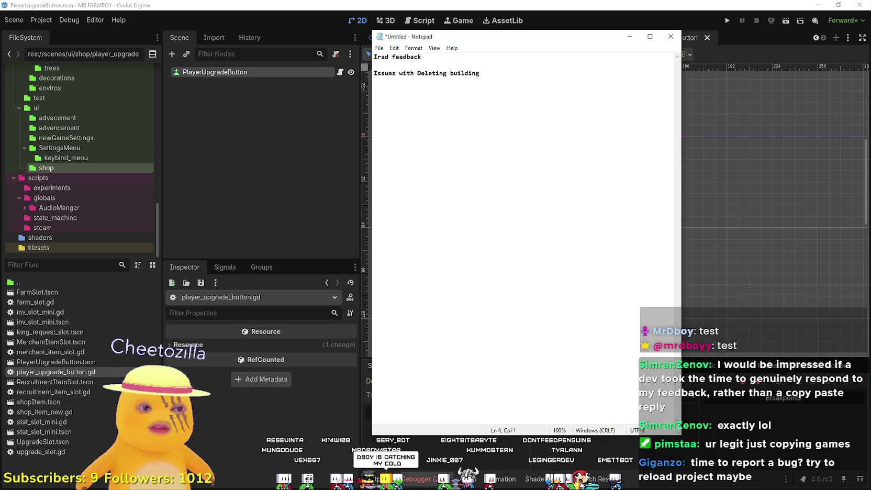
{"action": "key", "text": "alt+Tab"}
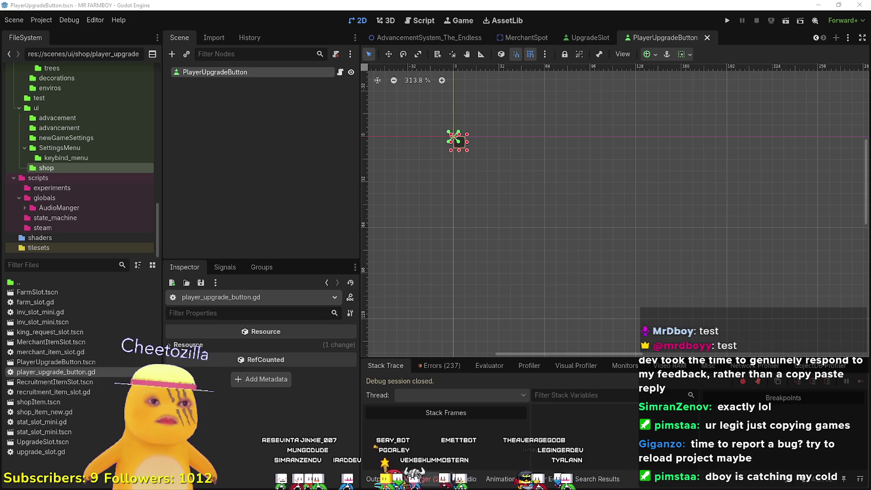
{"action": "key", "text": "alt+Tab"}
{"action": "left_click", "coordinate": [402, 244]}
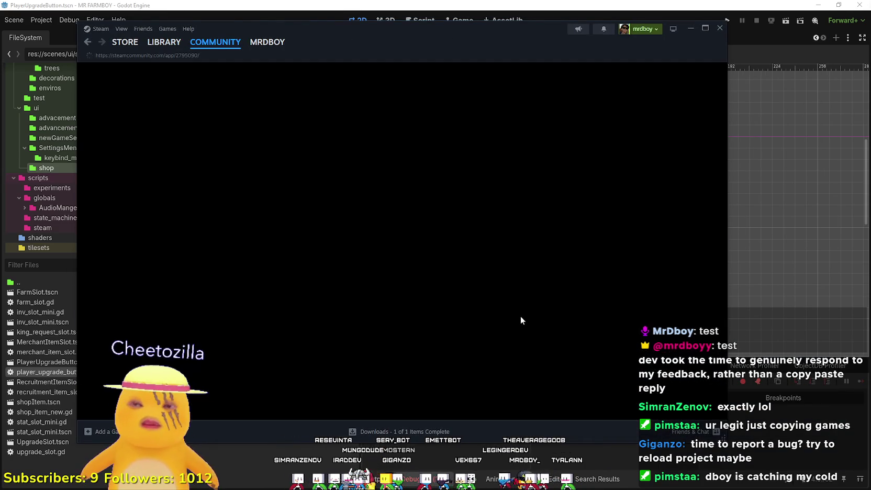
Browse the MR FARMBOY discussions list on Steam, then minimize Steam back to Godot
{"action": "scroll", "coordinate": [519, 316], "scroll_direction": "down", "scroll_amount": 3}
{"action": "scroll", "coordinate": [518, 313], "scroll_direction": "down", "scroll_amount": 2}
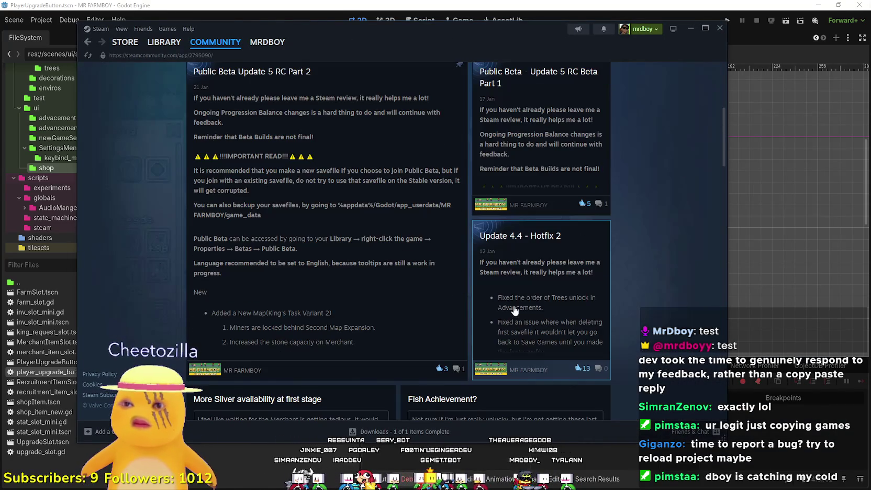
{"action": "scroll", "coordinate": [514, 307], "scroll_direction": "up", "scroll_amount": 5}
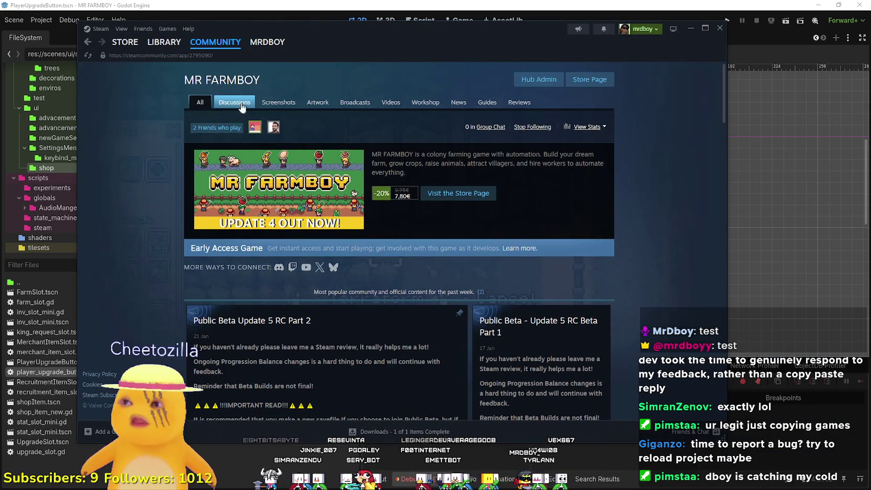
{"action": "left_click", "coordinate": [243, 107]}
{"action": "scroll", "coordinate": [576, 207], "scroll_direction": "down", "scroll_amount": 3}
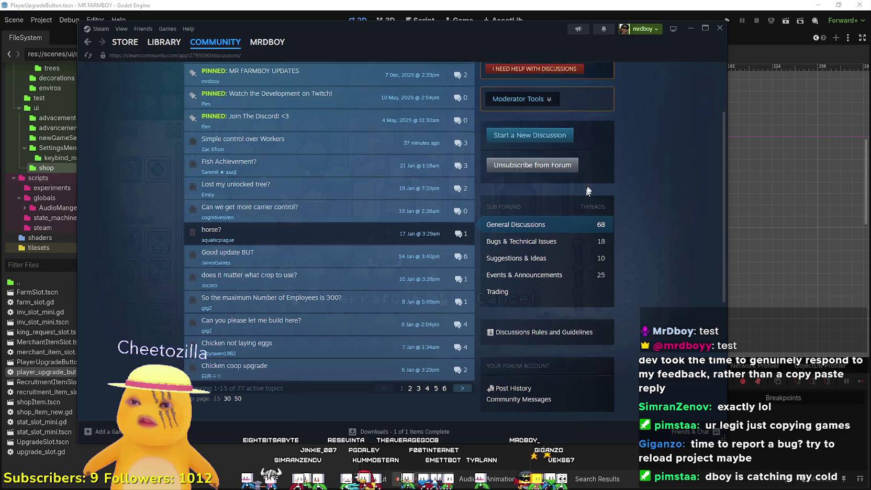
{"action": "left_click", "coordinate": [691, 30]}
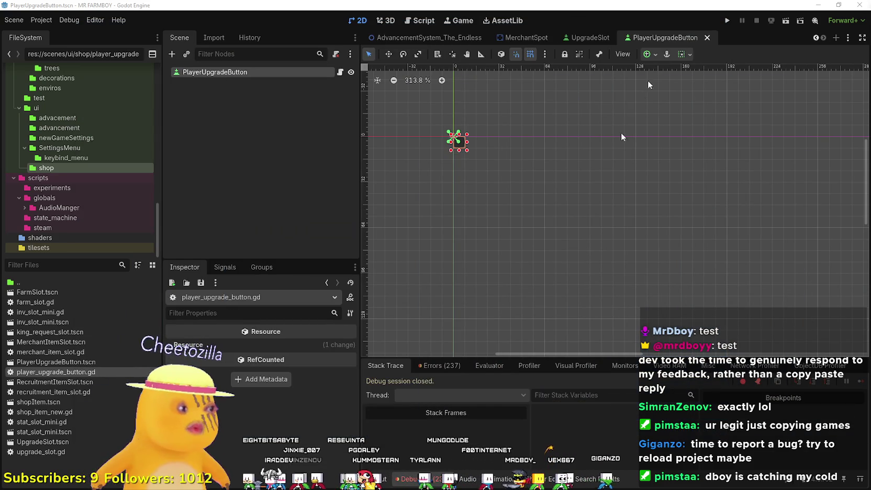
Stretch the PlayerUpgradeButton into a long rectangle on the canvas and make it taller
{"action": "scroll", "coordinate": [451, 130], "scroll_direction": "up", "scroll_amount": 5}
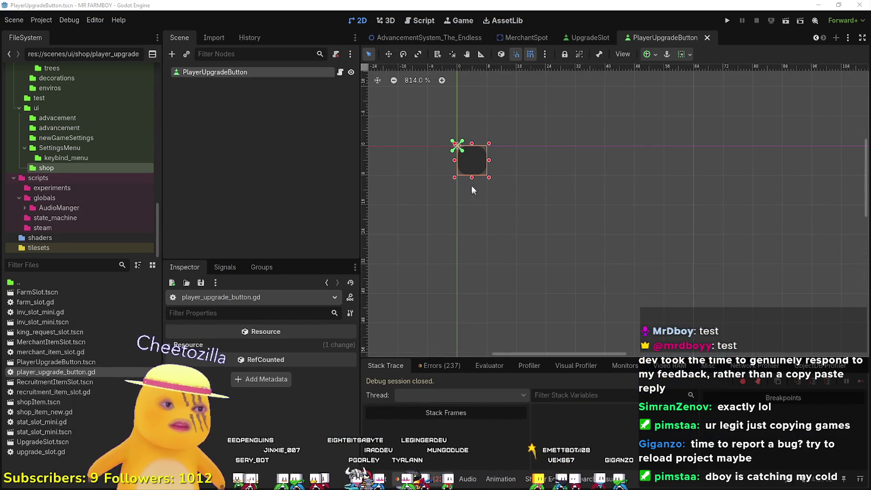
{"action": "scroll", "coordinate": [482, 186], "scroll_direction": "down", "scroll_amount": 1}
{"action": "mouse_move", "coordinate": [488, 181]}
{"action": "left_mouse_down"}
{"action": "mouse_move", "coordinate": [546, 204]}
{"action": "mouse_move", "coordinate": [658, 202]}
{"action": "left_mouse_up"}
{"action": "scroll", "coordinate": [558, 225], "scroll_direction": "down", "scroll_amount": 1}
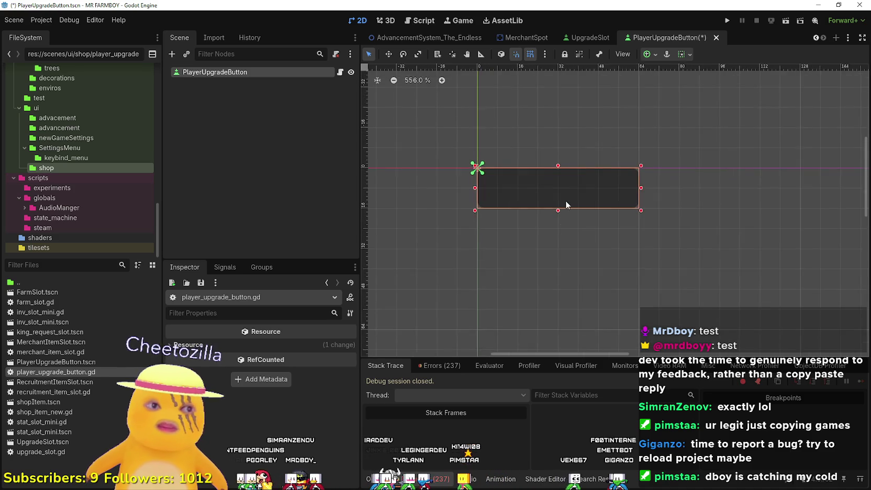
{"action": "scroll", "coordinate": [566, 203], "scroll_direction": "up", "scroll_amount": 2}
{"action": "left_click_drag", "start_coordinate": [553, 213], "coordinate": [554, 238]}
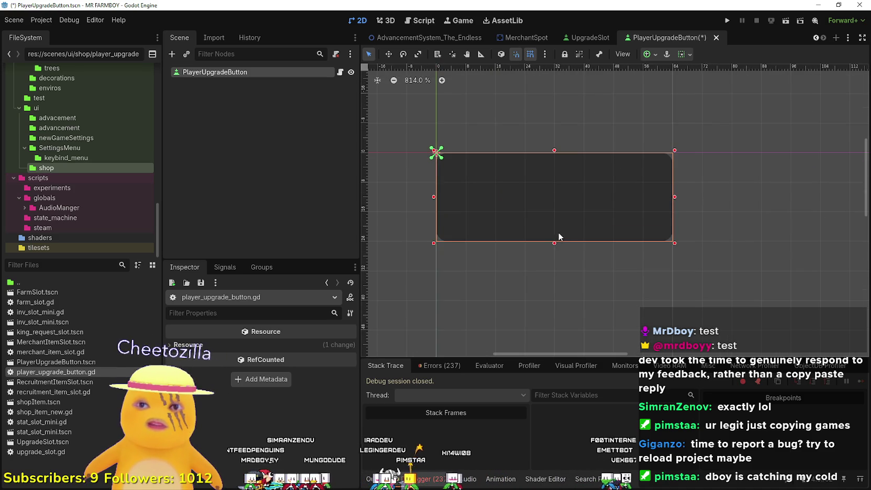
{"action": "scroll", "coordinate": [552, 235], "scroll_direction": "down", "scroll_amount": 2}
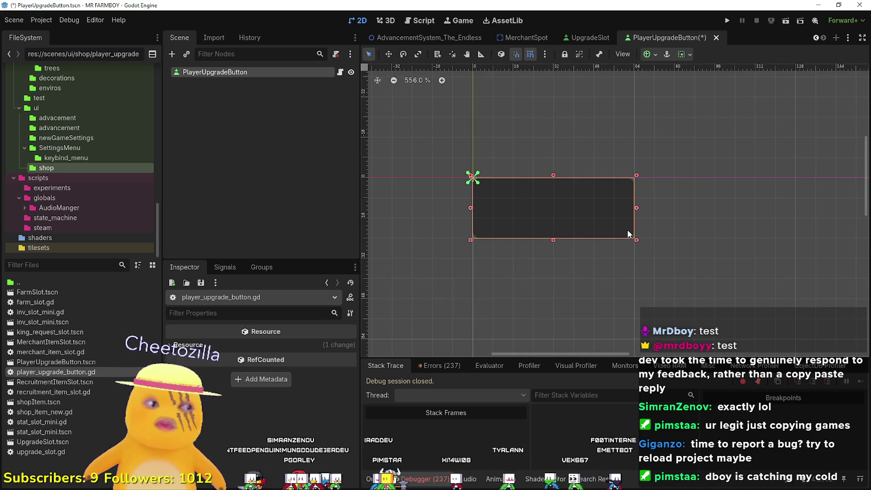
Add a TextureRect child to PlayerUpgradeButton and shrink it to a smaller box inside the button
{"action": "right_click", "coordinate": [217, 74]}
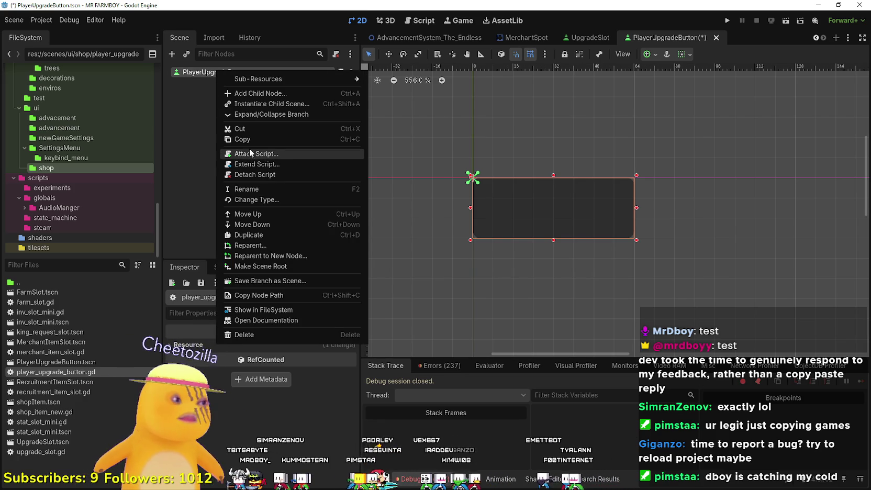
{"action": "left_click", "coordinate": [256, 92]}
{"action": "type", "text": "texture"}
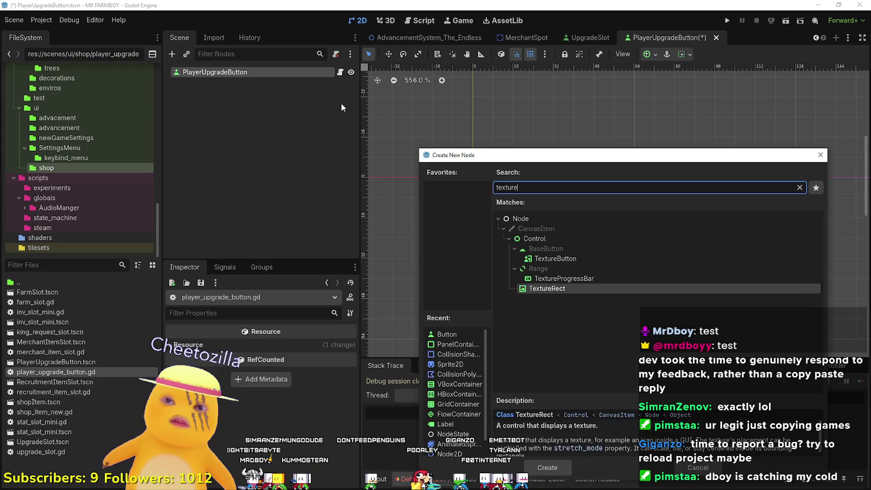
{"action": "key", "text": "Return"}
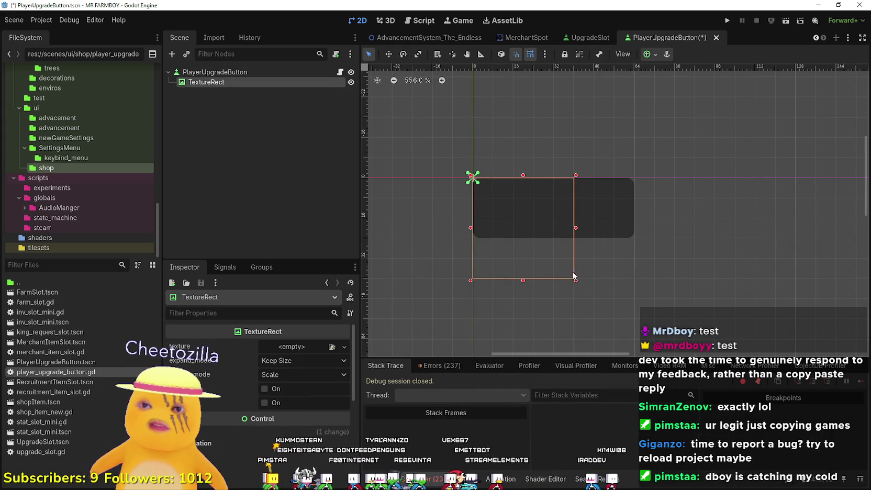
{"action": "left_click_drag", "start_coordinate": [566, 249], "coordinate": [503, 192]}
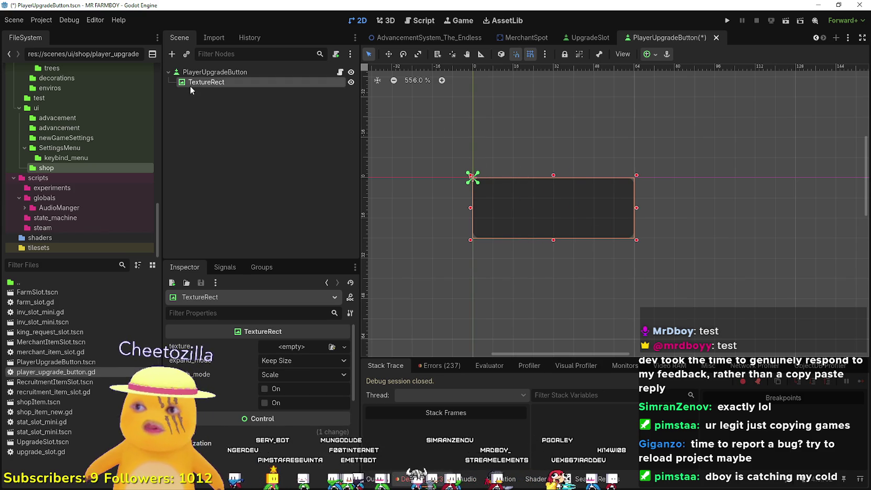
Add a VBoxContainer child to PlayerUpgradeButton and move the TextureRect inside it
{"action": "right_click", "coordinate": [256, 72]}
{"action": "mouse_move", "coordinate": [302, 84]}
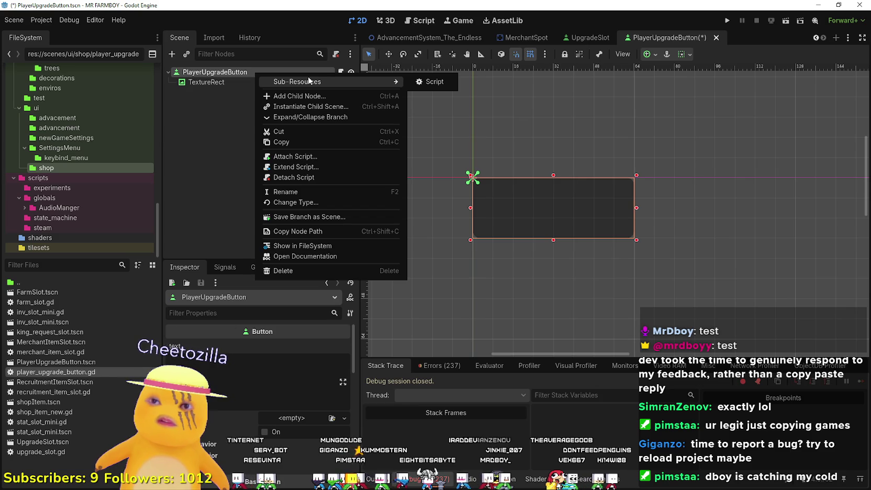
{"action": "left_click", "coordinate": [307, 95]}
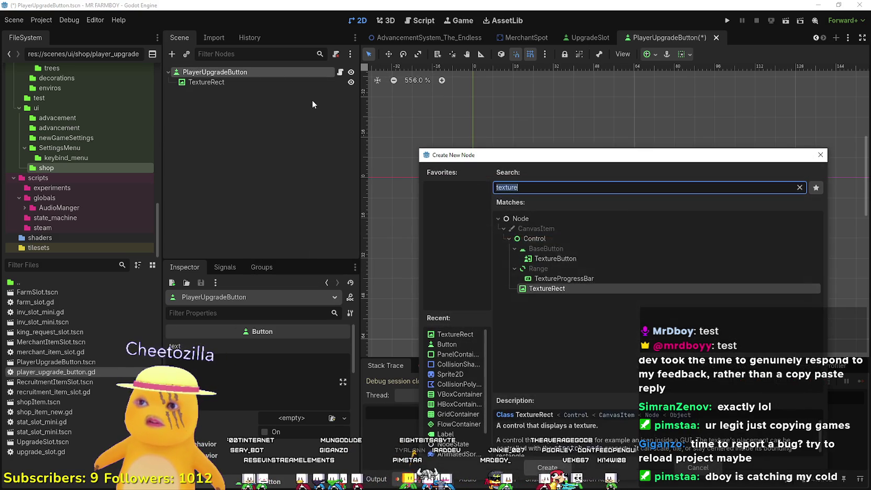
{"action": "type", "text": "vbox"}
{"action": "key", "text": "Return"}
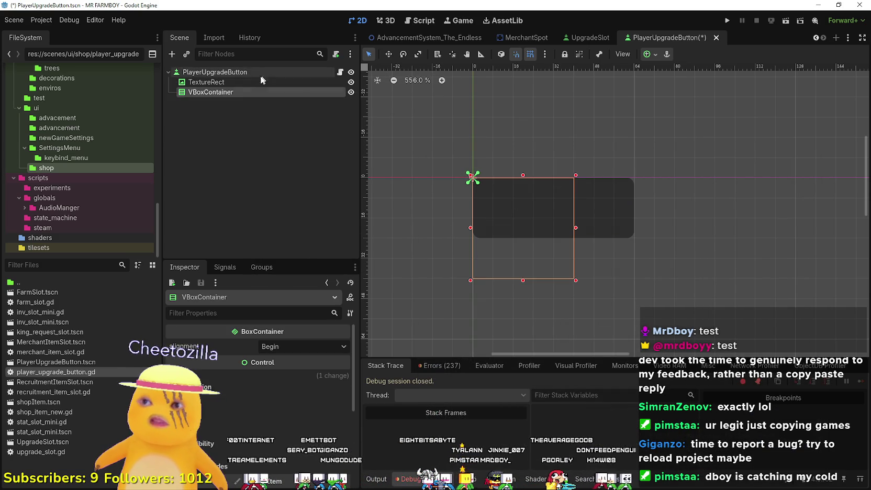
{"action": "left_click_drag", "start_coordinate": [210, 92], "coordinate": [208, 85]}
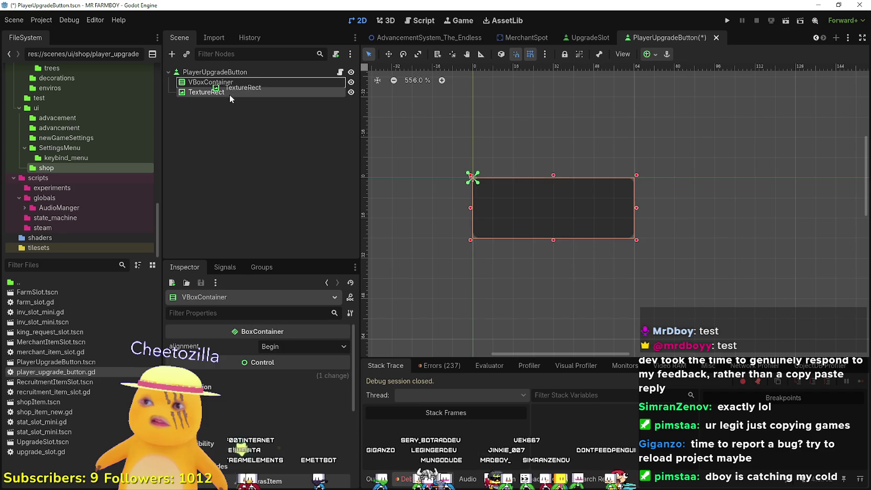
{"action": "left_click_drag", "start_coordinate": [215, 82], "coordinate": [215, 82]}
{"action": "left_click", "coordinate": [284, 347]}
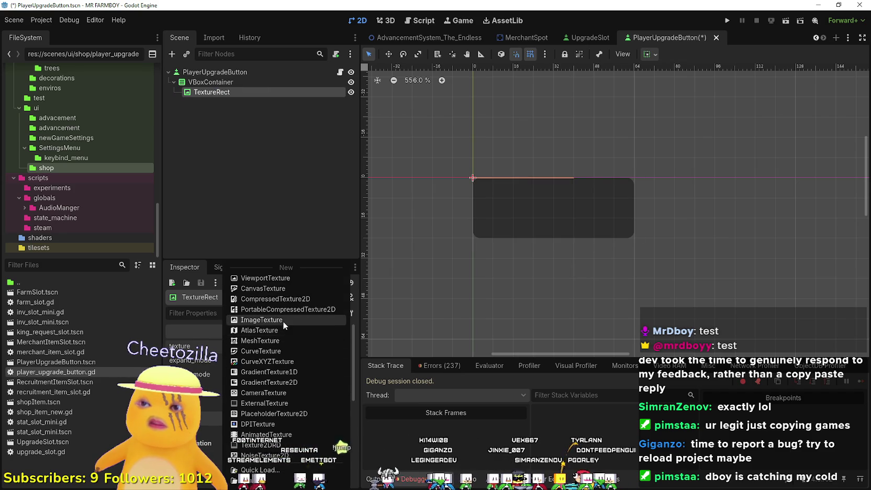
Give the TextureRect a new AtlasTexture using the sprite sheet as its atlas image
{"action": "left_click", "coordinate": [260, 330]}
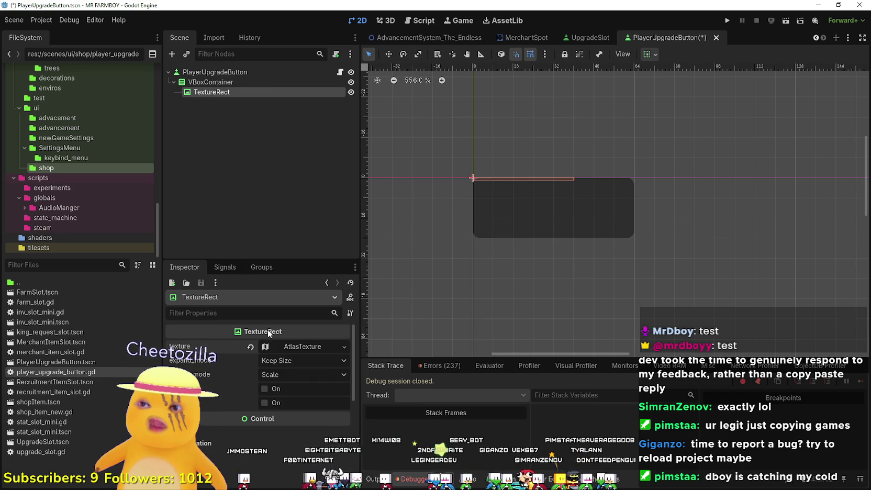
{"action": "left_click", "coordinate": [301, 346]}
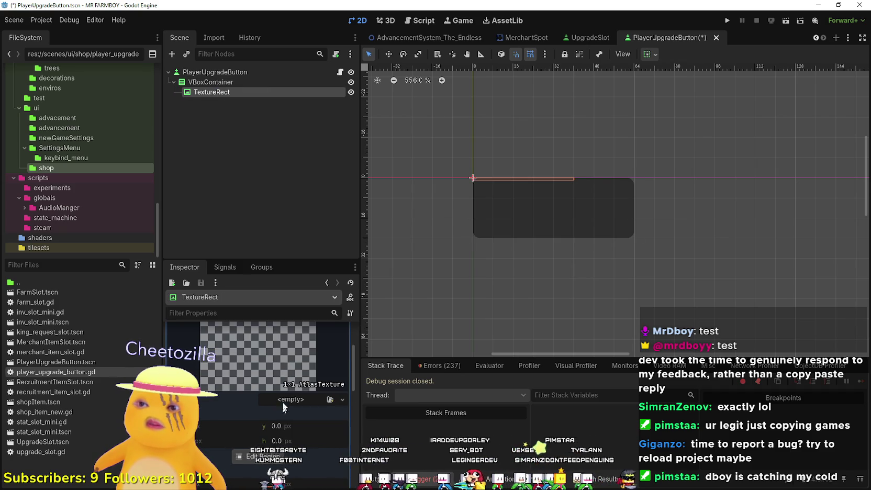
{"action": "right_click", "coordinate": [282, 407]}
{"action": "left_click", "coordinate": [286, 470]}
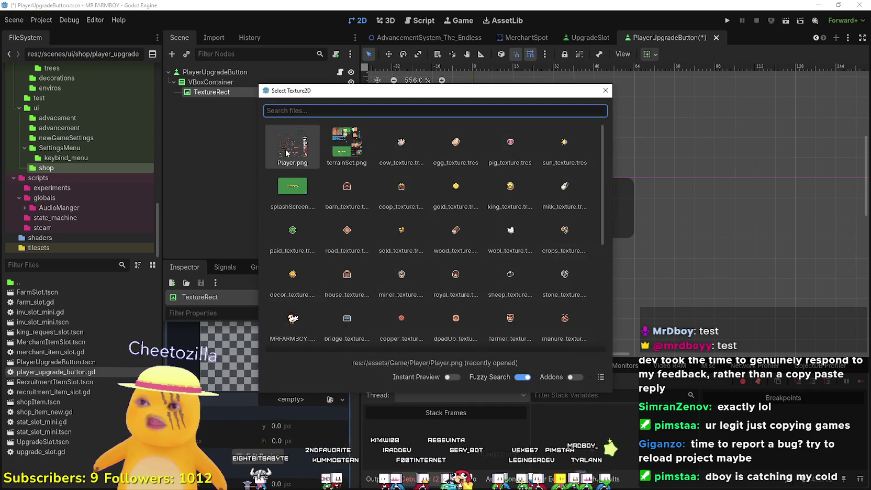
{"action": "double_click", "coordinate": [285, 156]}
{"action": "left_click", "coordinate": [260, 412]}
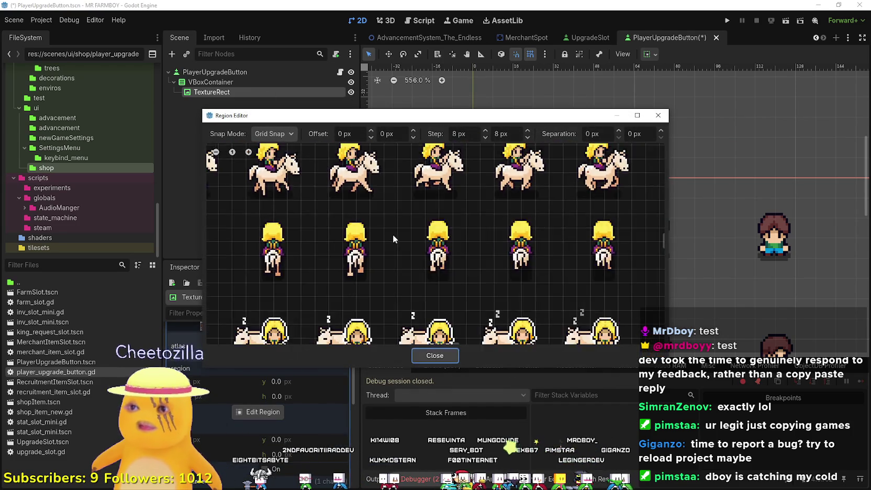
Crop the atlas region to the 16x16 house sprite in the region editor
{"action": "scroll", "coordinate": [315, 302], "scroll_direction": "down", "scroll_amount": 5}
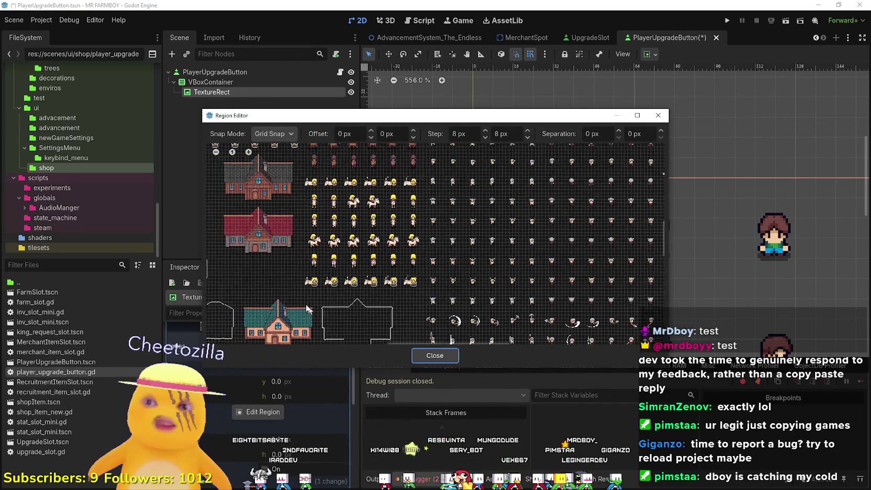
{"action": "scroll", "coordinate": [541, 198], "scroll_direction": "up", "scroll_amount": 5}
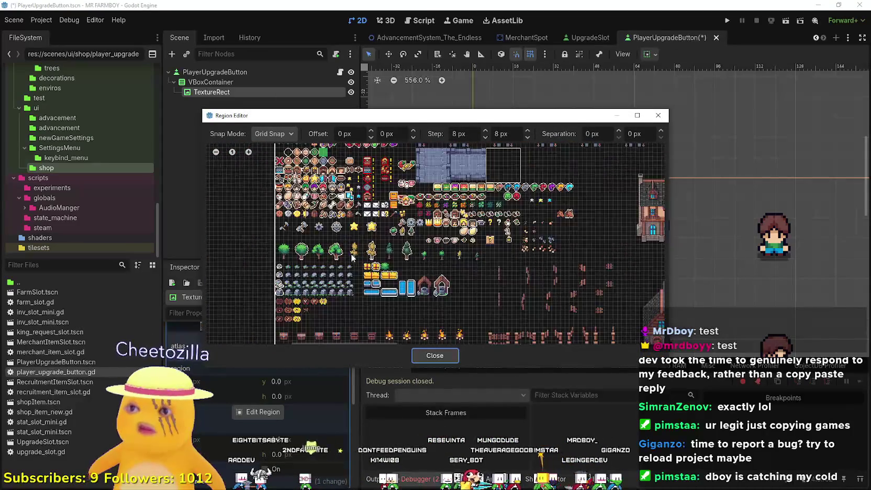
{"action": "scroll", "coordinate": [330, 204], "scroll_direction": "up", "scroll_amount": 5}
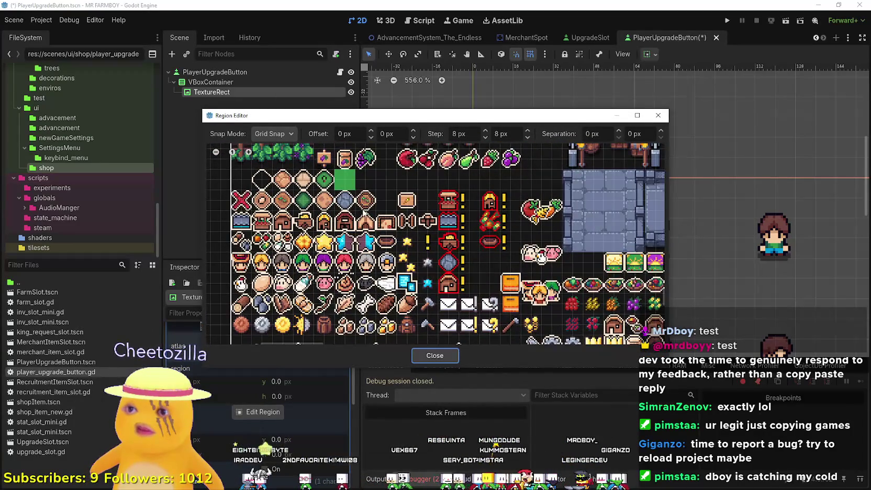
{"action": "scroll", "coordinate": [387, 236], "scroll_direction": "down", "scroll_amount": 2}
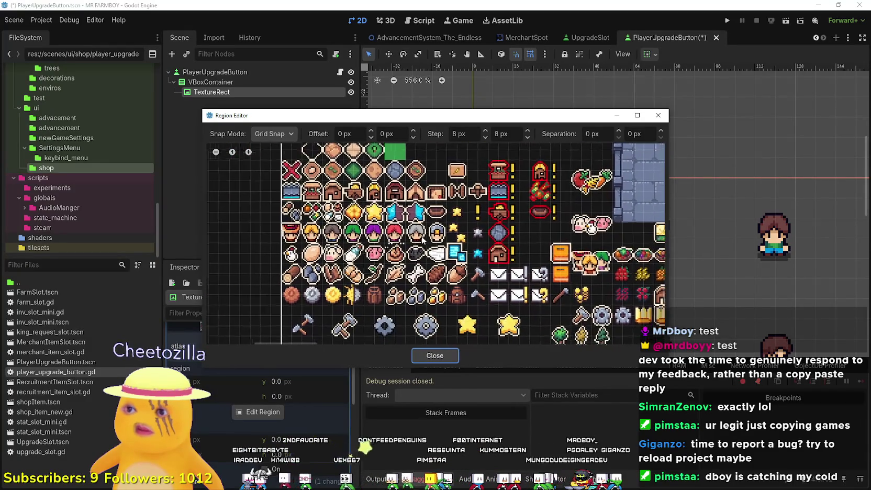
{"action": "scroll", "coordinate": [375, 255], "scroll_direction": "down", "scroll_amount": 5}
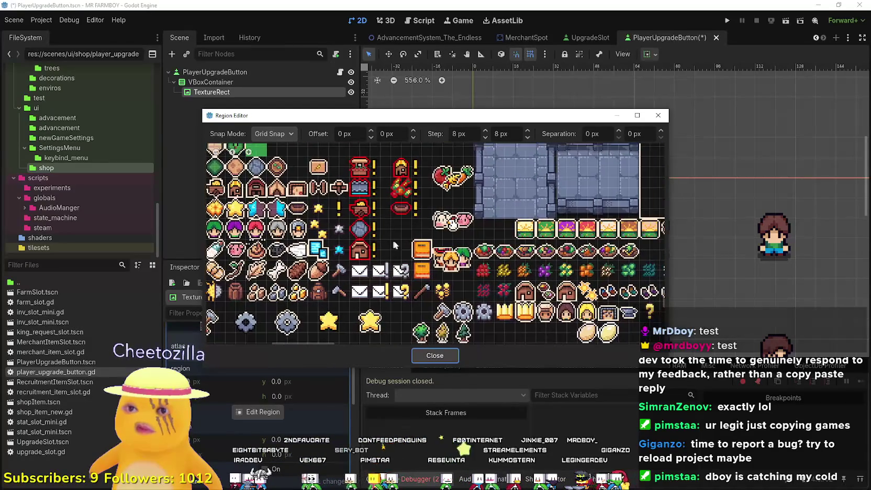
{"action": "scroll", "coordinate": [400, 255], "scroll_direction": "up", "scroll_amount": 2}
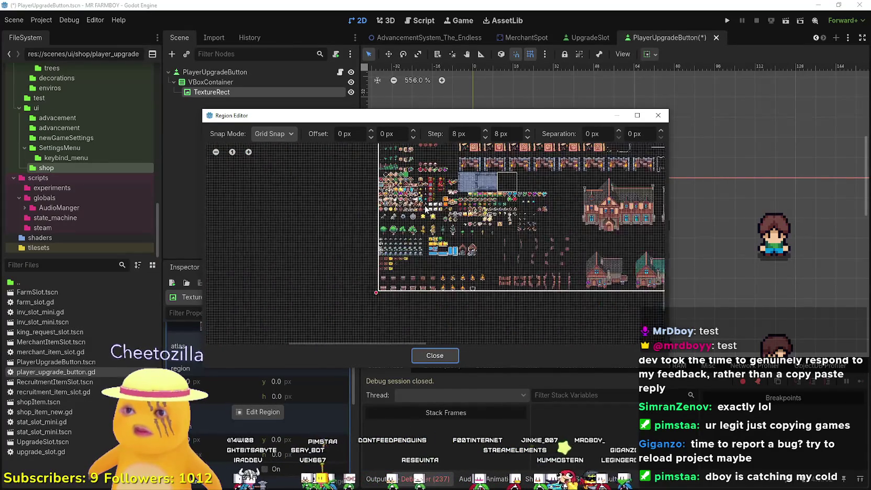
{"action": "scroll", "coordinate": [550, 236], "scroll_direction": "down", "scroll_amount": 4}
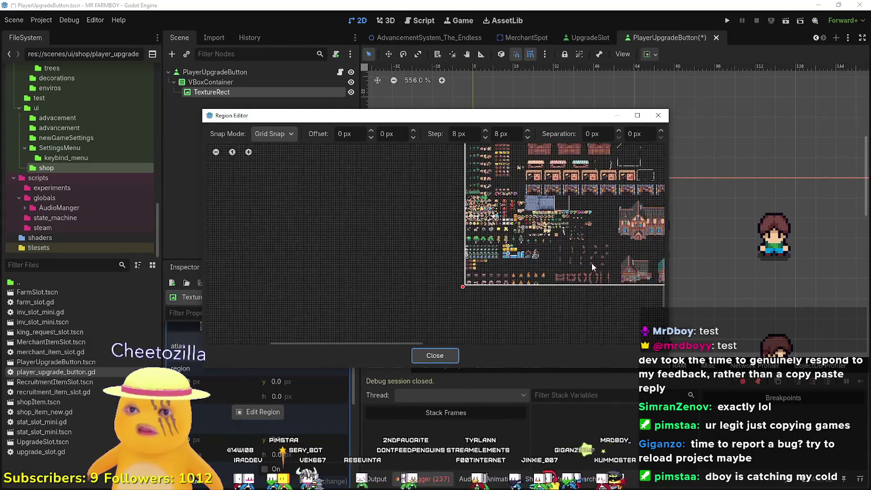
{"action": "scroll", "coordinate": [576, 251], "scroll_direction": "up", "scroll_amount": 4}
{"action": "scroll", "coordinate": [555, 244], "scroll_direction": "up", "scroll_amount": 4}
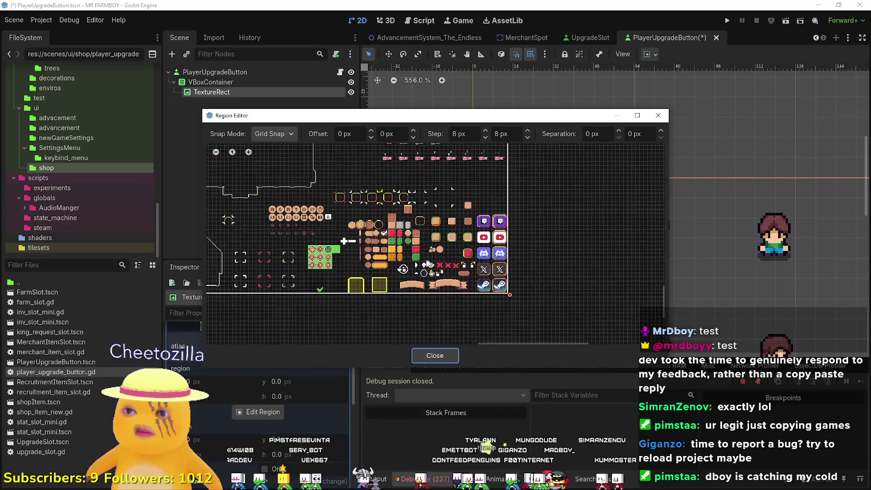
{"action": "scroll", "coordinate": [359, 281], "scroll_direction": "up", "scroll_amount": 1}
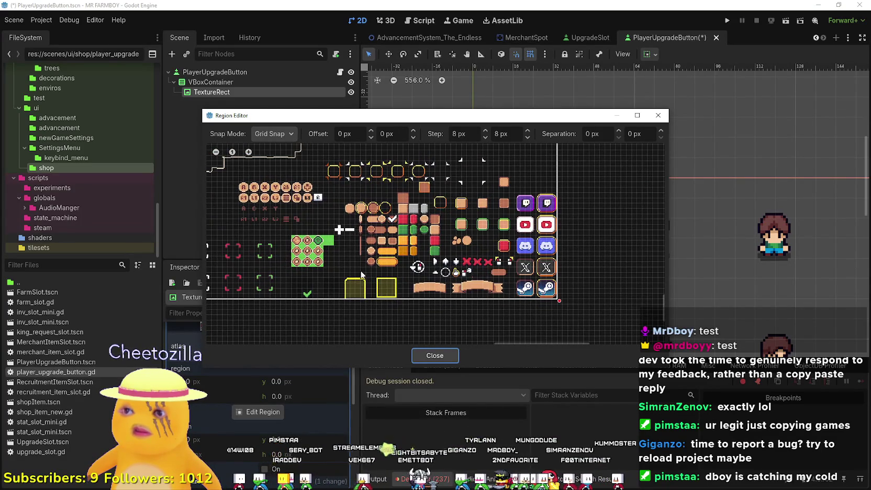
{"action": "scroll", "coordinate": [359, 229], "scroll_direction": "down", "scroll_amount": 8}
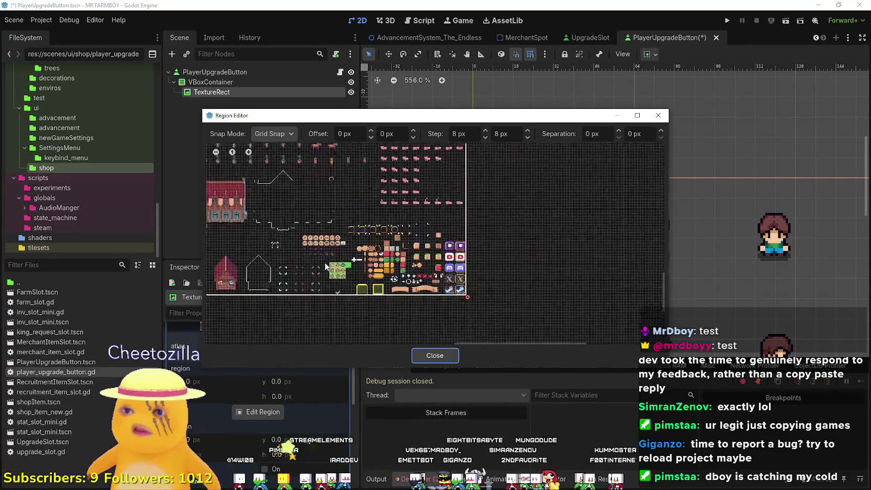
{"action": "scroll", "coordinate": [479, 252], "scroll_direction": "up", "scroll_amount": 6}
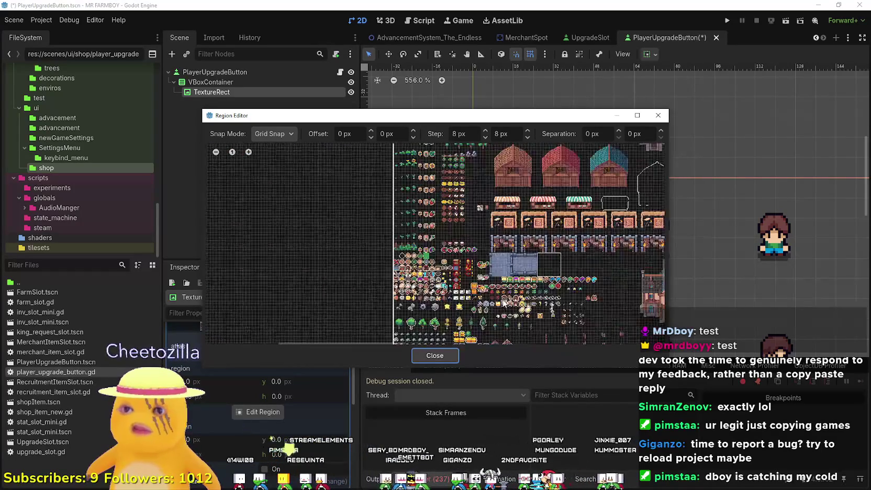
{"action": "scroll", "coordinate": [500, 306], "scroll_direction": "up", "scroll_amount": 5}
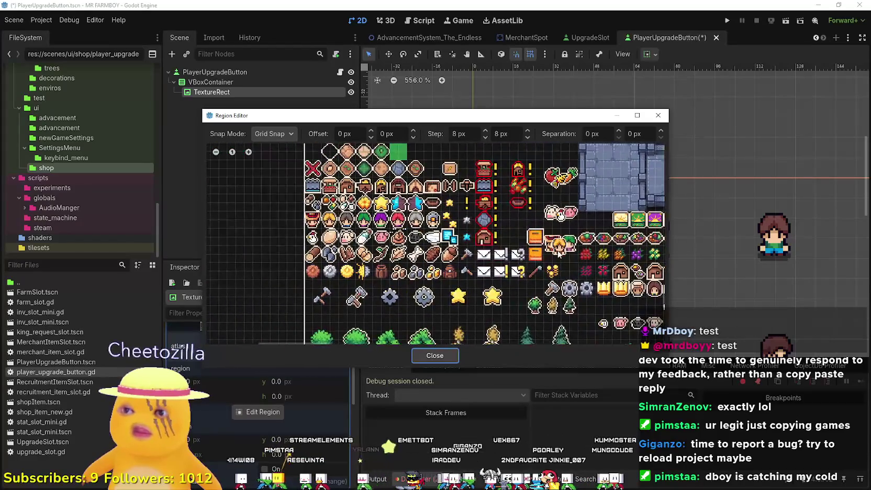
{"action": "scroll", "coordinate": [367, 238], "scroll_direction": "up", "scroll_amount": 4}
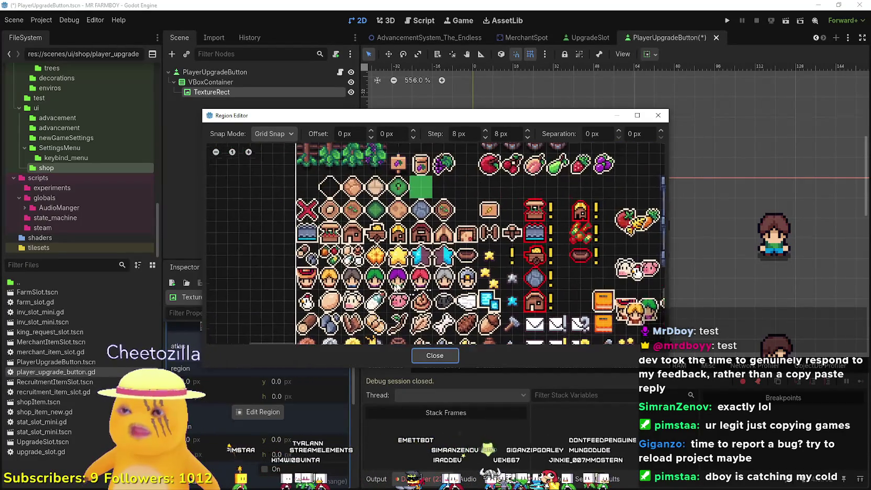
{"action": "scroll", "coordinate": [409, 237], "scroll_direction": "up", "scroll_amount": 3}
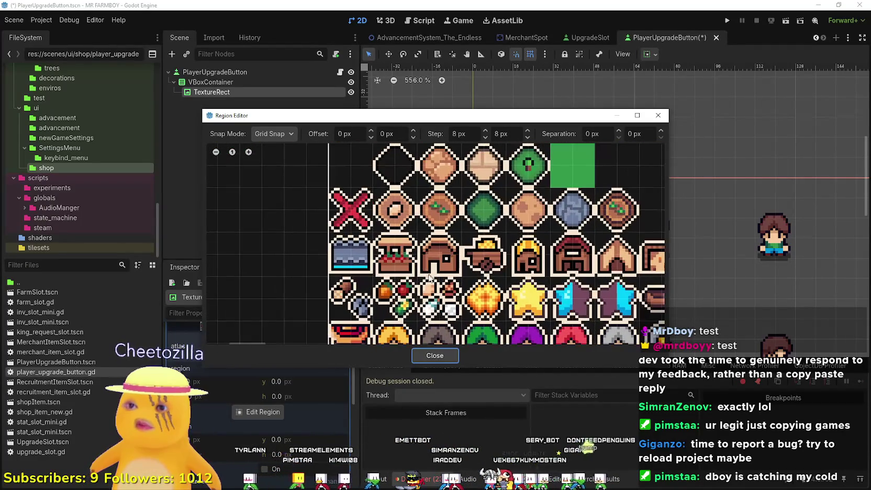
{"action": "left_click_drag", "start_coordinate": [422, 275], "coordinate": [457, 242]}
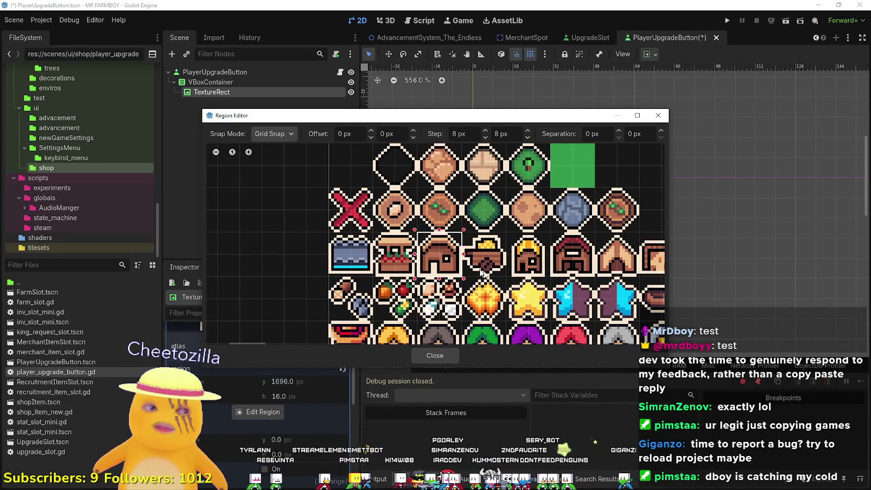
{"action": "left_click", "coordinate": [443, 358]}
{"action": "scroll", "coordinate": [555, 211], "scroll_direction": "up", "scroll_amount": 6}
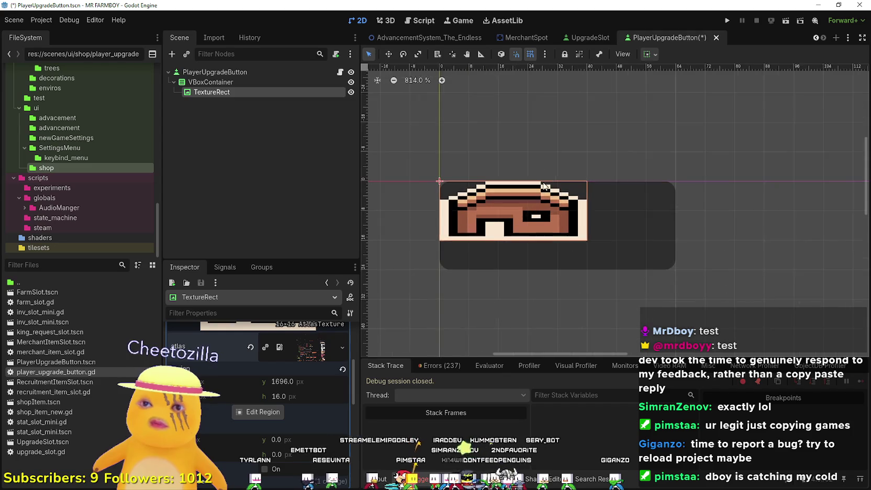
Set the TextureRect's horizontal container sizing to Begin so the house icon stays 16 px
{"action": "scroll", "coordinate": [225, 415], "scroll_direction": "up", "scroll_amount": 5}
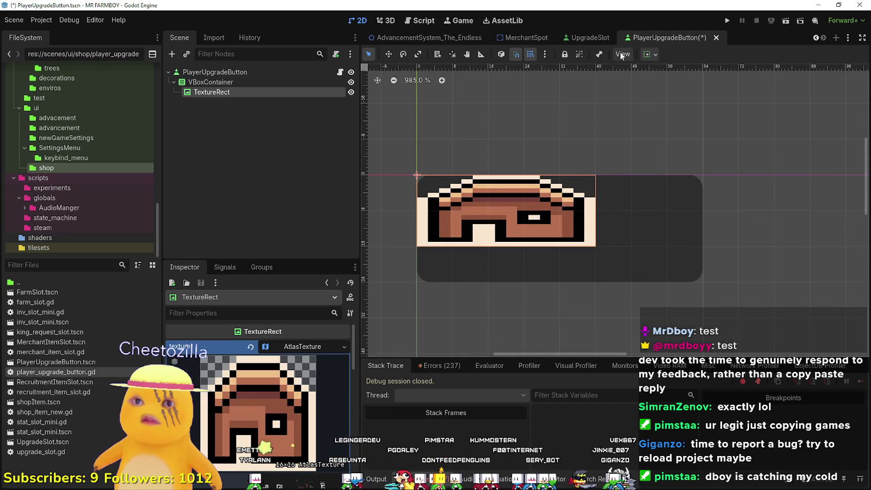
{"action": "left_click", "coordinate": [648, 54]}
{"action": "left_click", "coordinate": [654, 88]}
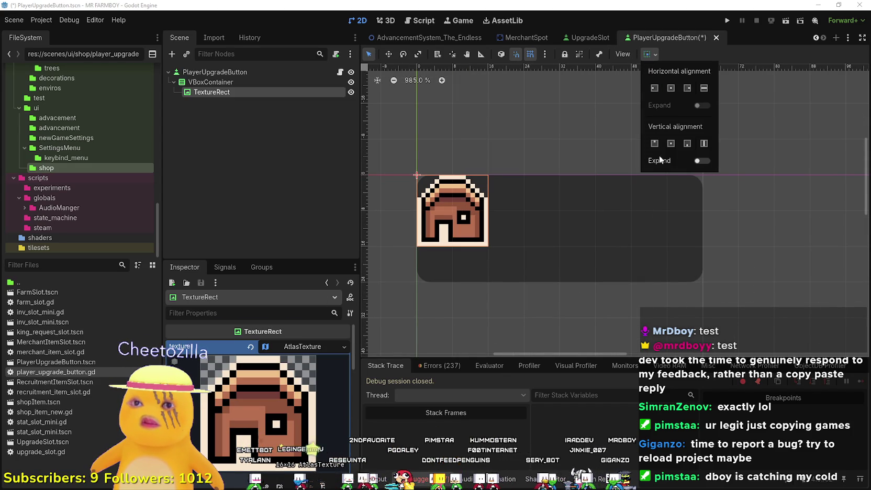
{"action": "left_click", "coordinate": [636, 93]}
{"action": "scroll", "coordinate": [482, 212], "scroll_direction": "down", "scroll_amount": 4}
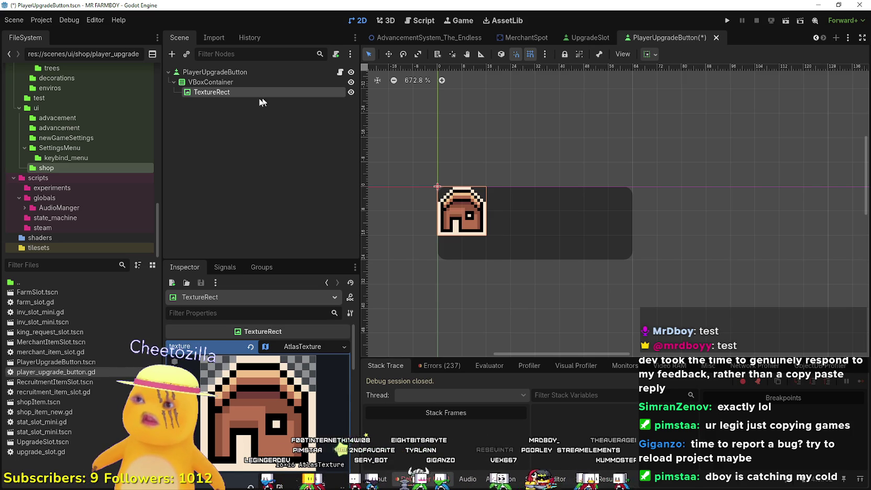
{"action": "left_click", "coordinate": [228, 83]}
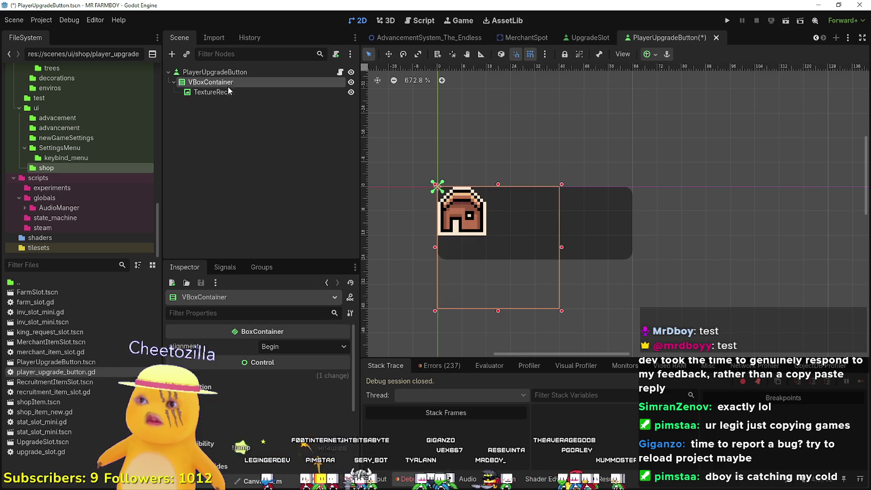
Instance inv_slot_mini.tscn as a child of VBoxContainer
{"action": "right_click", "coordinate": [228, 87]}
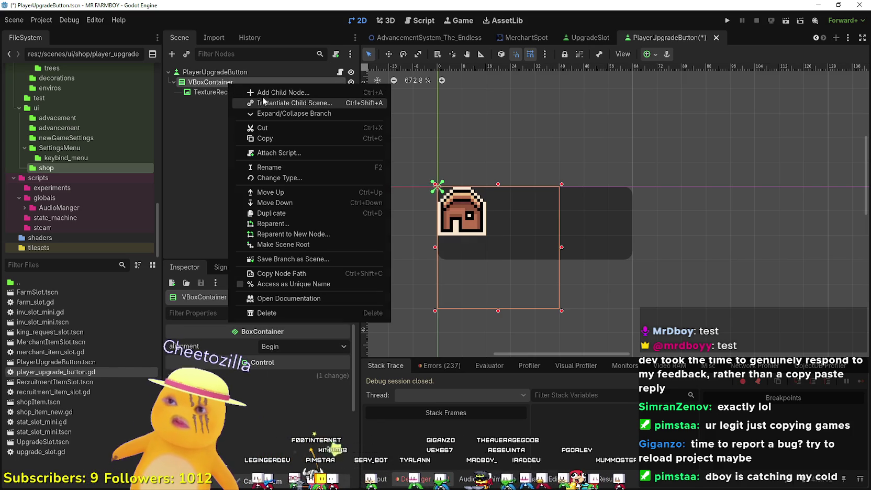
{"action": "left_click", "coordinate": [264, 91]}
{"action": "type", "text": "labe"}
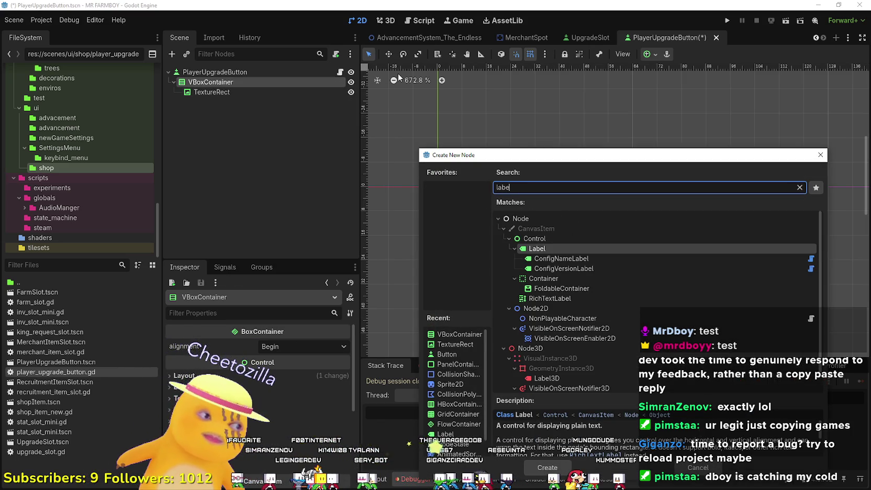
{"action": "key", "text": "BackSpace"}
{"action": "key", "text": "BackSpace"}
{"action": "key", "text": "BackSpace"}
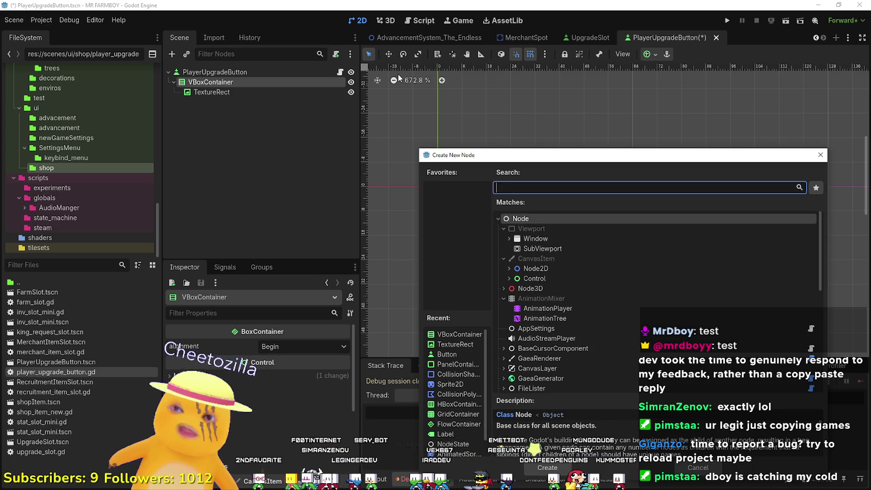
{"action": "left_click", "coordinate": [820, 154]}
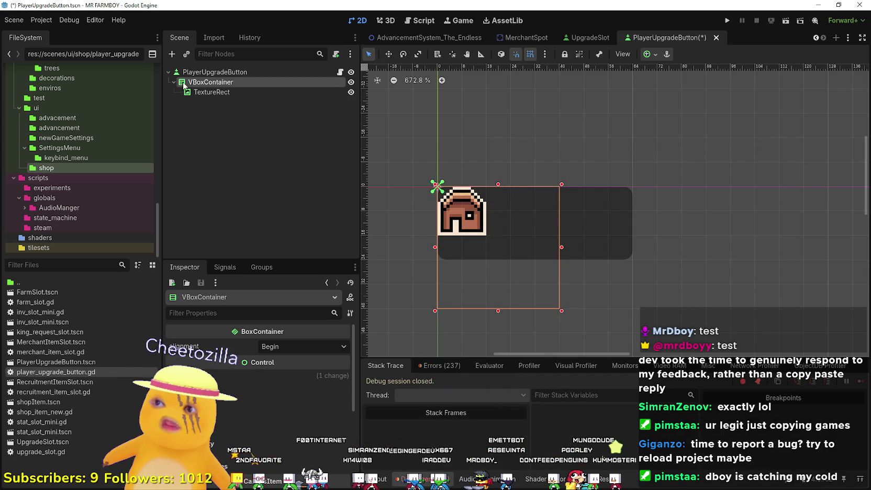
{"action": "right_click", "coordinate": [189, 83]}
{"action": "left_click", "coordinate": [240, 101]}
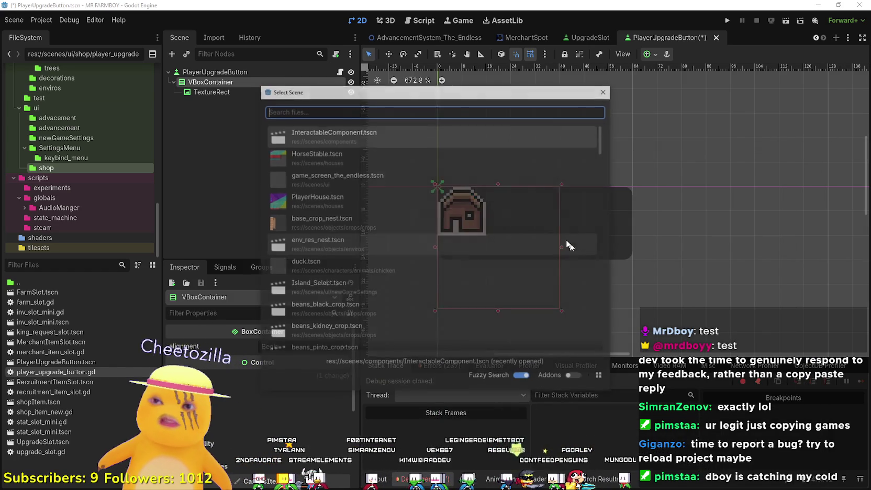
{"action": "type", "text": "mini"}
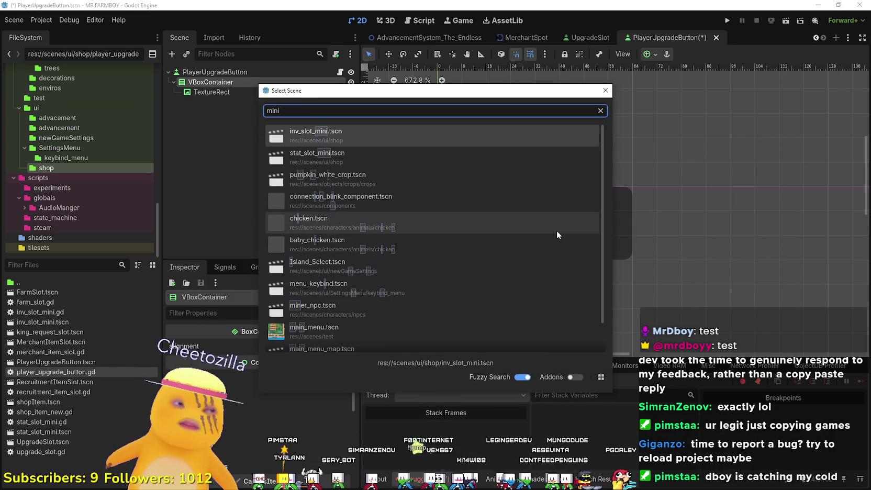
{"action": "double_click", "coordinate": [388, 139]}
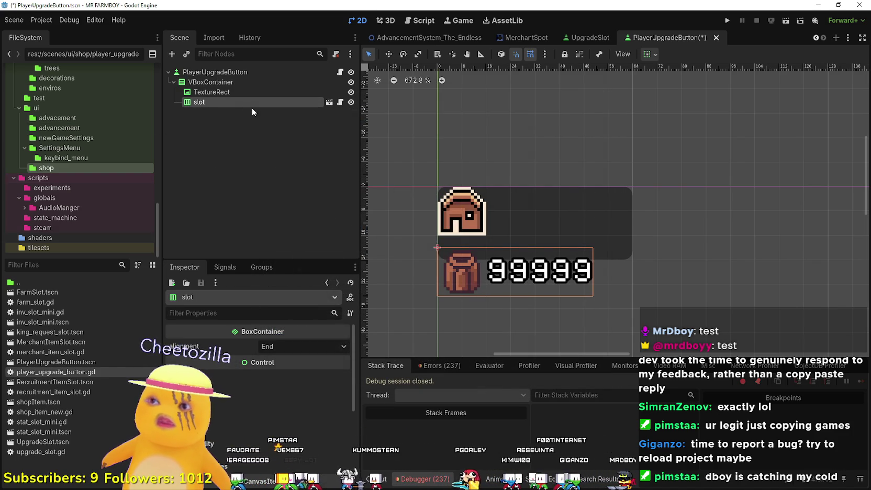
Rename the new slot node to currency and open its inv_slot_mini.gd script
{"action": "double_click", "coordinate": [225, 101]}
{"action": "type", "text": "u"}
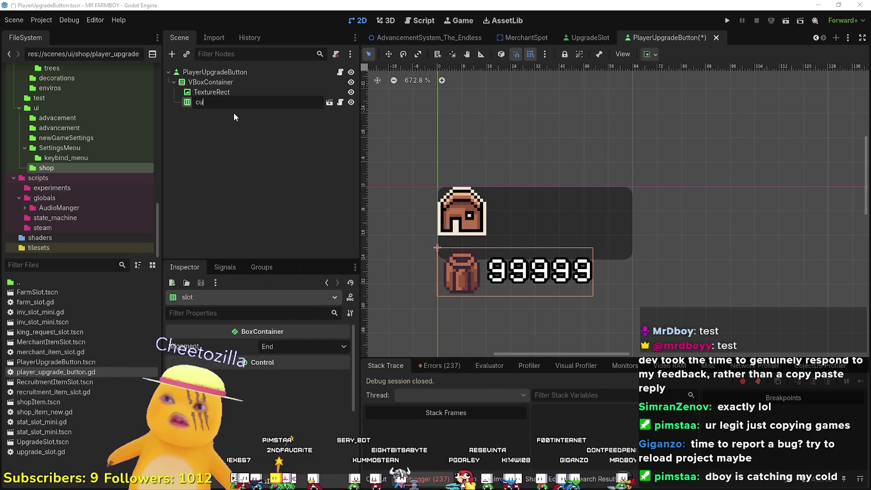
{"action": "type", "text": "rren"}
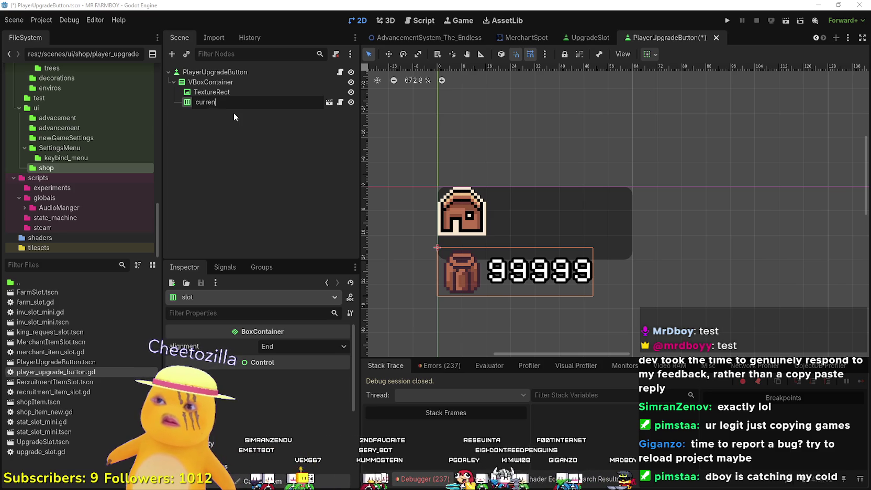
{"action": "type", "text": "cy"}
{"action": "key", "text": "Return"}
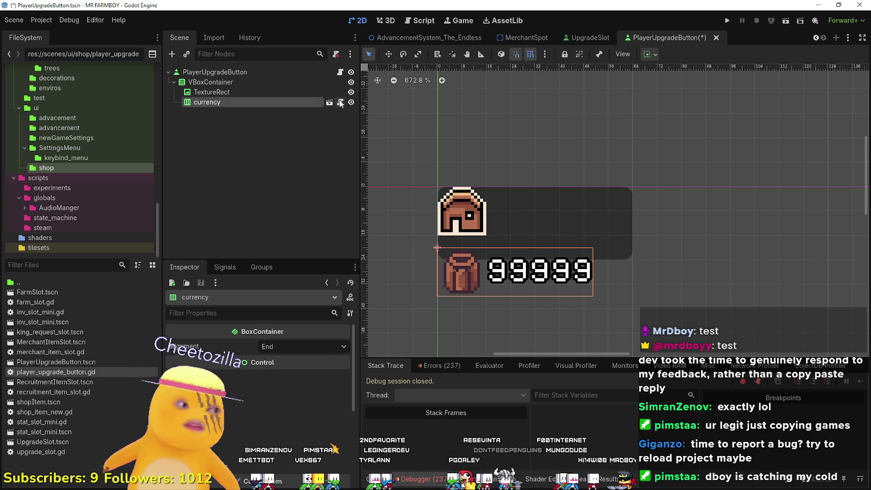
{"action": "left_click", "coordinate": [341, 103]}
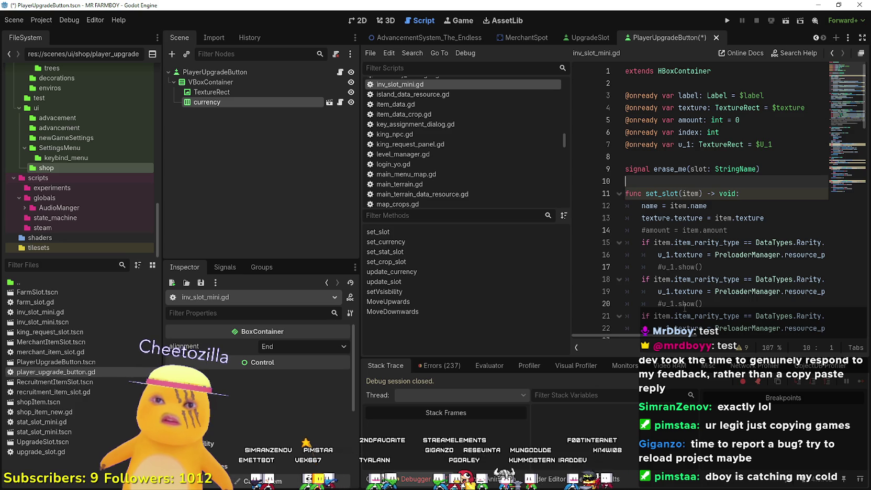
Review inv_slot_mini.gd's set_currency, update_currency and erase_me signal, then bring up the currency node's actions
{"action": "scroll", "coordinate": [685, 303], "scroll_direction": "down", "scroll_amount": 3}
{"action": "left_click", "coordinate": [676, 230]}
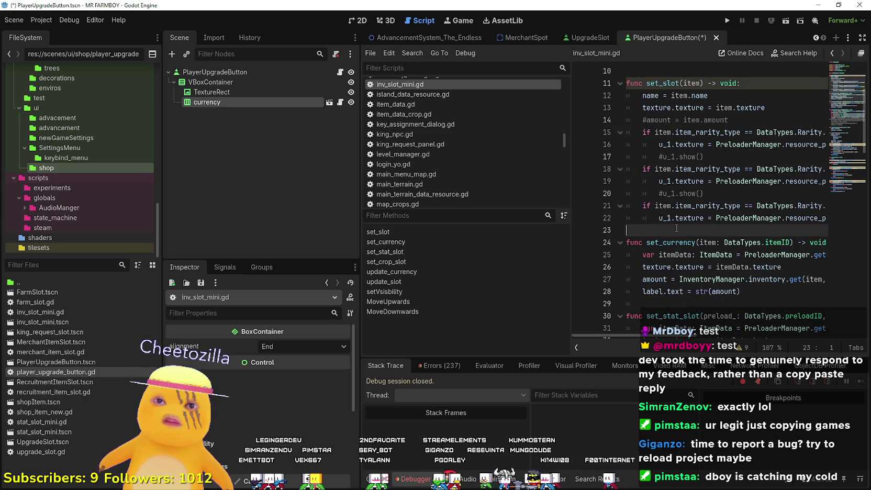
{"action": "scroll", "coordinate": [676, 229], "scroll_direction": "down", "scroll_amount": 4}
{"action": "scroll", "coordinate": [676, 228], "scroll_direction": "down", "scroll_amount": 14}
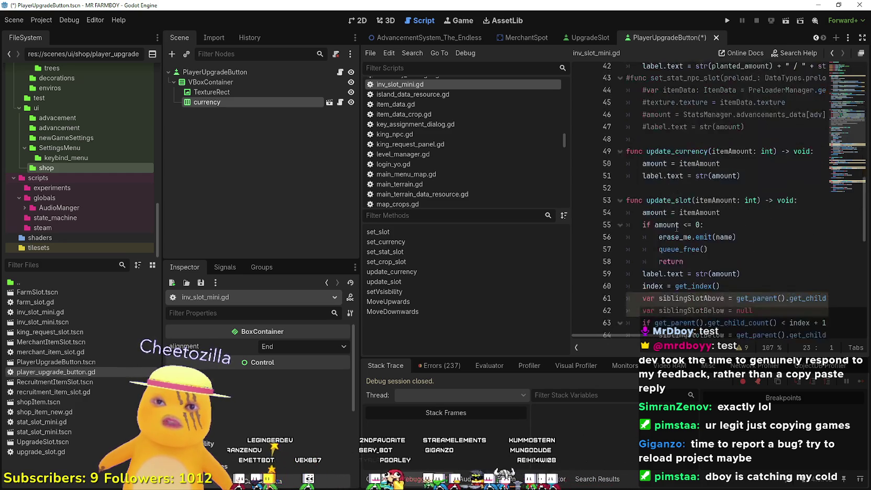
{"action": "scroll", "coordinate": [672, 228], "scroll_direction": "down", "scroll_amount": 4}
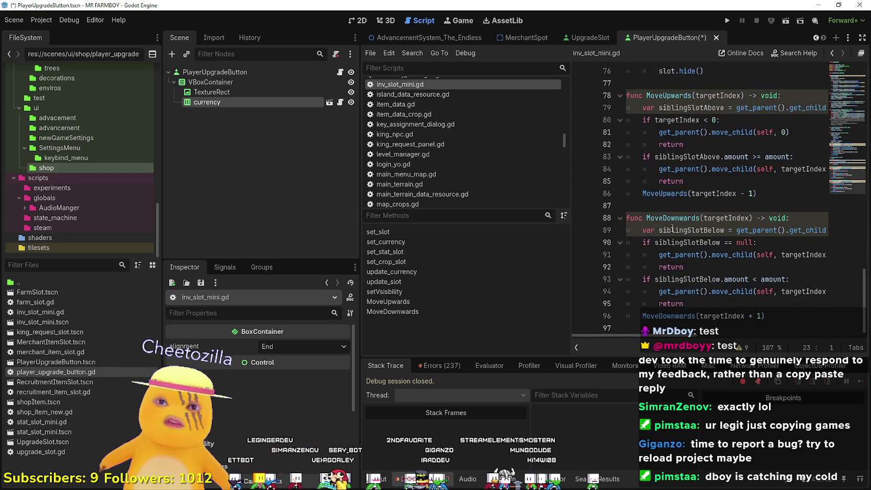
{"action": "scroll", "coordinate": [741, 284], "scroll_direction": "up", "scroll_amount": 15}
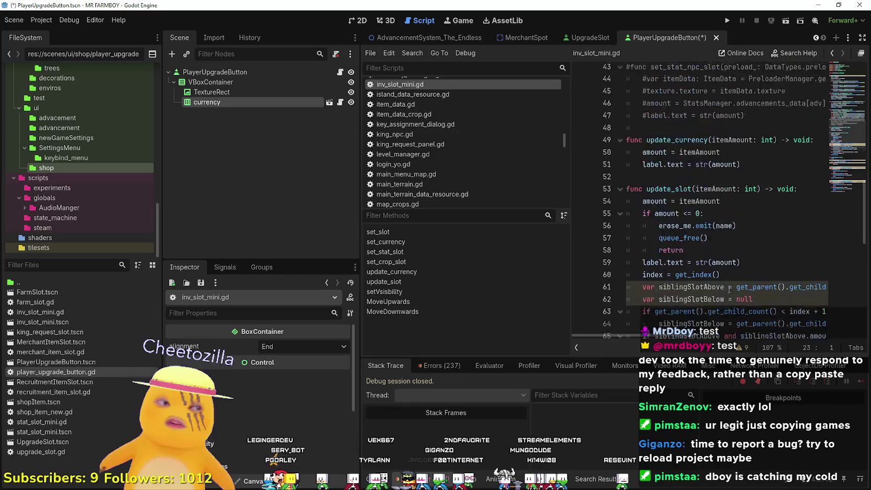
{"action": "scroll", "coordinate": [729, 290], "scroll_direction": "up", "scroll_amount": 8}
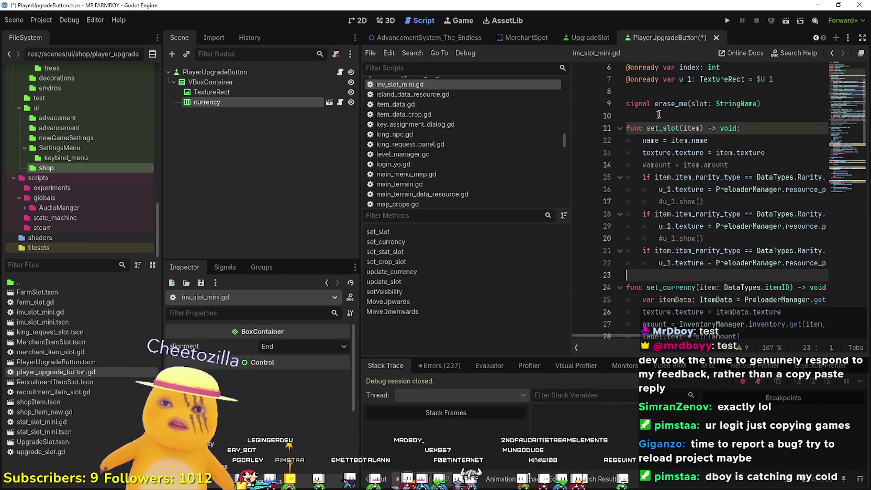
{"action": "left_click", "coordinate": [665, 106]}
{"action": "right_click", "coordinate": [234, 101]}
Instance the slot scene under VBoxContainer and view its stat_slot_mini.gd script
{"action": "right_click", "coordinate": [230, 84]}
{"action": "left_click", "coordinate": [279, 101]}
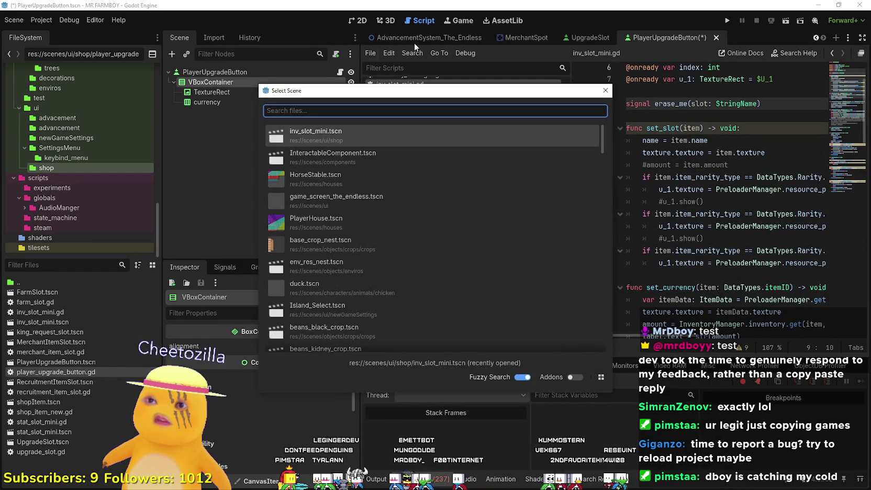
{"action": "type", "text": "curreny"}
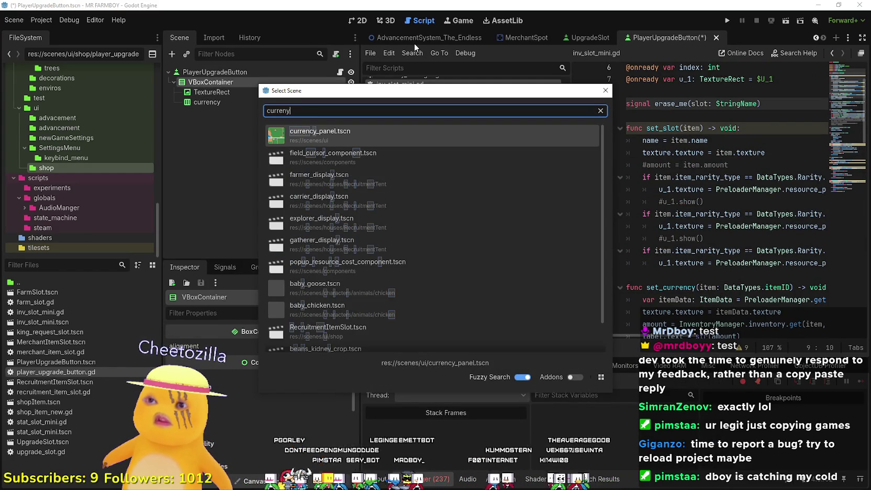
{"action": "key", "text": "BackSpace"}
{"action": "key", "text": "BackSpace"}
{"action": "key", "text": "BackSpace"}
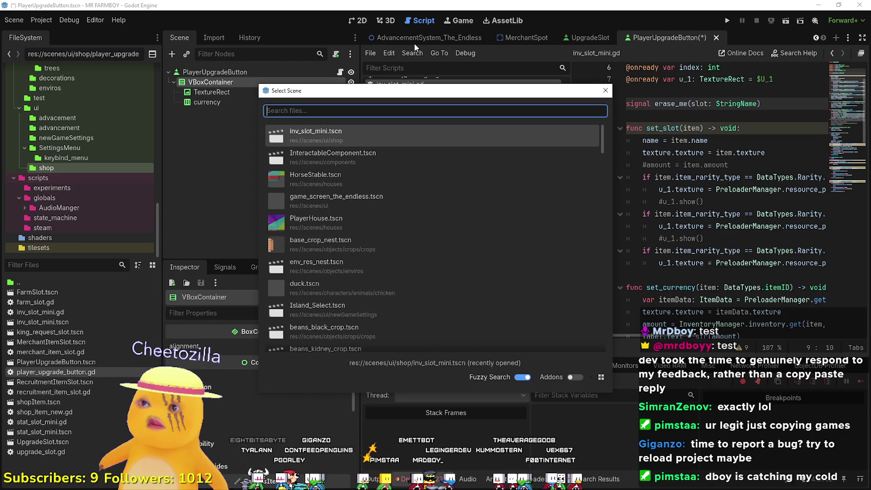
{"action": "type", "text": "slot"}
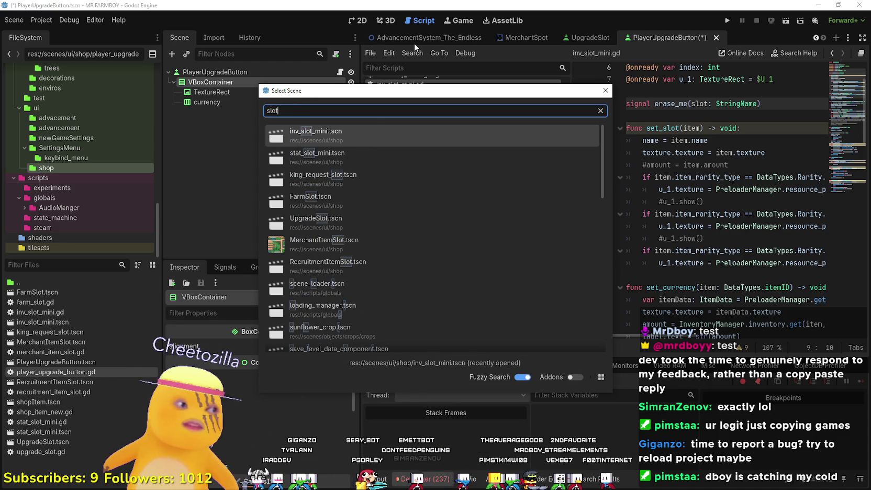
{"action": "double_click", "coordinate": [349, 154]}
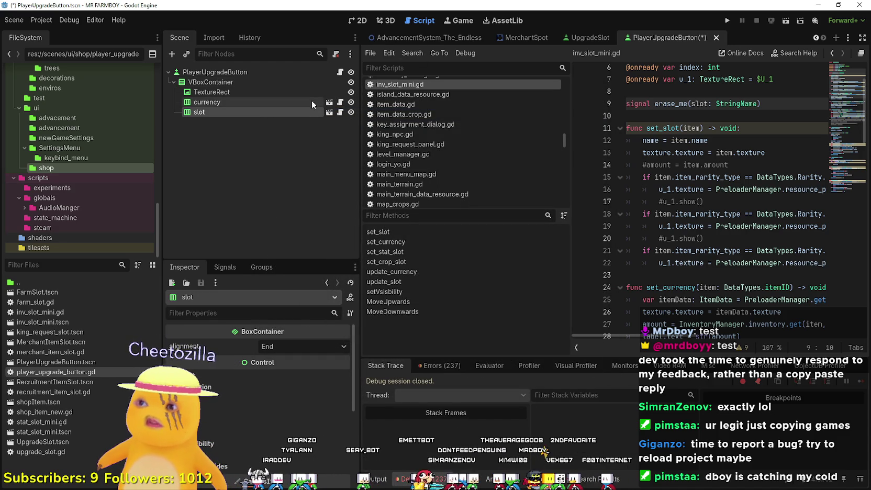
{"action": "left_click", "coordinate": [357, 21]}
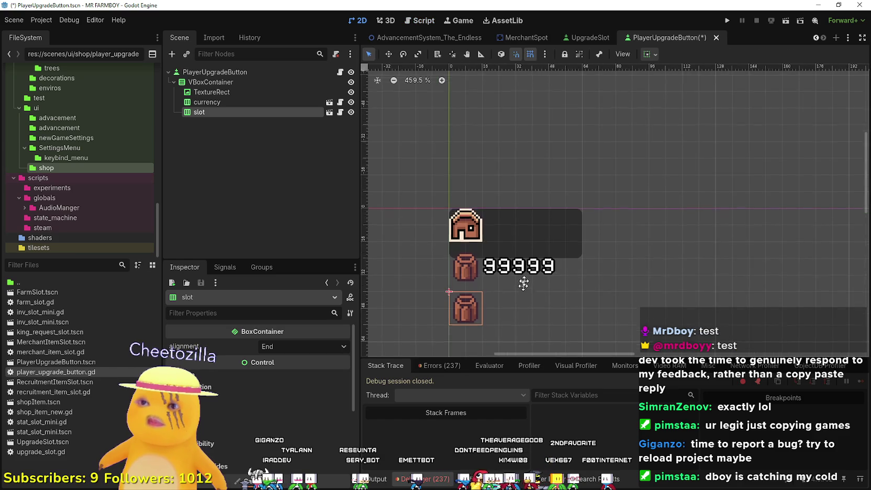
{"action": "left_click", "coordinate": [340, 112]}
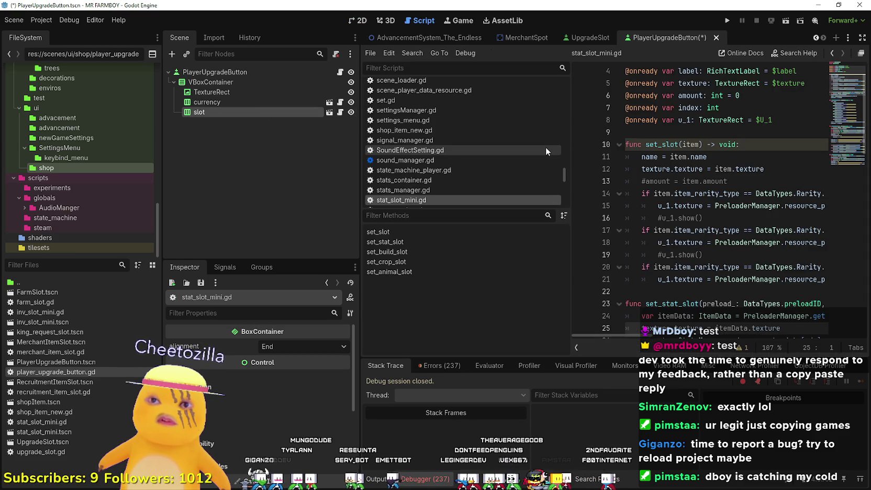
{"action": "scroll", "coordinate": [705, 187], "scroll_direction": "down", "scroll_amount": 10}
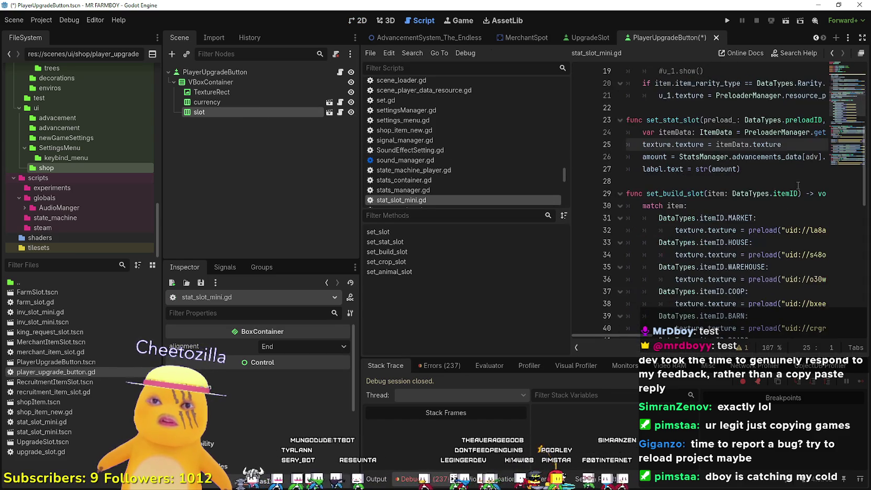
{"action": "mouse_move", "coordinate": [570, 175]}
{"action": "left_mouse_down"}
{"action": "mouse_move", "coordinate": [436, 175]}
{"action": "mouse_move", "coordinate": [468, 174]}
{"action": "left_mouse_up"}
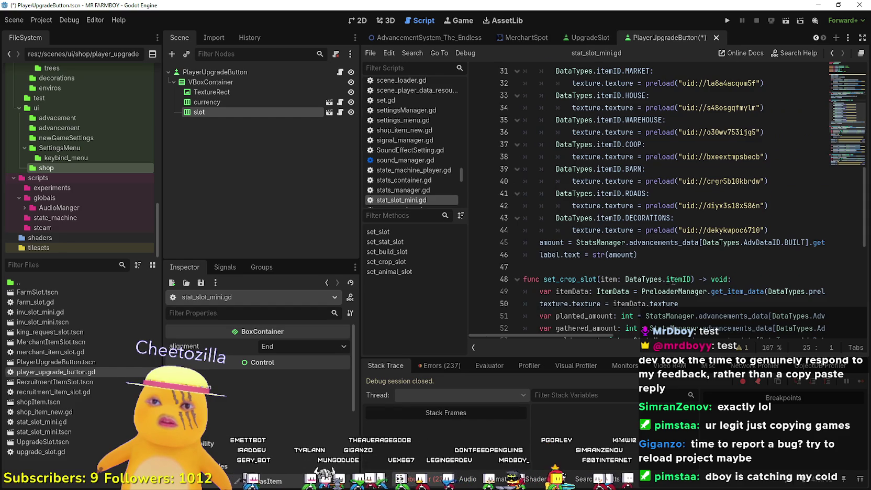
{"action": "scroll", "coordinate": [673, 281], "scroll_direction": "up", "scroll_amount": 6}
{"action": "left_click", "coordinate": [560, 254]}
{"action": "scroll", "coordinate": [560, 252], "scroll_direction": "down", "scroll_amount": 3}
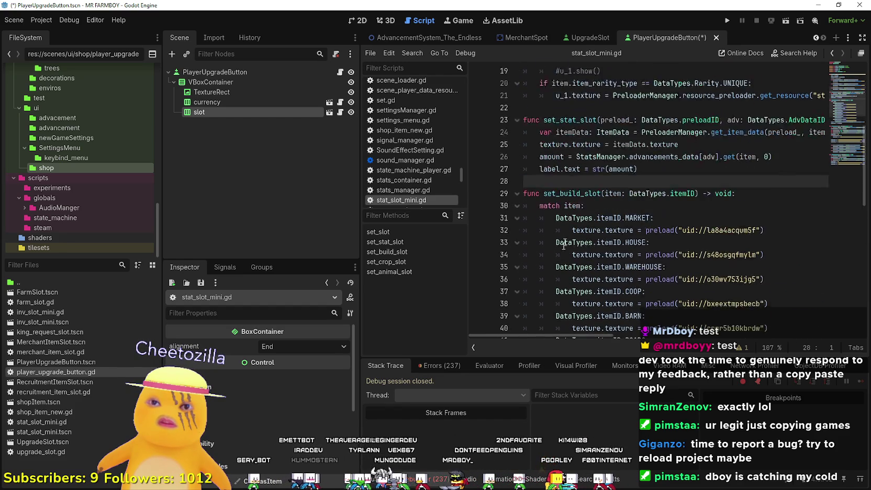
{"action": "double_click", "coordinate": [579, 155]}
{"action": "scroll", "coordinate": [582, 170], "scroll_direction": "up", "scroll_amount": 6}
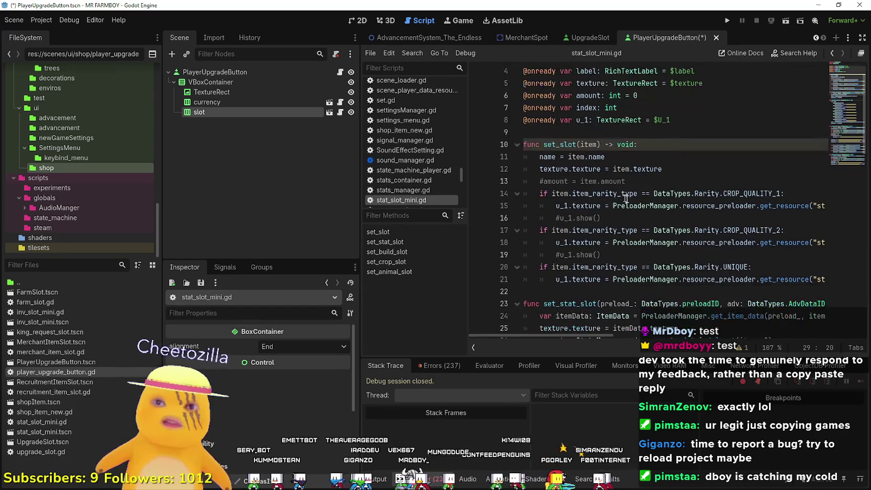
{"action": "scroll", "coordinate": [738, 229], "scroll_direction": "down", "scroll_amount": 16}
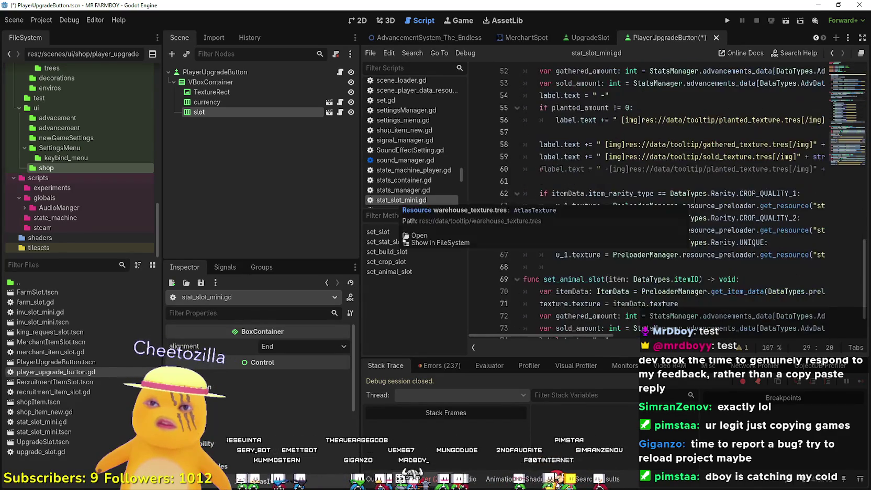
{"action": "left_click", "coordinate": [615, 182]}
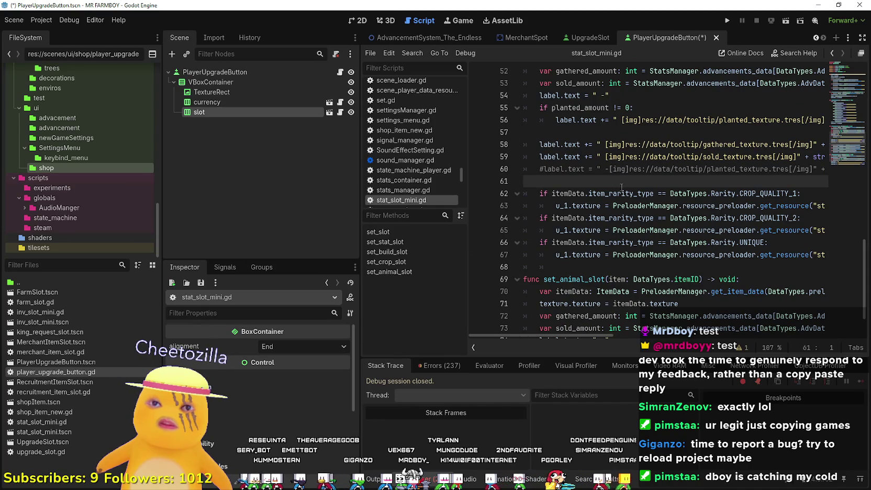
{"action": "scroll", "coordinate": [622, 187], "scroll_direction": "down", "scroll_amount": 1}
{"action": "scroll", "coordinate": [621, 187], "scroll_direction": "up", "scroll_amount": 3}
{"action": "scroll", "coordinate": [621, 187], "scroll_direction": "down", "scroll_amount": 3}
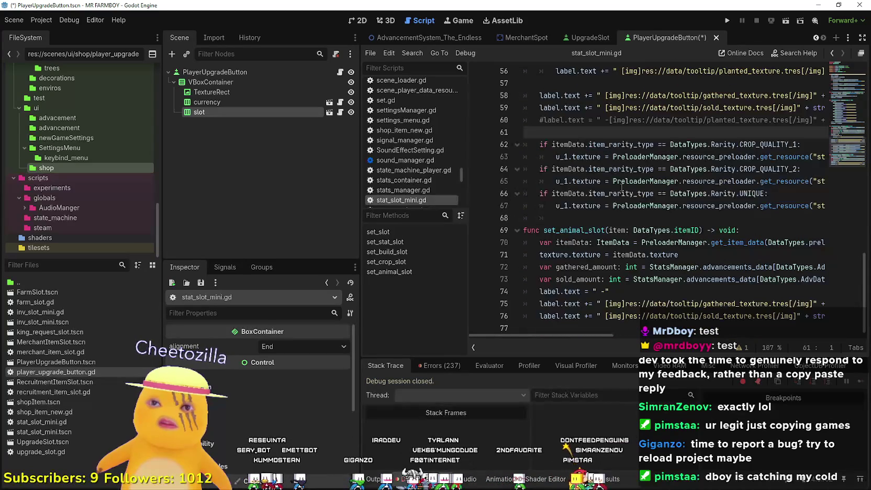
{"action": "left_click", "coordinate": [603, 219]}
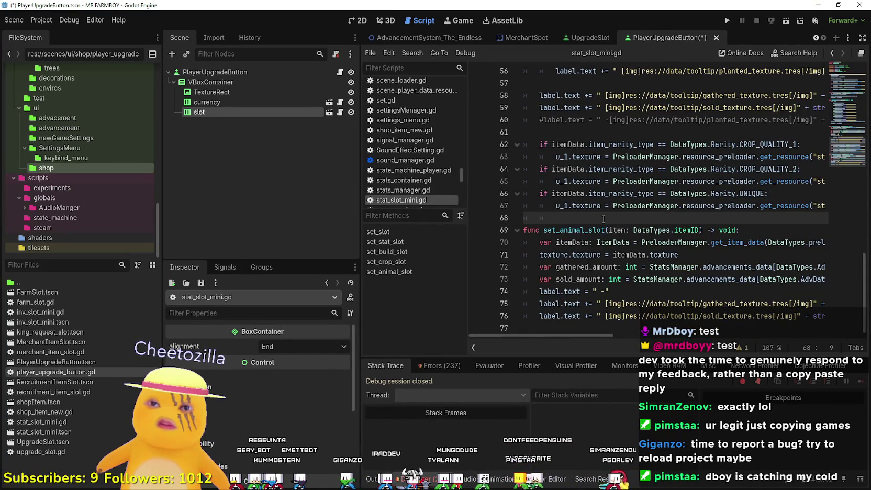
{"action": "scroll", "coordinate": [603, 219], "scroll_direction": "up", "scroll_amount": 5}
{"action": "scroll", "coordinate": [604, 218], "scroll_direction": "up", "scroll_amount": 8}
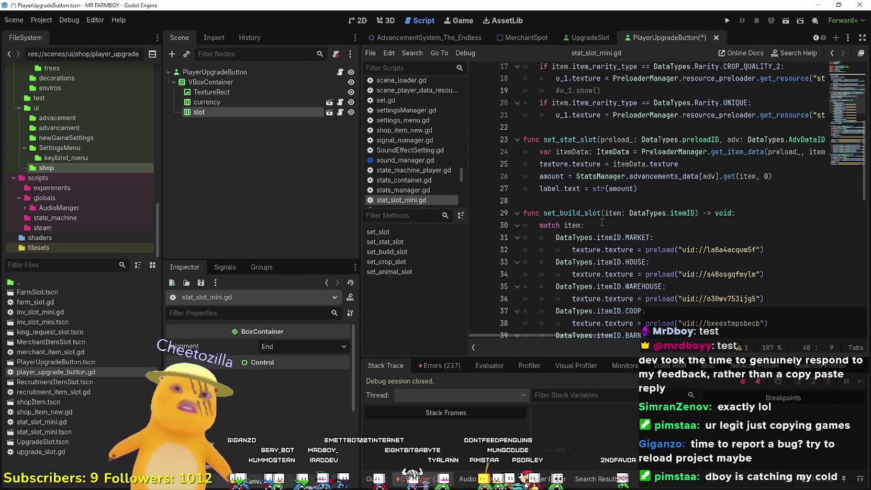
{"action": "scroll", "coordinate": [602, 223], "scroll_direction": "up", "scroll_amount": 6}
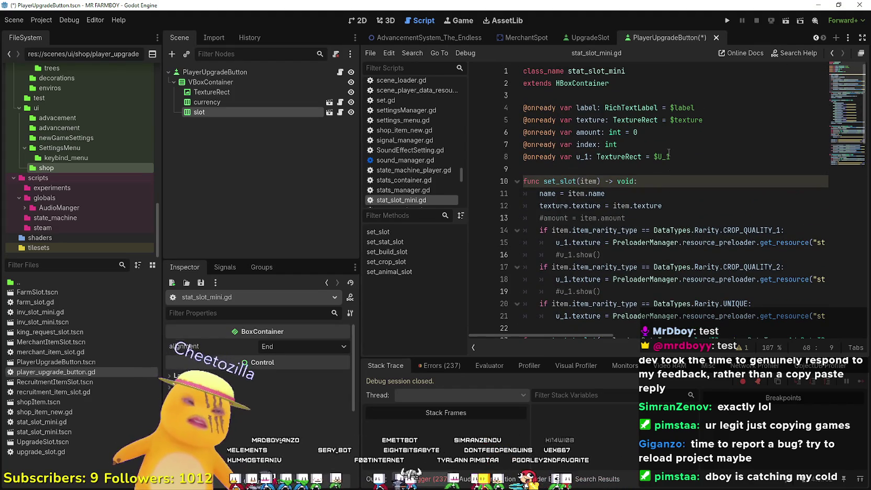
{"action": "right_click", "coordinate": [251, 111]}
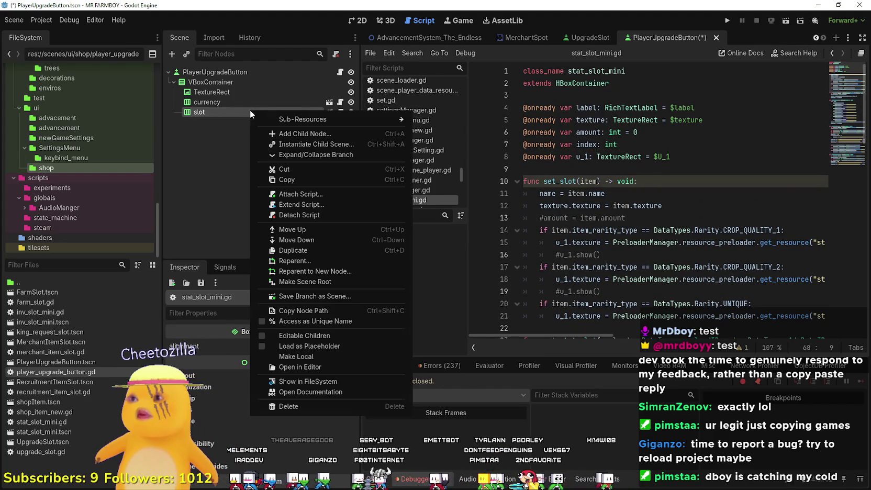
Delete the slot node and enable Editable Children on the currency node
{"action": "left_click", "coordinate": [367, 406]}
{"action": "left_click", "coordinate": [413, 251]}
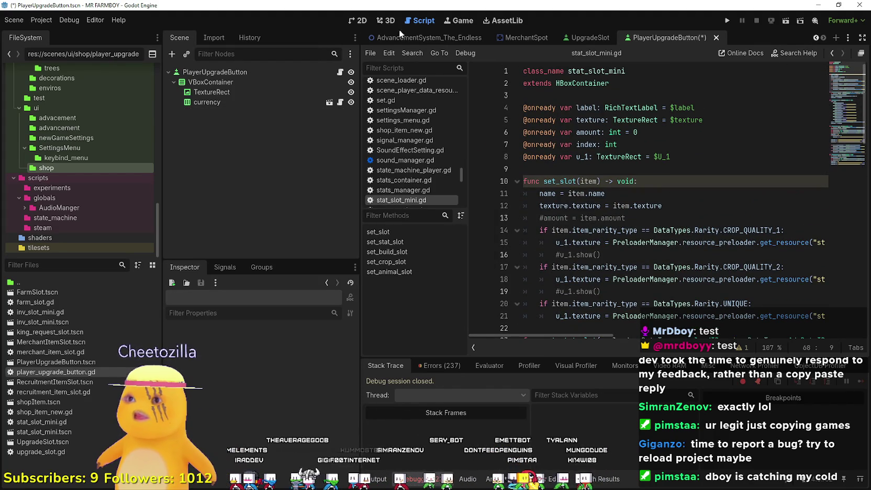
{"action": "left_click", "coordinate": [356, 20]}
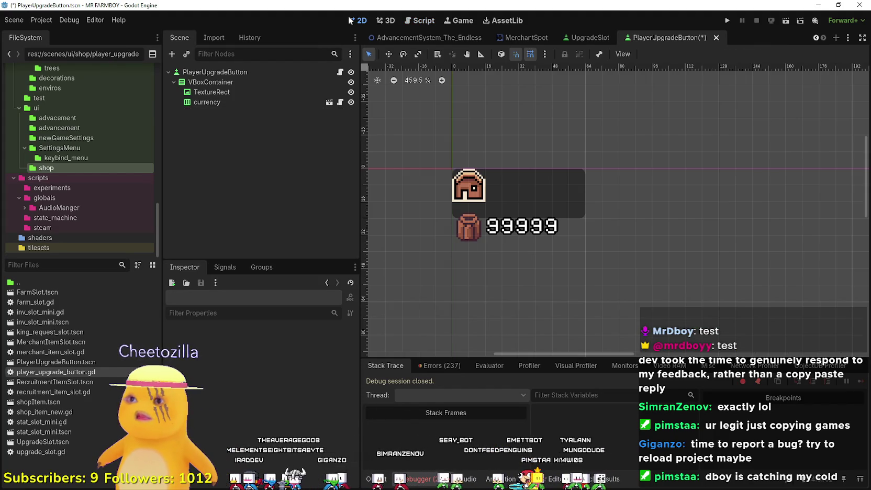
{"action": "left_click", "coordinate": [215, 103]}
{"action": "scroll", "coordinate": [455, 244], "scroll_direction": "down", "scroll_amount": 1}
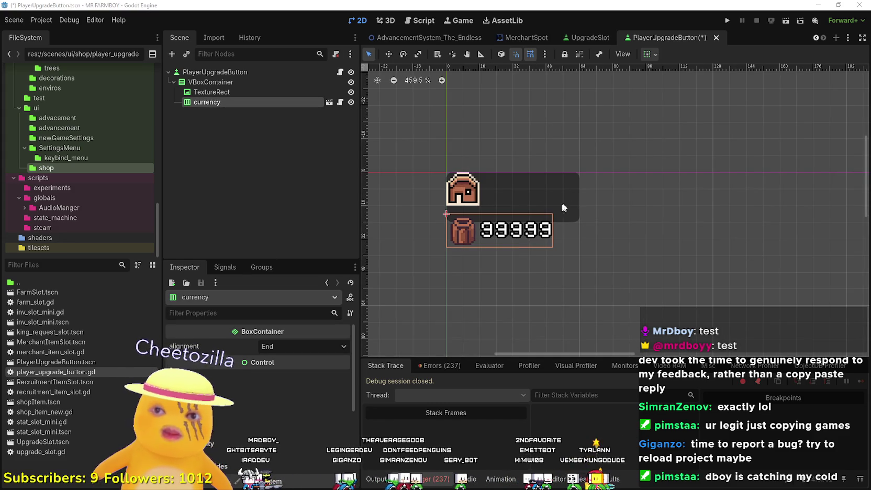
{"action": "right_click", "coordinate": [208, 102]}
{"action": "left_click", "coordinate": [254, 325]}
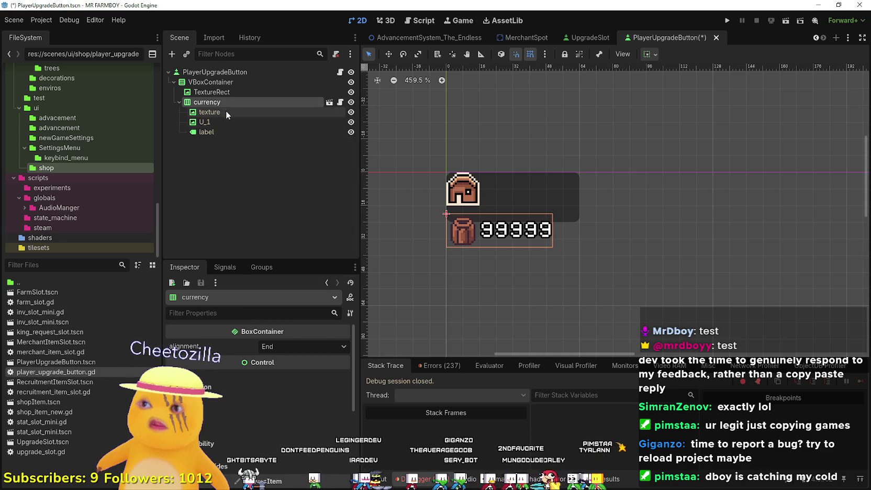
Change the currency label's text from 99999 to 9999
{"action": "left_click", "coordinate": [222, 122]}
{"action": "left_click", "coordinate": [221, 132]}
{"action": "left_click", "coordinate": [267, 377]}
{"action": "key", "text": "BackSpace"}
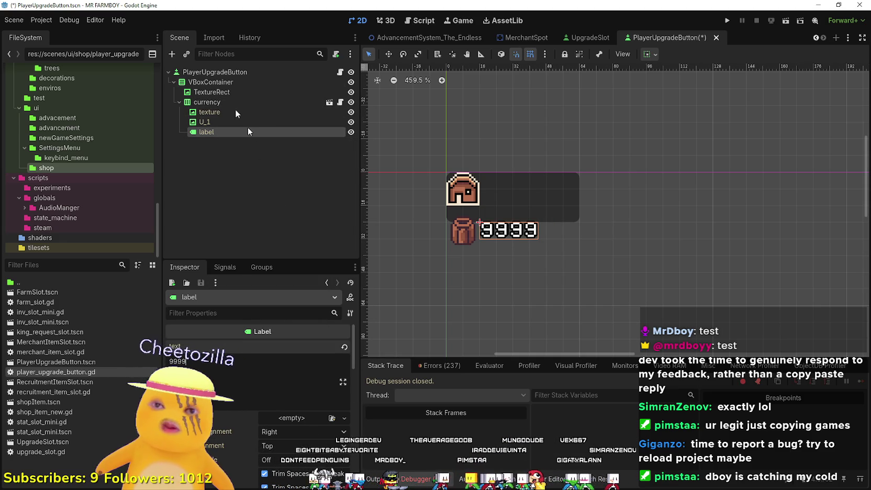
Select the currency row's texture node and enlarge its texture preview
{"action": "left_click", "coordinate": [211, 123]}
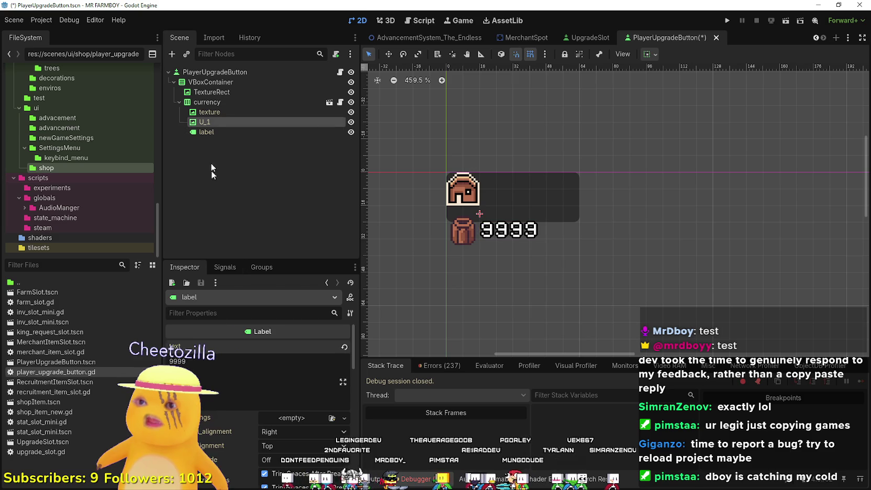
{"action": "left_click", "coordinate": [209, 112]}
{"action": "left_click", "coordinate": [300, 352]}
{"action": "right_click", "coordinate": [300, 352]}
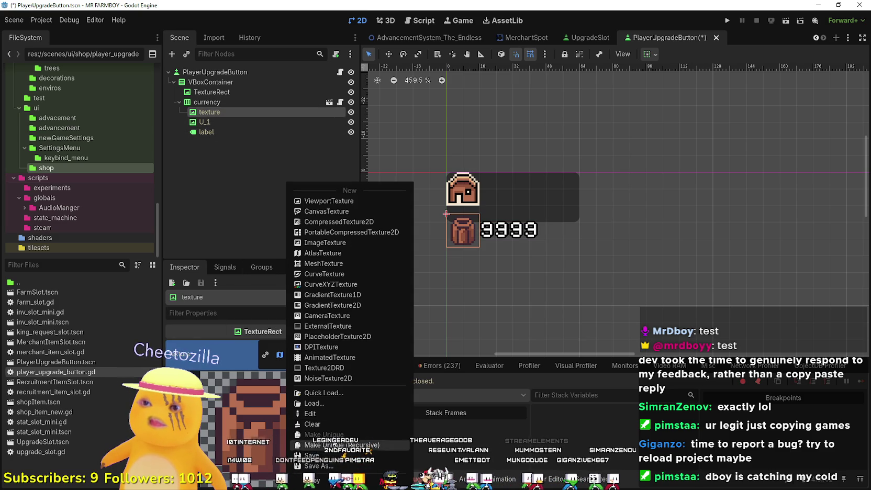
Inspect the texture's AtlasTexture and atlas resource, then fold away the currency node's children
{"action": "left_click", "coordinate": [244, 216]}
{"action": "scroll", "coordinate": [310, 439], "scroll_direction": "down", "scroll_amount": 5}
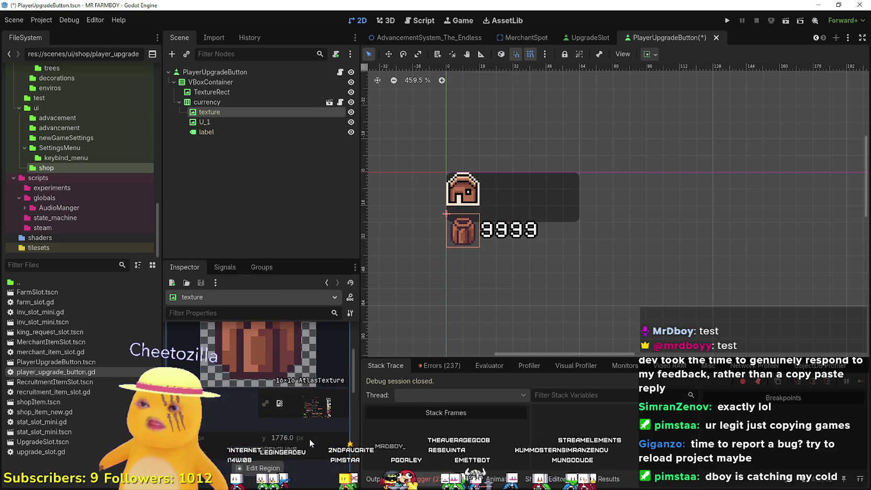
{"action": "scroll", "coordinate": [308, 443], "scroll_direction": "up", "scroll_amount": 3}
{"action": "scroll", "coordinate": [267, 364], "scroll_direction": "down", "scroll_amount": 2}
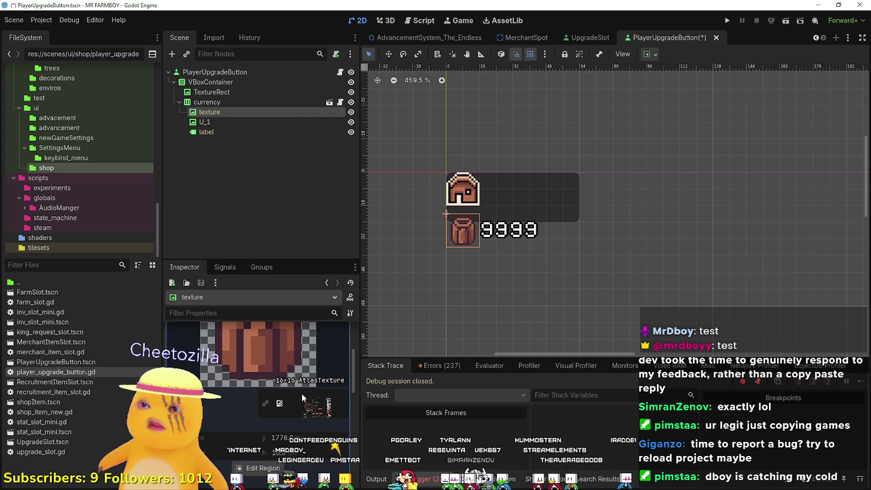
{"action": "left_click", "coordinate": [302, 399]}
{"action": "scroll", "coordinate": [302, 400], "scroll_direction": "down", "scroll_amount": 2}
{"action": "scroll", "coordinate": [302, 398], "scroll_direction": "up", "scroll_amount": 3}
{"action": "left_click", "coordinate": [279, 354]}
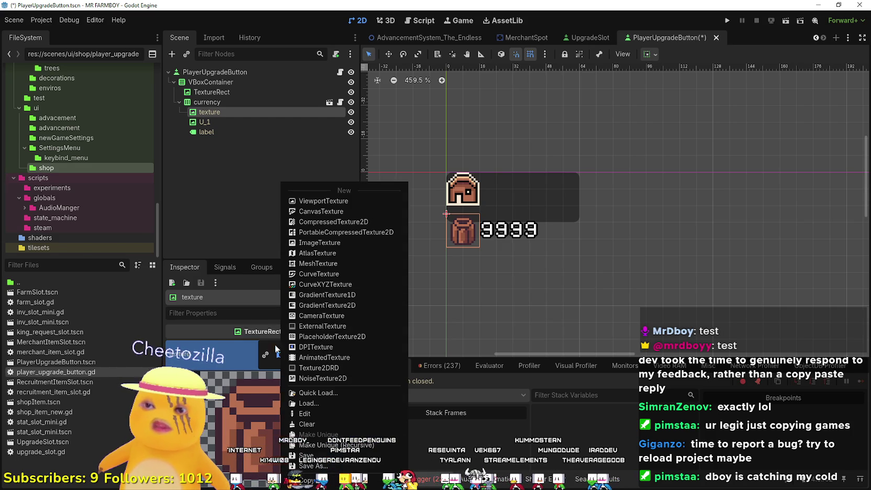
{"action": "left_click", "coordinate": [247, 124]}
{"action": "scroll", "coordinate": [523, 233], "scroll_direction": "up", "scroll_amount": 2}
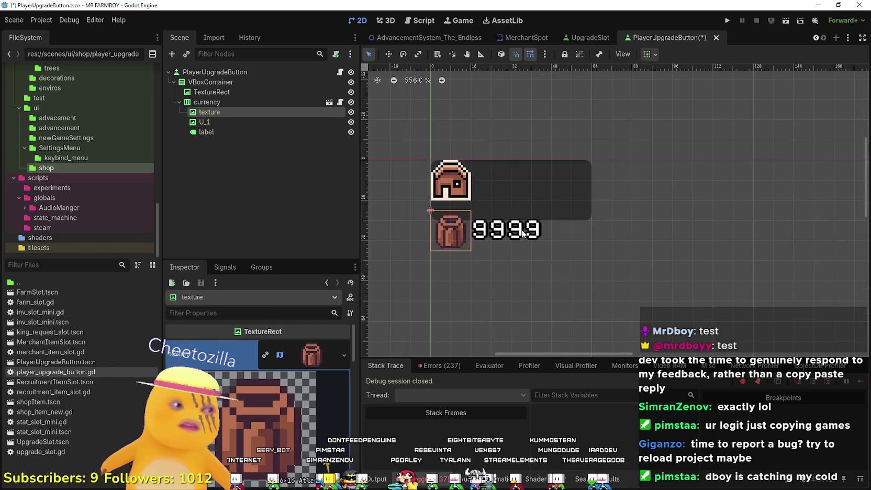
{"action": "scroll", "coordinate": [523, 233], "scroll_direction": "down", "scroll_amount": 5}
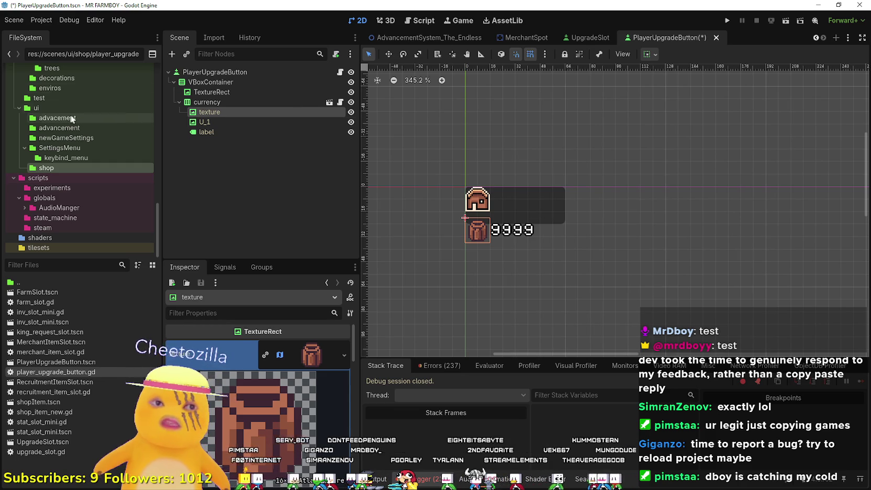
{"action": "left_click", "coordinate": [206, 102]}
{"action": "left_click", "coordinate": [179, 102]}
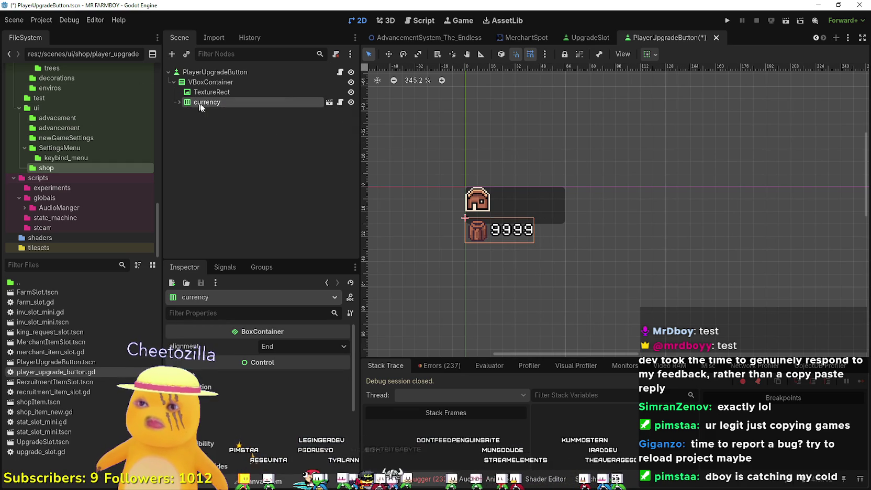
Set VBoxContainer alignment to Center and anchor it to its parent's centre
{"action": "left_click", "coordinate": [228, 80]}
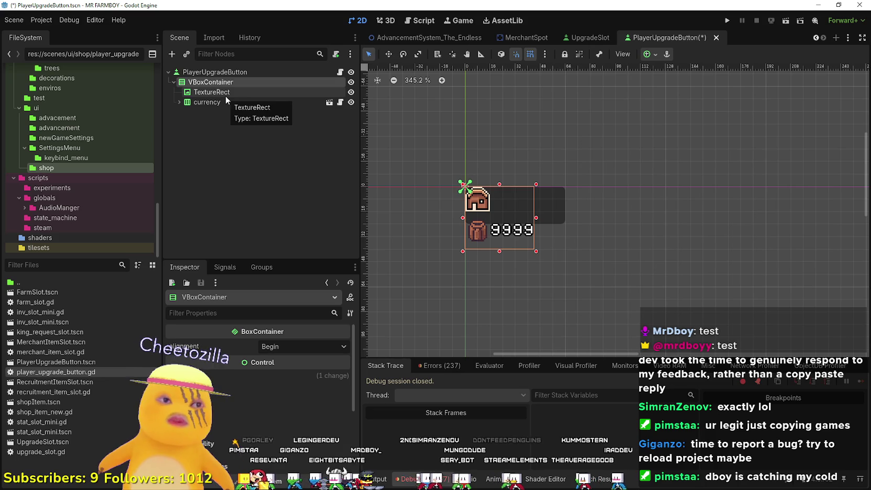
{"action": "left_click", "coordinate": [296, 347]}
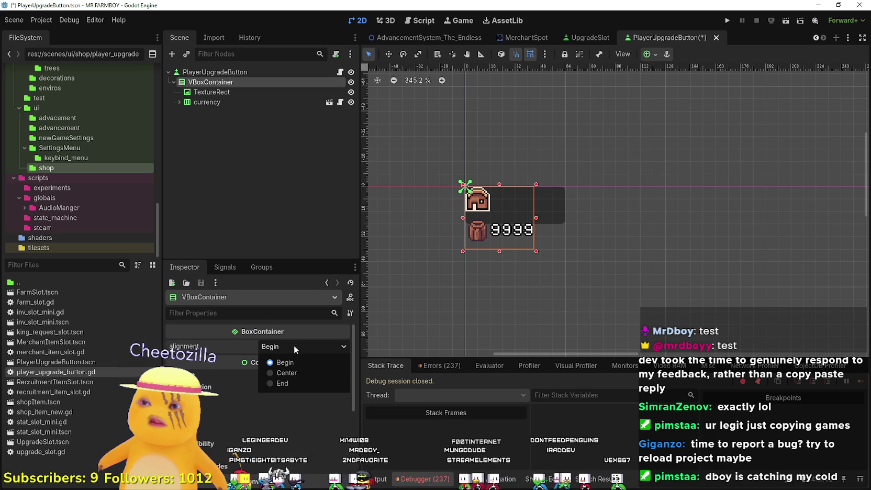
{"action": "left_click", "coordinate": [286, 373]}
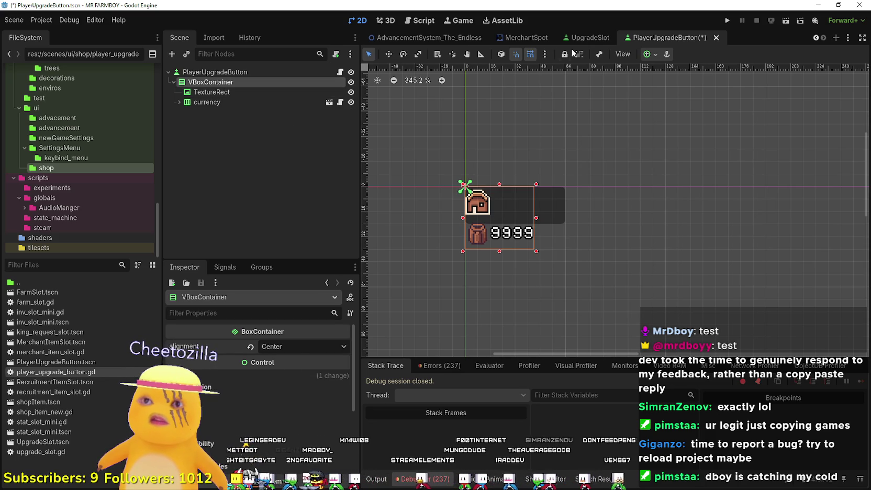
{"action": "left_click", "coordinate": [650, 54]}
{"action": "left_click", "coordinate": [669, 90]}
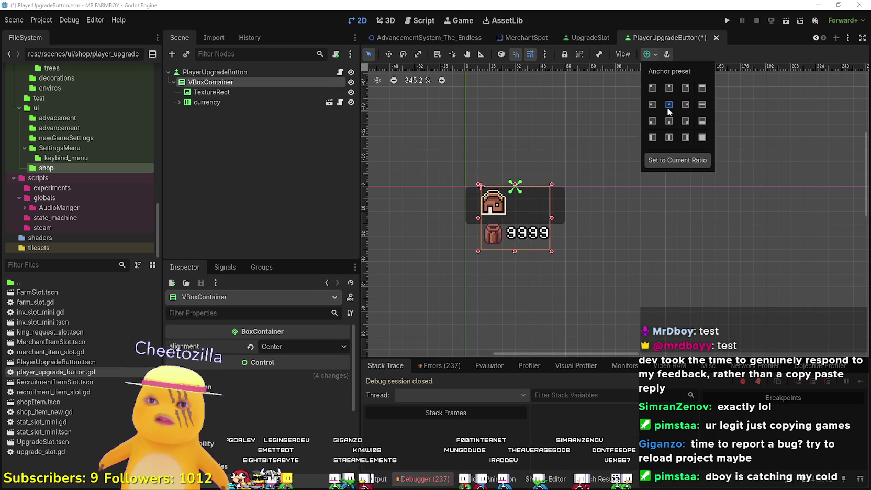
{"action": "left_click", "coordinate": [668, 105]}
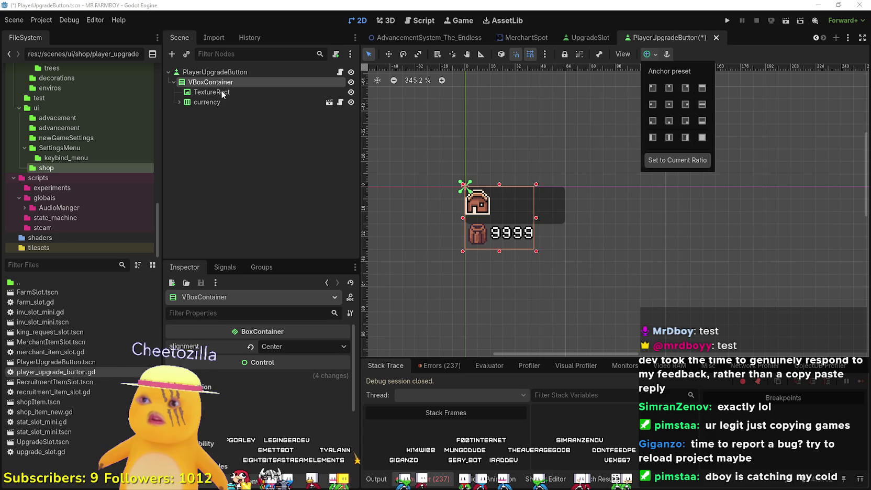
Centre the house icon TextureRect horizontally and vertically within the container
{"action": "left_click", "coordinate": [220, 92]}
{"action": "left_click", "coordinate": [647, 54]}
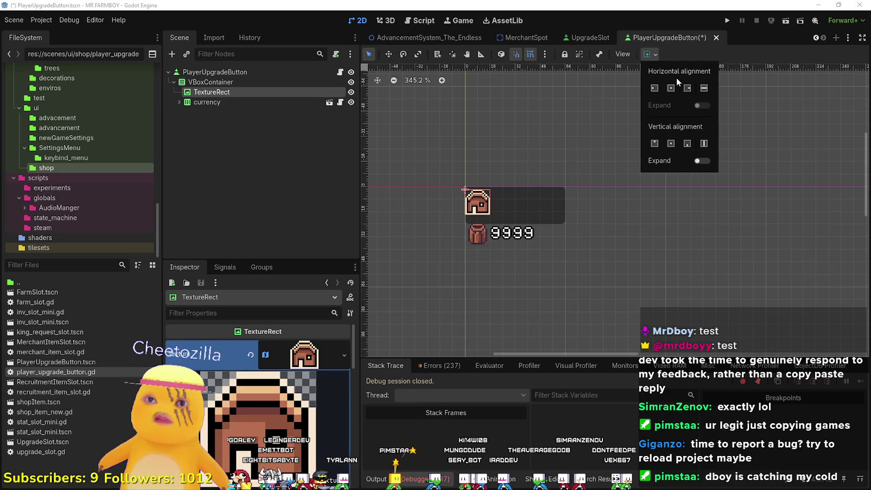
{"action": "left_click", "coordinate": [670, 88]}
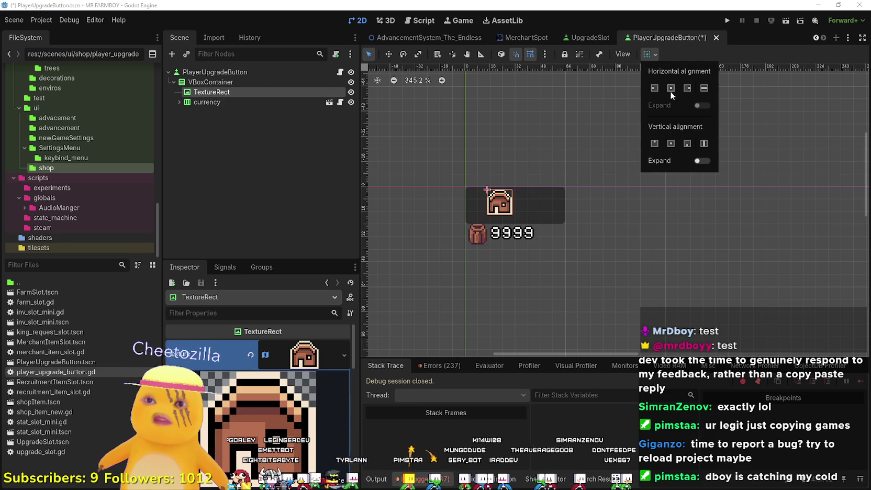
{"action": "left_click", "coordinate": [226, 103]}
{"action": "left_click", "coordinate": [653, 54]}
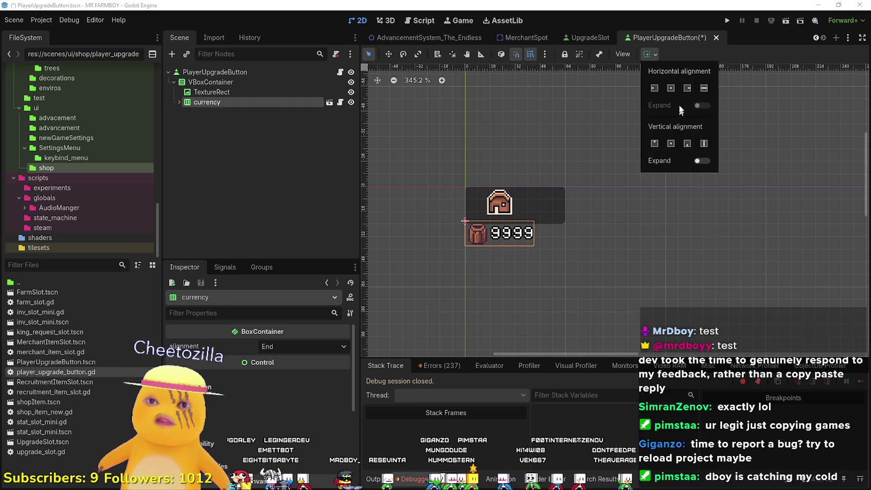
{"action": "left_click", "coordinate": [264, 93]}
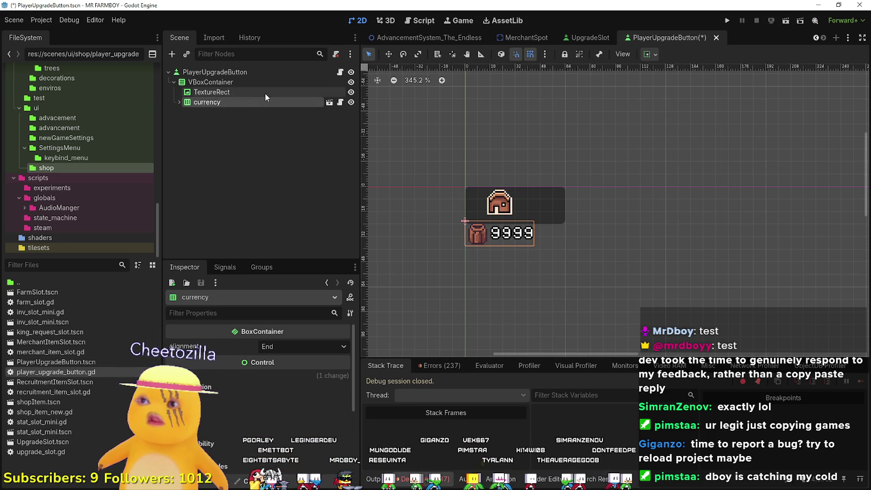
{"action": "left_click", "coordinate": [649, 54]}
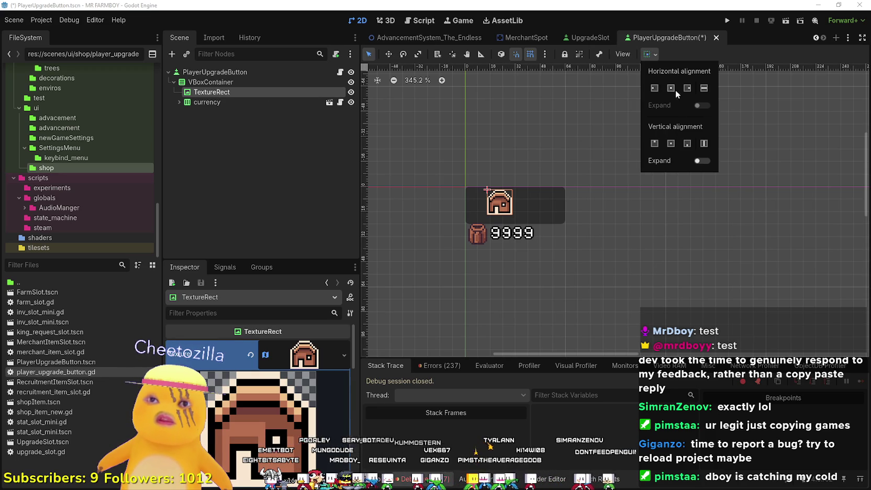
{"action": "left_click", "coordinate": [672, 144]}
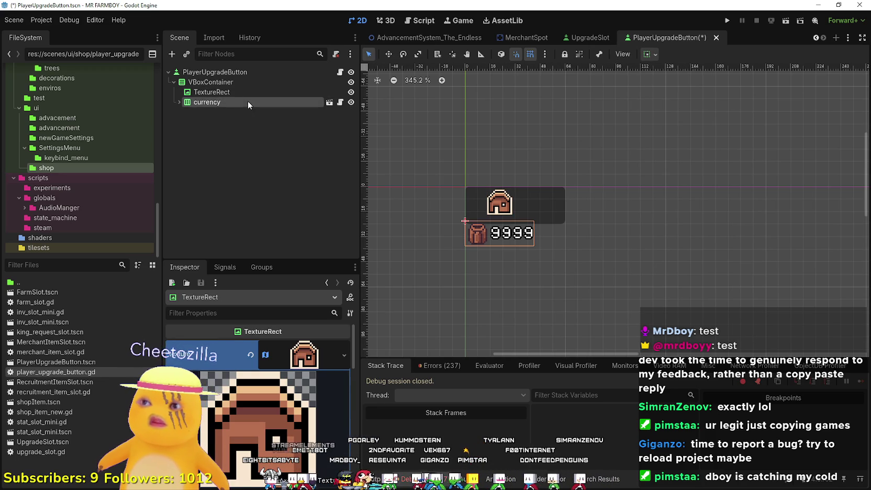
Set the VBoxContainer's Separation theme constant to 0
{"action": "key", "text": "Up"}
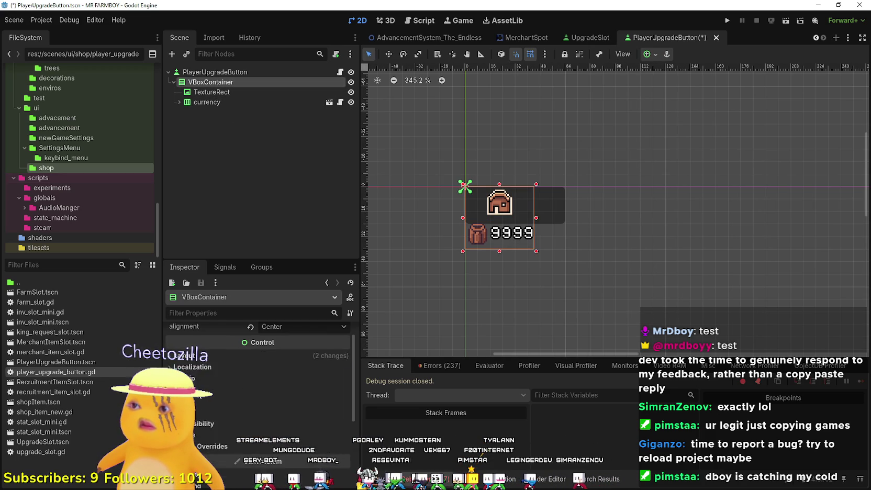
{"action": "scroll", "coordinate": [199, 372], "scroll_direction": "down", "scroll_amount": 3}
{"action": "left_click", "coordinate": [201, 377]}
{"action": "left_click", "coordinate": [201, 377]}
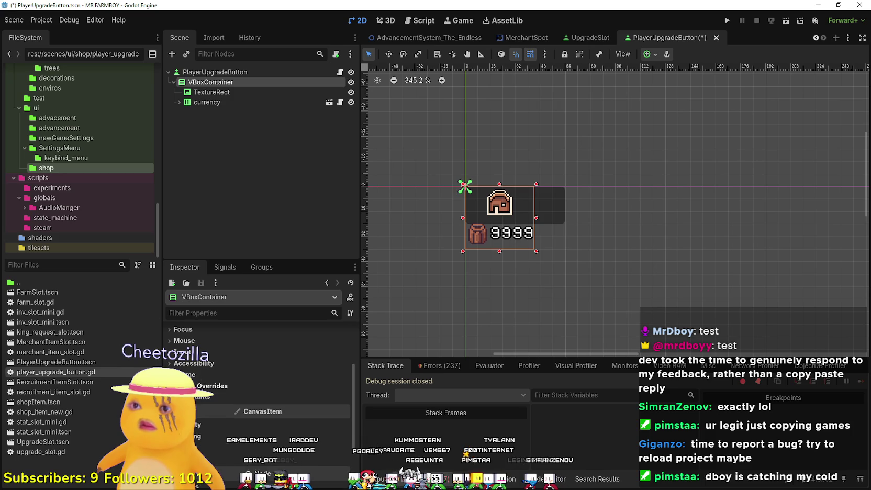
{"action": "left_click", "coordinate": [204, 397]}
{"action": "left_click", "coordinate": [344, 411]}
{"action": "left_click", "coordinate": [343, 412]}
{"action": "left_click", "coordinate": [344, 411]}
{"action": "left_click", "coordinate": [343, 412]}
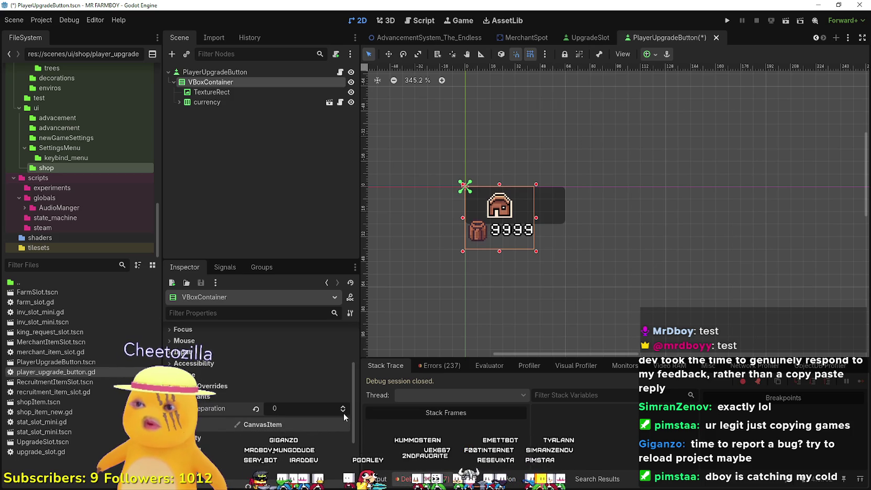
Shrink the VBoxContainer to its contents and heighten the PlayerUpgradeButton box to enclose them
{"action": "scroll", "coordinate": [478, 202], "scroll_direction": "up", "scroll_amount": 3}
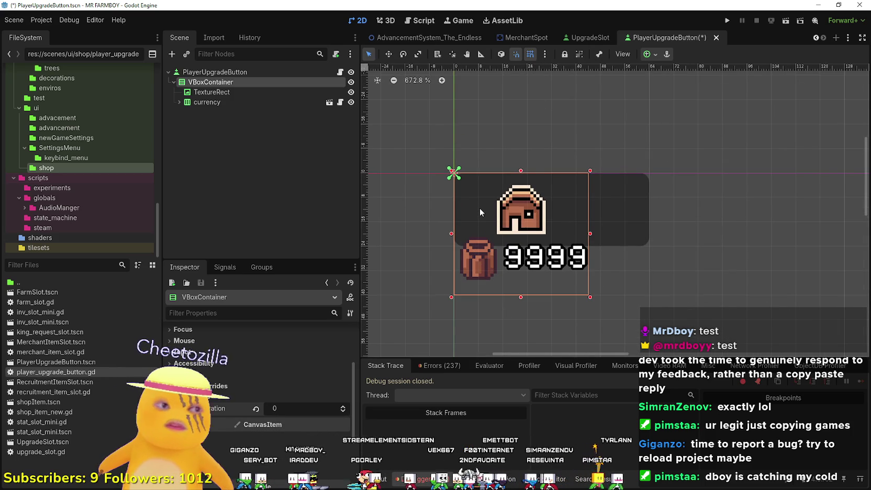
{"action": "scroll", "coordinate": [479, 207], "scroll_direction": "down", "scroll_amount": 1}
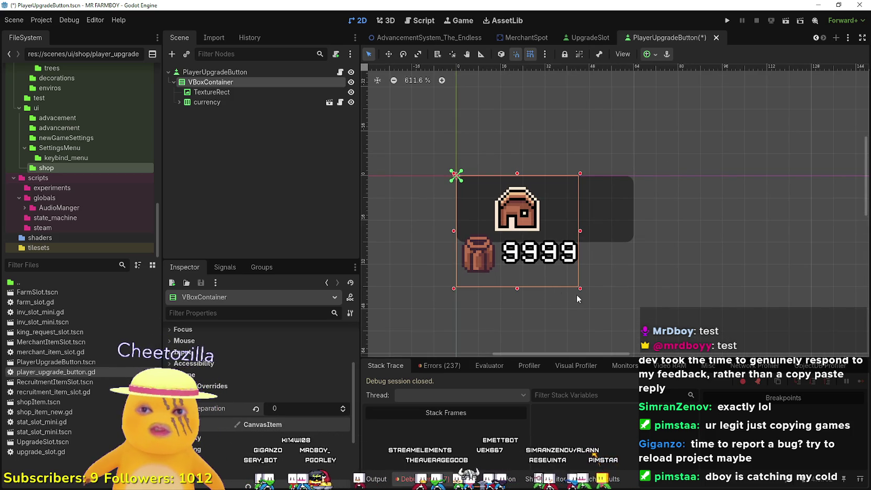
{"action": "left_click_drag", "start_coordinate": [580, 290], "coordinate": [562, 232]}
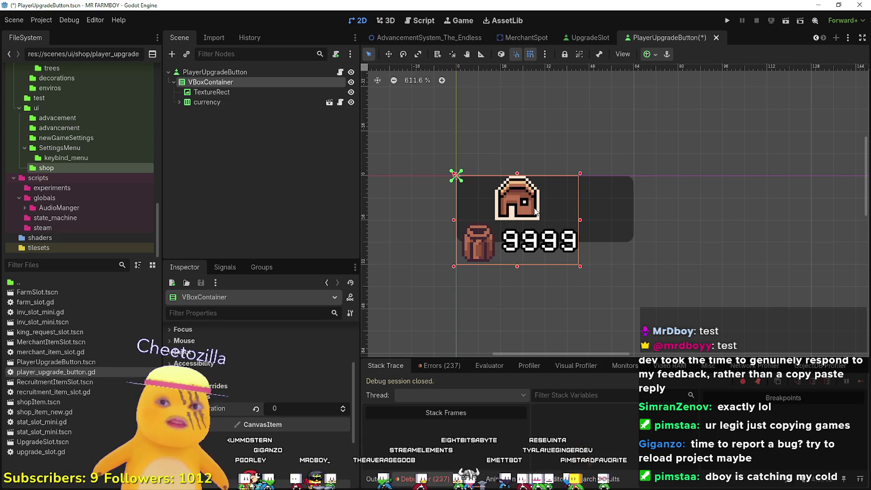
{"action": "scroll", "coordinate": [524, 204], "scroll_direction": "down", "scroll_amount": 2}
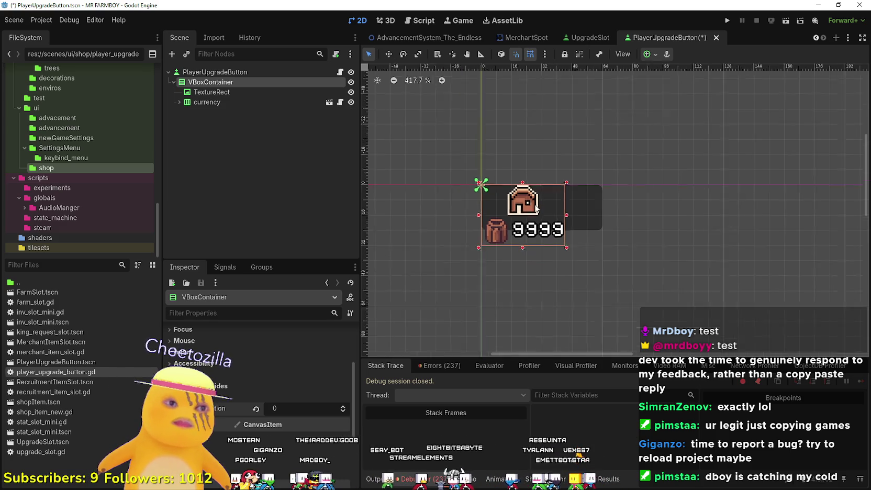
{"action": "left_click", "coordinate": [586, 215]}
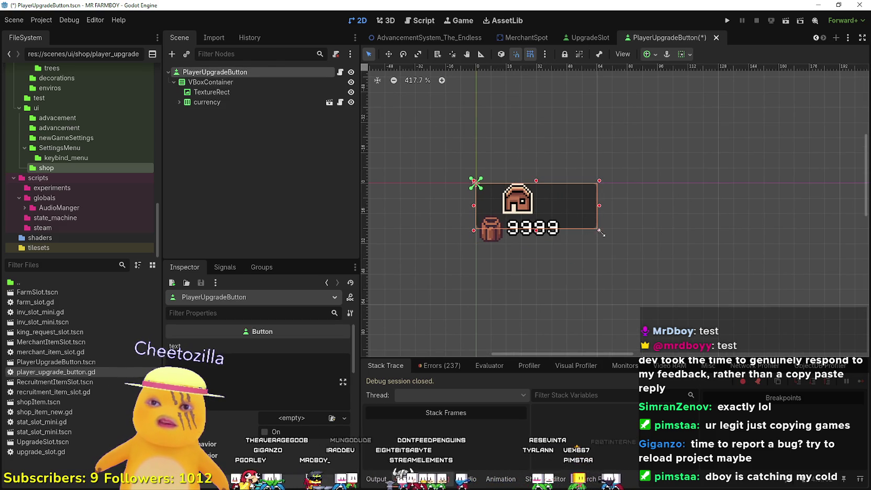
{"action": "left_click_drag", "start_coordinate": [597, 230], "coordinate": [596, 247]}
{"action": "scroll", "coordinate": [591, 212], "scroll_direction": "up", "scroll_amount": 2}
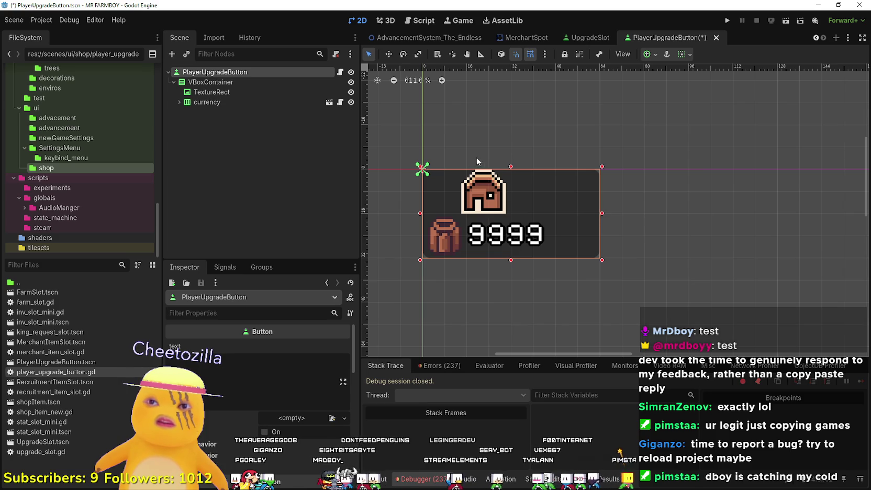
{"action": "scroll", "coordinate": [607, 215], "scroll_direction": "up", "scroll_amount": 2}
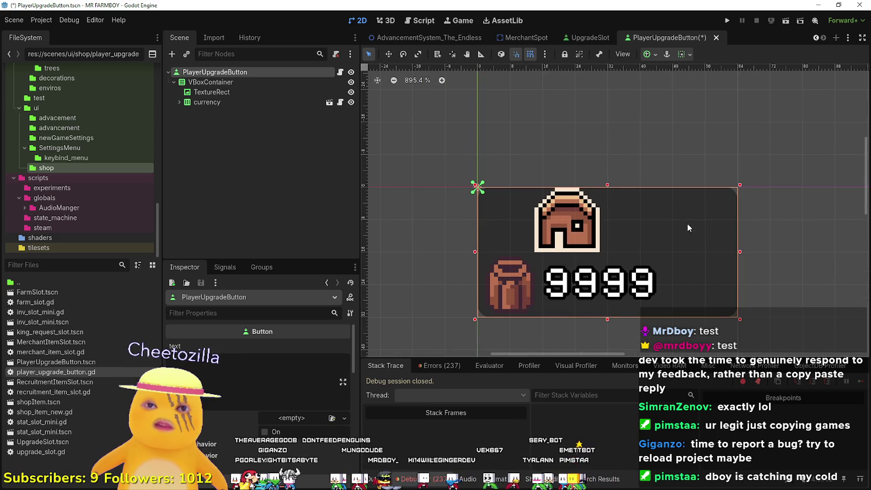
{"action": "scroll", "coordinate": [576, 183], "scroll_direction": "down", "scroll_amount": 1}
{"action": "right_click", "coordinate": [202, 76]}
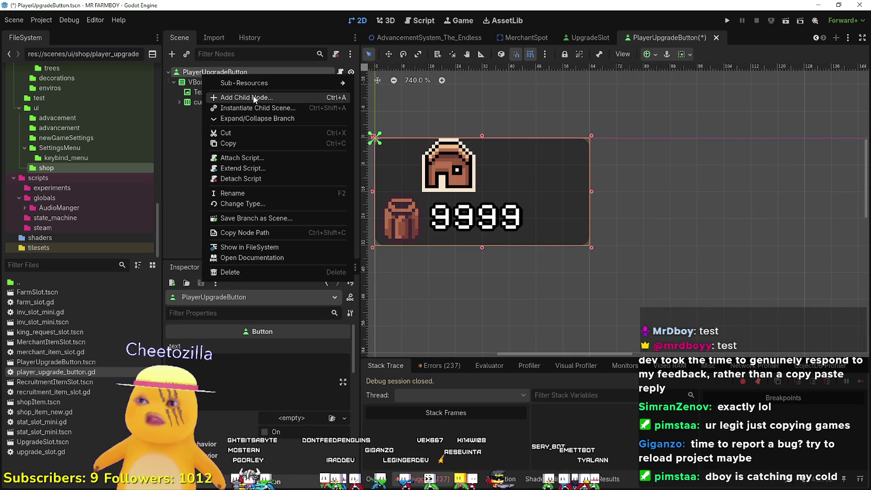
Add a MarginContainer, nest VBoxContainer in it, and stretch it across the button
{"action": "left_click", "coordinate": [255, 97]}
{"action": "type", "text": "Margin"}
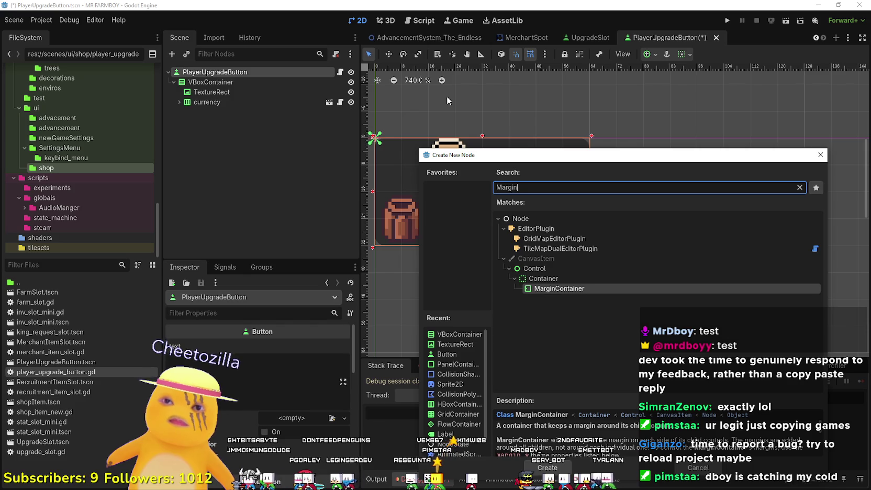
{"action": "key", "text": "Return"}
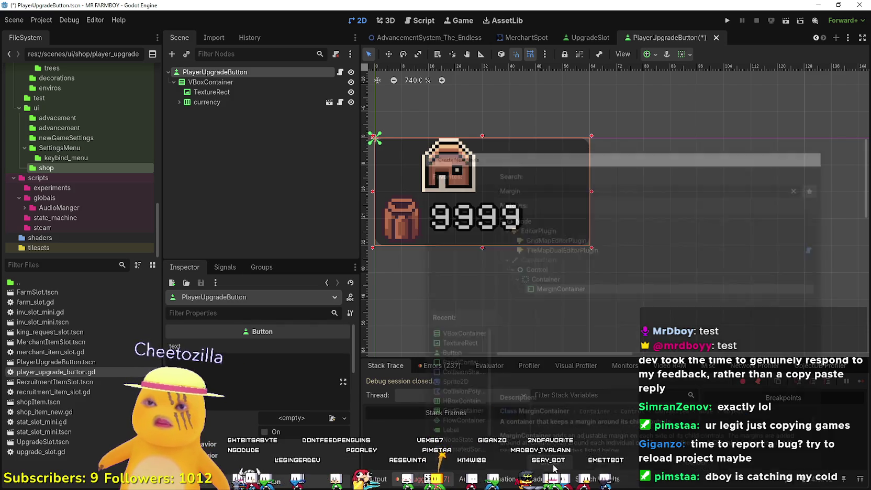
{"action": "mouse_move", "coordinate": [204, 112]}
{"action": "left_mouse_down"}
{"action": "mouse_move", "coordinate": [221, 83]}
{"action": "mouse_move", "coordinate": [231, 84]}
{"action": "left_mouse_up"}
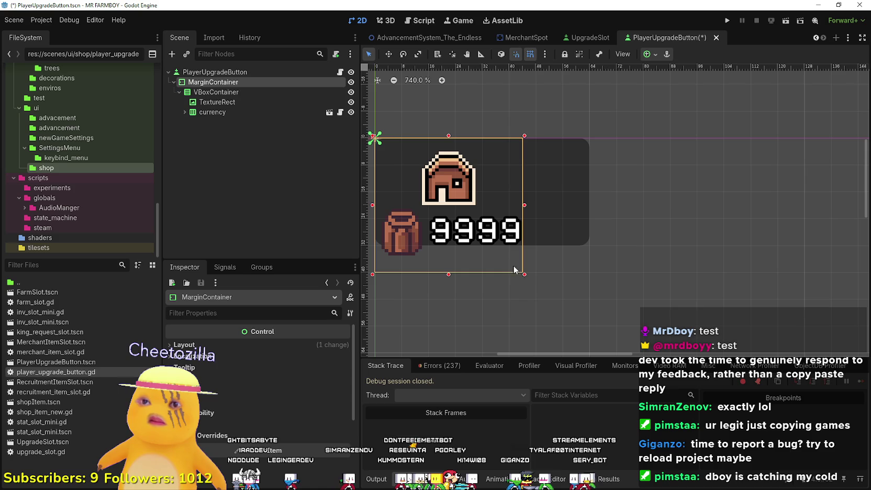
{"action": "left_click_drag", "start_coordinate": [525, 275], "coordinate": [592, 246]}
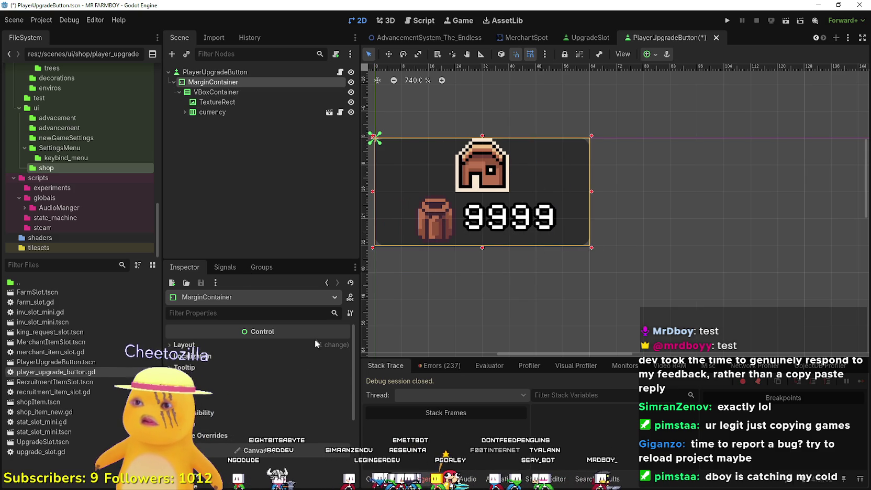
Set VBoxContainer alignment to Begin and shrink it horizontally to its content
{"action": "left_click", "coordinate": [204, 92]}
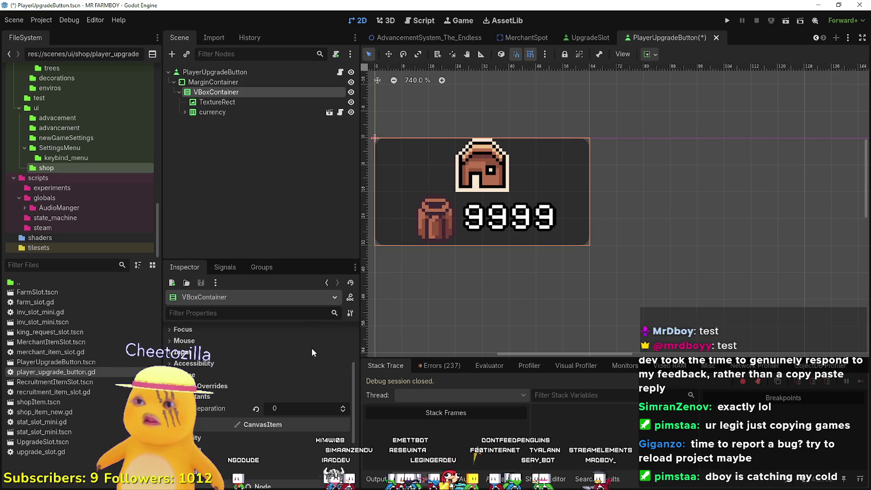
{"action": "left_click", "coordinate": [302, 346]}
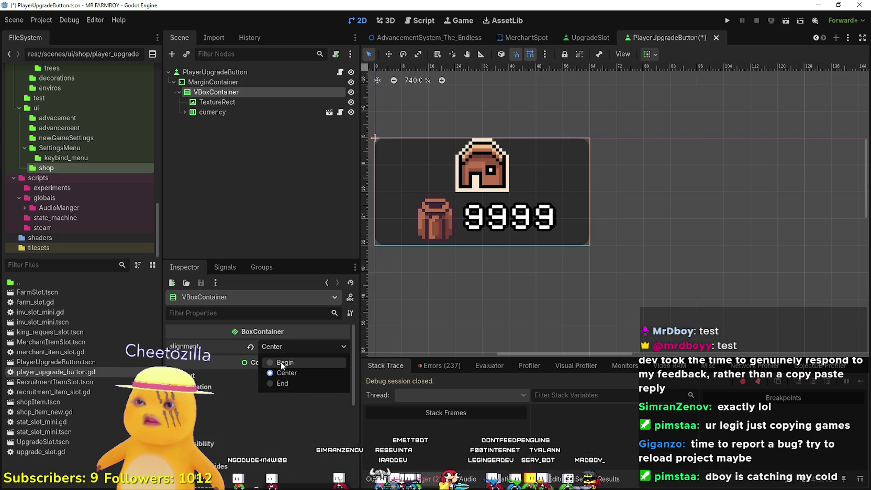
{"action": "left_click", "coordinate": [283, 363]}
{"action": "left_click", "coordinate": [649, 54]}
{"action": "left_click", "coordinate": [654, 88]}
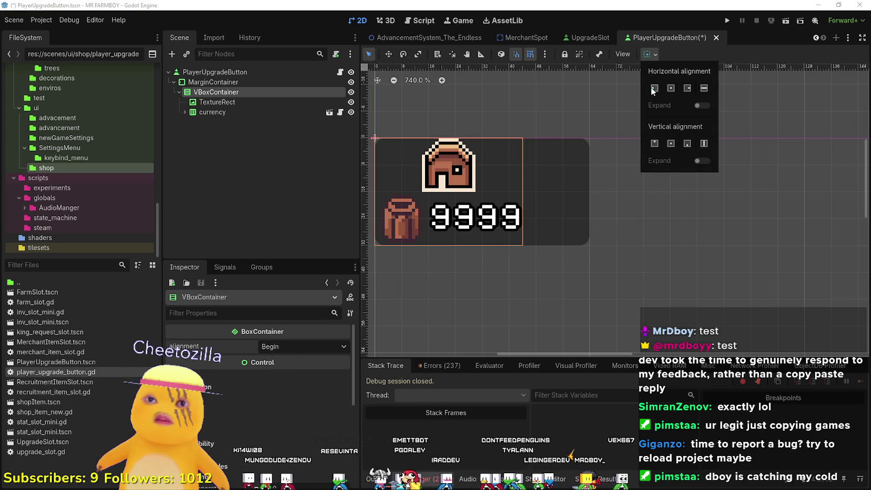
{"action": "left_click", "coordinate": [676, 56]}
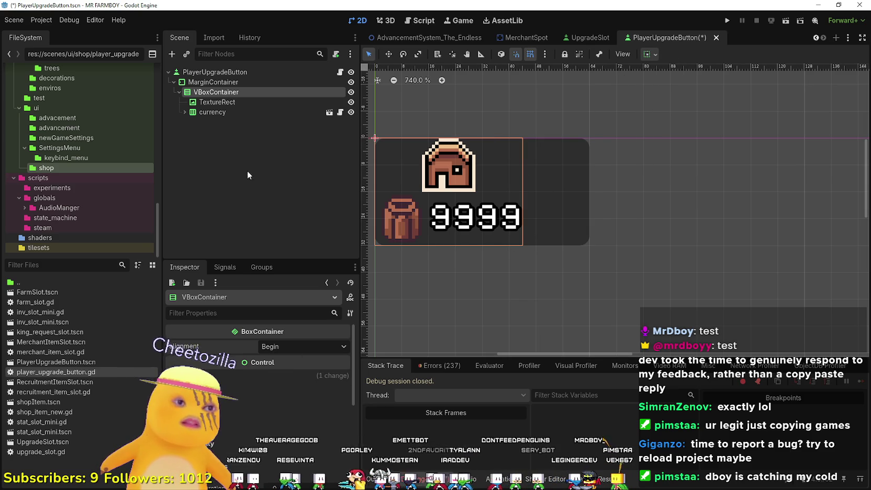
{"action": "left_click", "coordinate": [215, 83]}
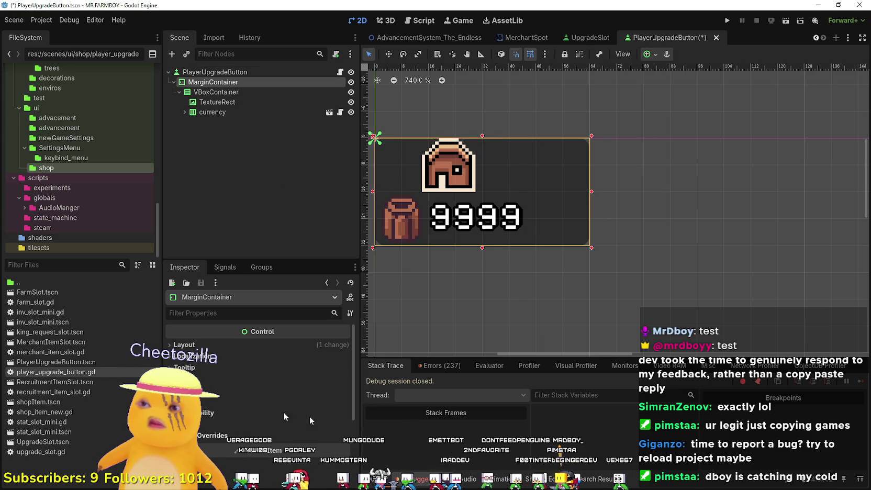
Set MarginContainer's margin_left, margin_top, margin_right and margin_bottom to 1
{"action": "scroll", "coordinate": [222, 412], "scroll_direction": "down", "scroll_amount": 2}
{"action": "left_click", "coordinate": [223, 412]}
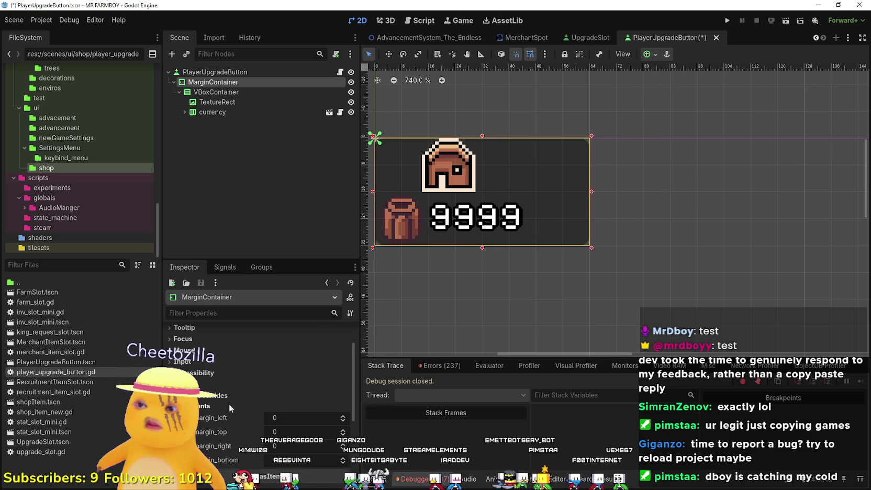
{"action": "left_click", "coordinate": [343, 417]}
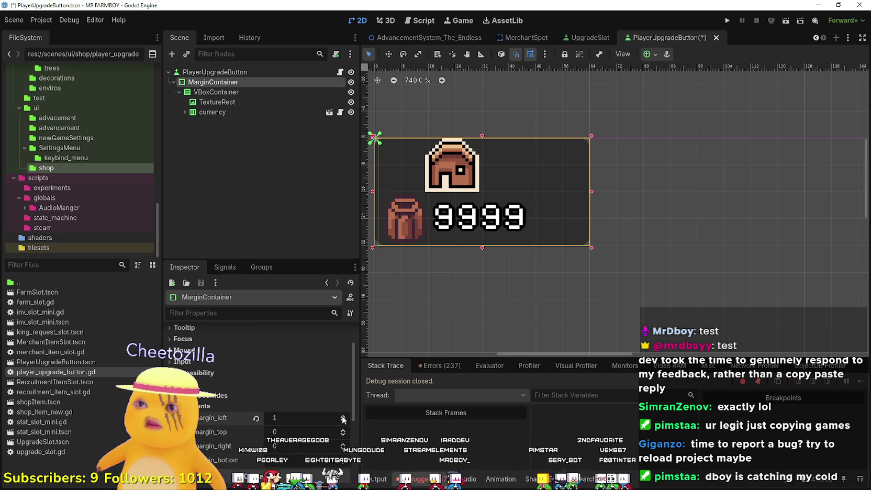
{"action": "left_click", "coordinate": [343, 430]}
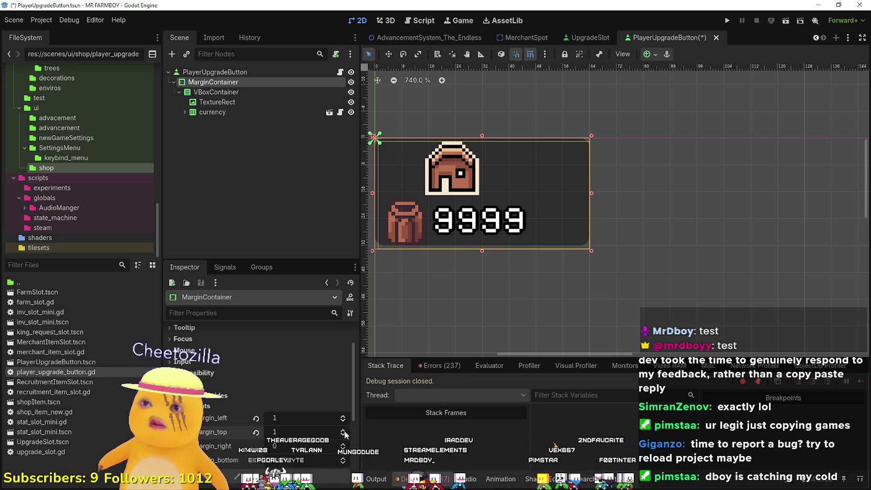
{"action": "left_click", "coordinate": [343, 446]}
{"action": "left_click", "coordinate": [343, 458]}
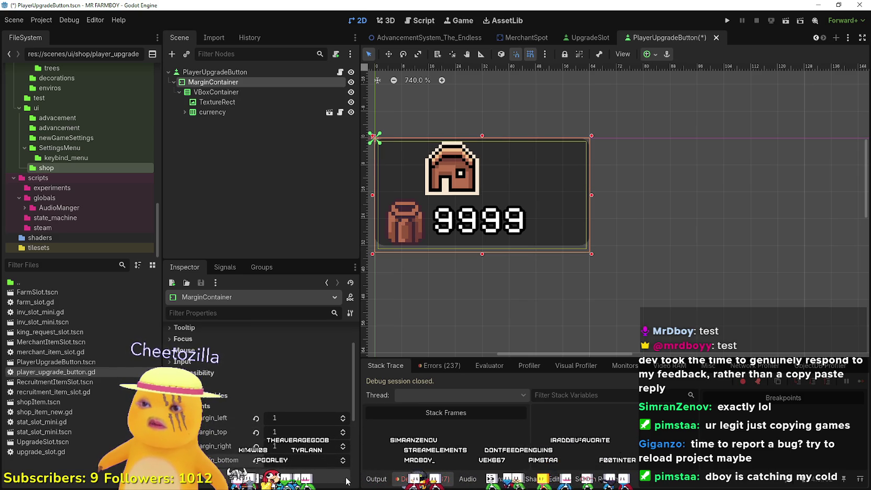
Turn off grid snapping in the canvas toolbar
{"action": "left_click", "coordinate": [238, 72]}
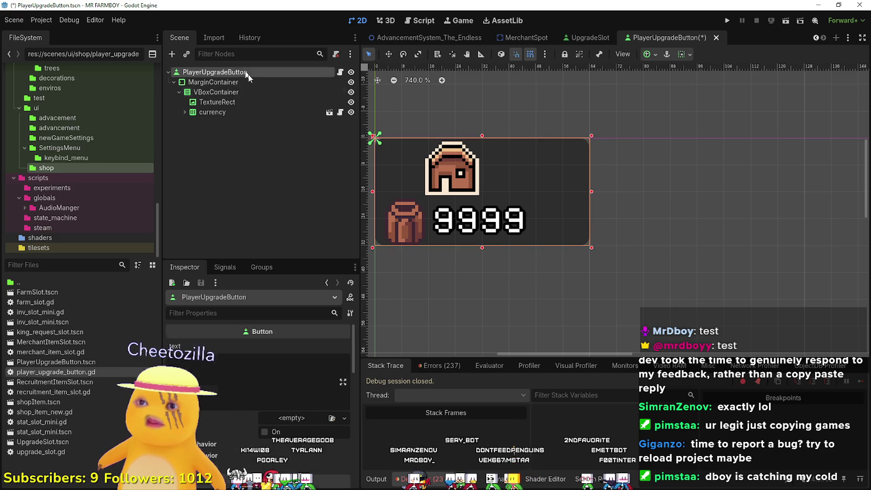
{"action": "scroll", "coordinate": [401, 176], "scroll_direction": "up", "scroll_amount": 5}
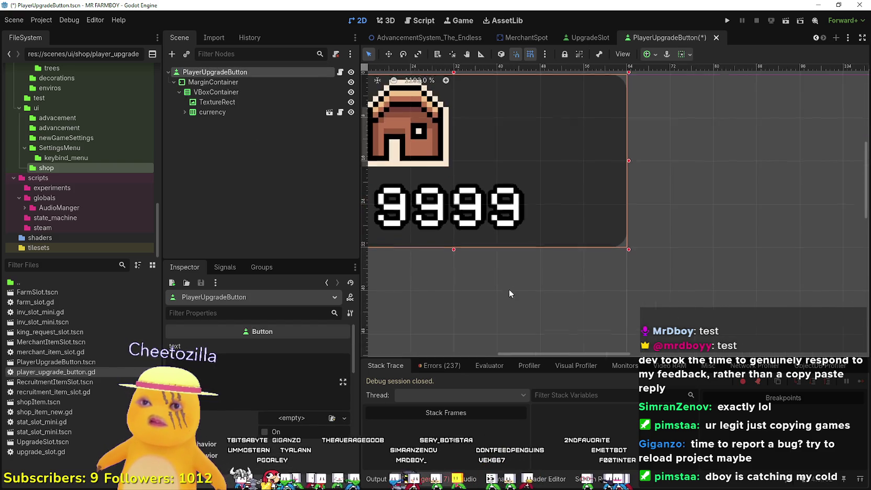
{"action": "scroll", "coordinate": [482, 250], "scroll_direction": "down", "scroll_amount": 2}
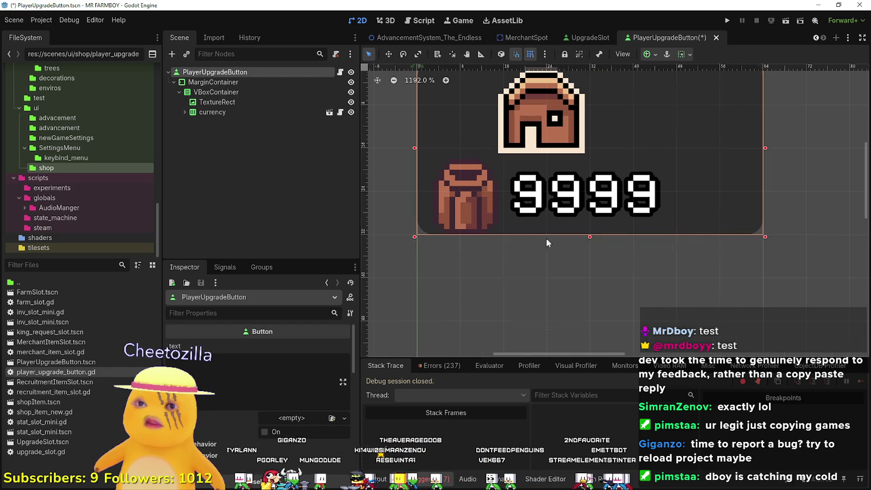
{"action": "left_click", "coordinate": [239, 81]}
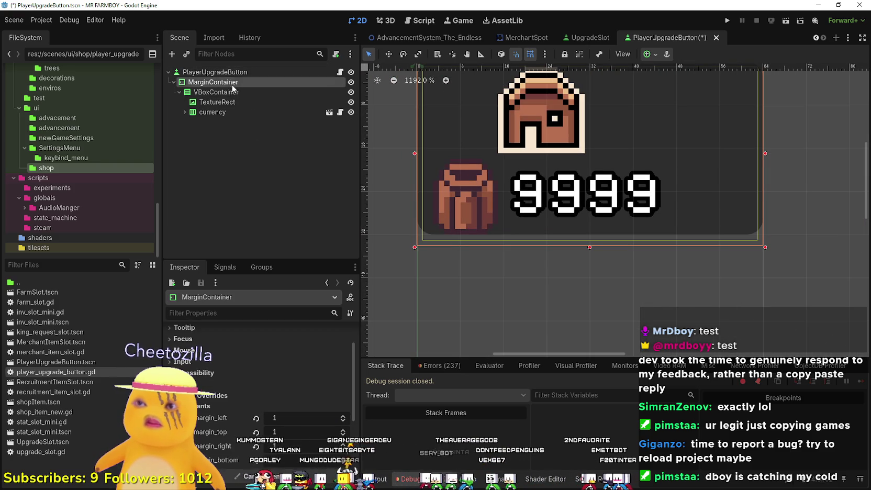
{"action": "left_click", "coordinate": [227, 72]}
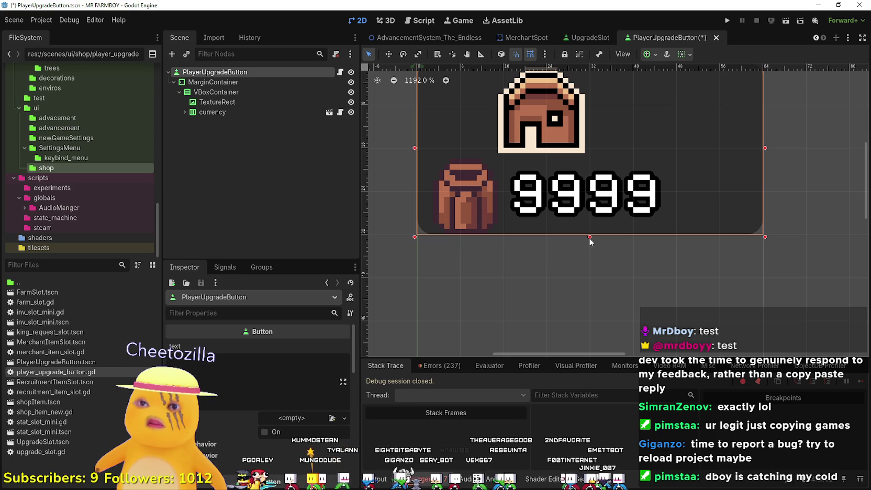
{"action": "left_click", "coordinate": [530, 53]}
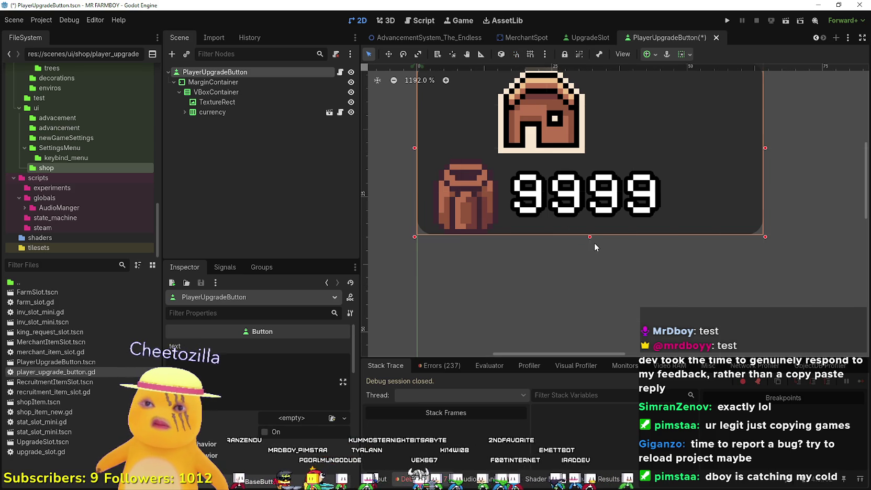
{"action": "scroll", "coordinate": [594, 222], "scroll_direction": "up", "scroll_amount": 3}
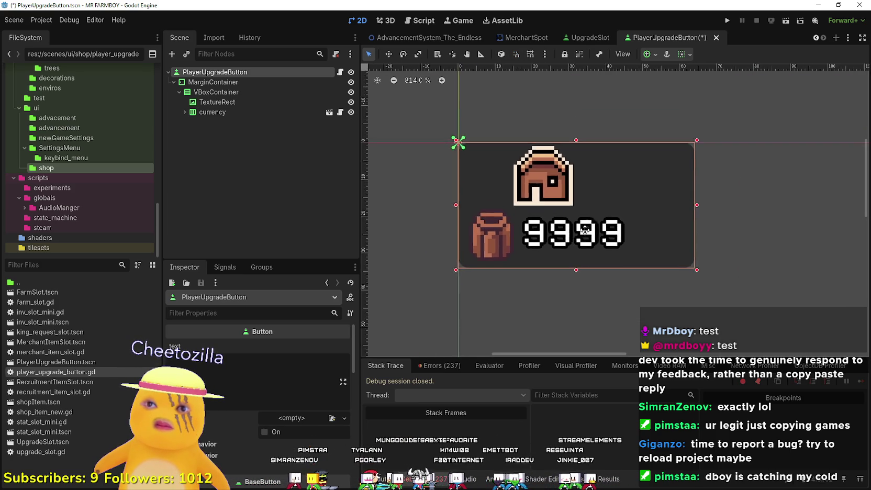
{"action": "scroll", "coordinate": [569, 172], "scroll_direction": "up", "scroll_amount": 5}
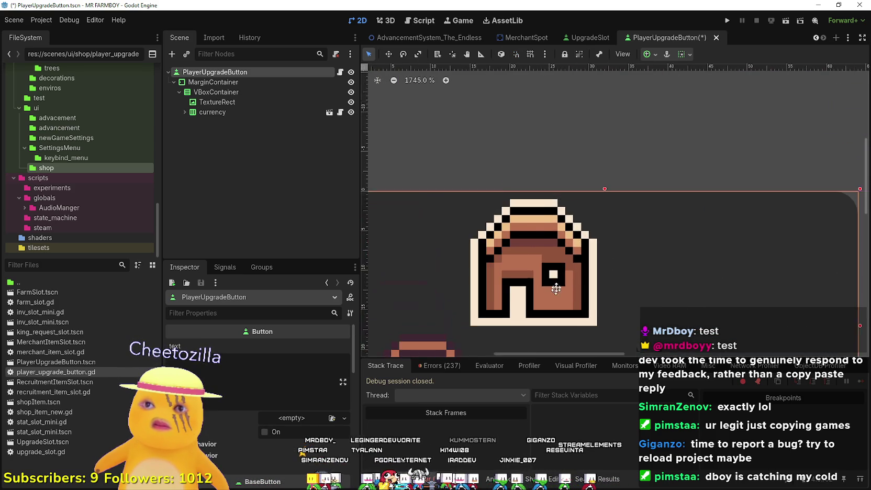
{"action": "scroll", "coordinate": [605, 246], "scroll_direction": "down", "scroll_amount": 2}
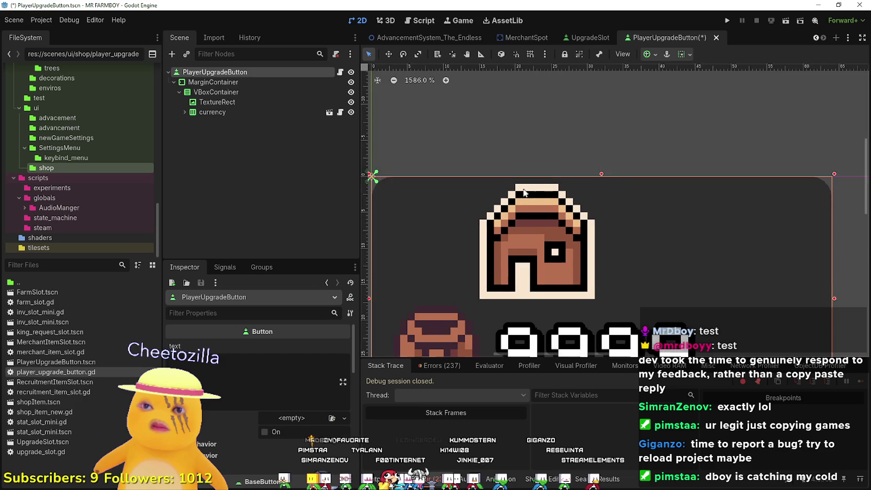
{"action": "scroll", "coordinate": [605, 246], "scroll_direction": "down", "scroll_amount": 3}
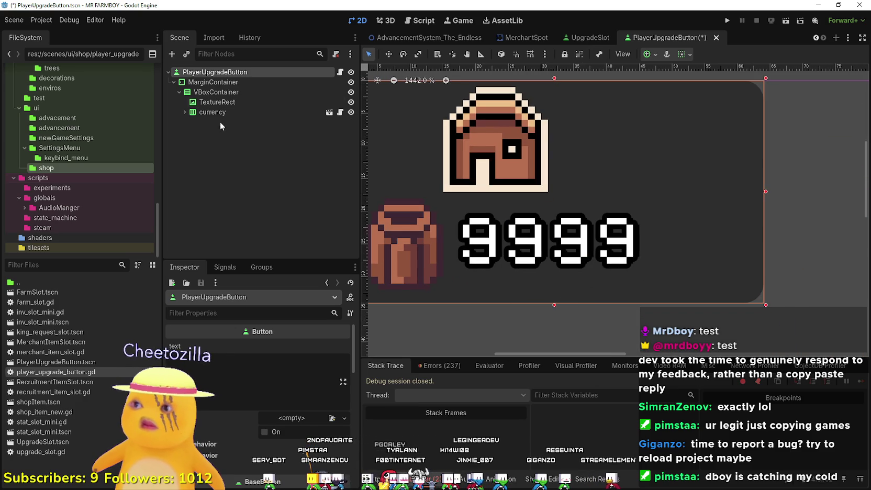
Recheck the MarginContainer and root node, then save the PlayerUpgradeButton scene with Ctrl+S
{"action": "left_click", "coordinate": [219, 82]}
{"action": "scroll", "coordinate": [498, 161], "scroll_direction": "down", "scroll_amount": 3}
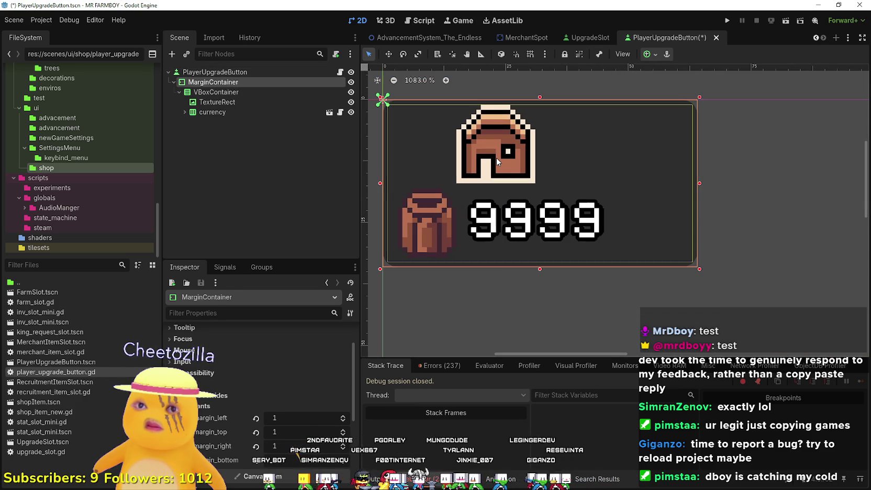
{"action": "scroll", "coordinate": [494, 157], "scroll_direction": "up", "scroll_amount": 2}
{"action": "scroll", "coordinate": [625, 185], "scroll_direction": "up", "scroll_amount": 6}
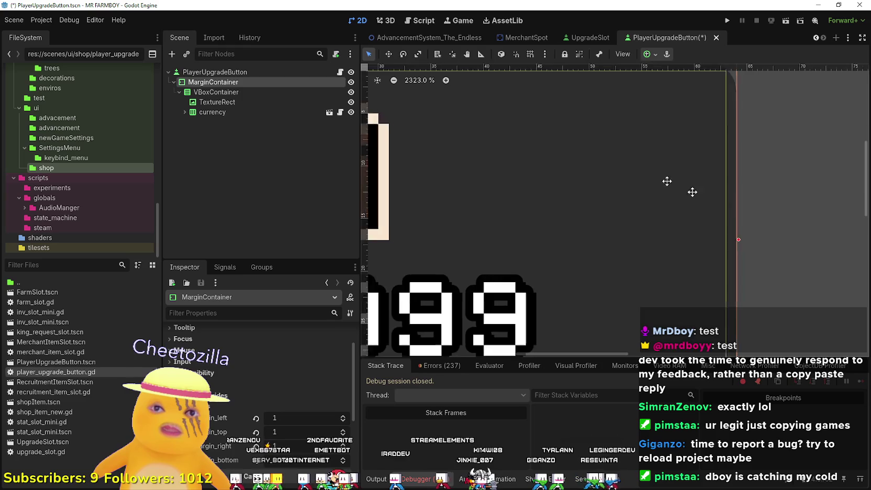
{"action": "scroll", "coordinate": [707, 197], "scroll_direction": "down", "scroll_amount": 10}
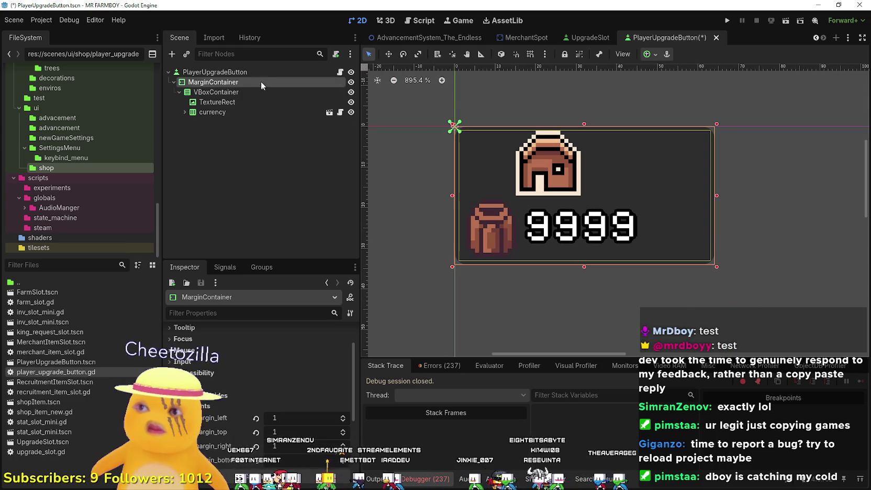
{"action": "left_click", "coordinate": [257, 72]}
{"action": "scroll", "coordinate": [696, 210], "scroll_direction": "down", "scroll_amount": 1}
{"action": "key", "text": "ctrl+s"}
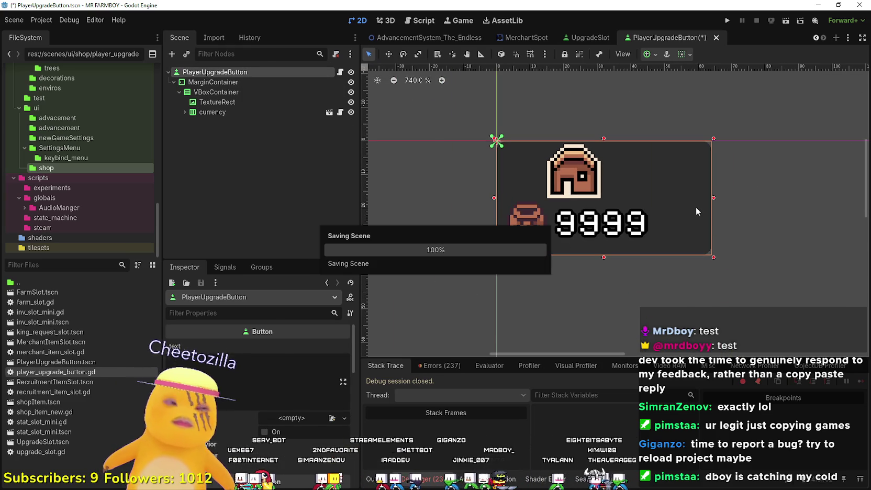
Pan the canvas, inspect VBoxContainer and TextureRect, then bring up MarginContainer's node actions
{"action": "mouse_move", "coordinate": [691, 202]}
{"action": "left_mouse_down"}
{"action": "mouse_move", "coordinate": [645, 202]}
{"action": "mouse_move", "coordinate": [592, 232]}
{"action": "left_mouse_up"}
{"action": "left_click", "coordinate": [237, 91]}
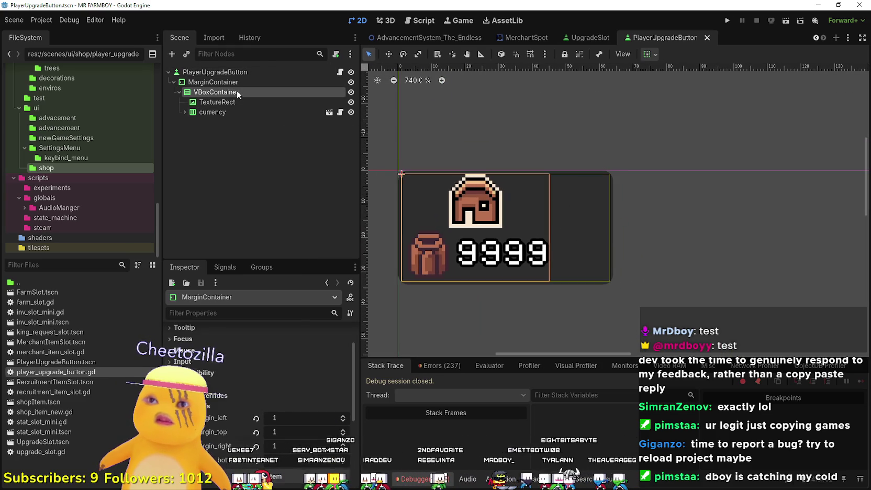
{"action": "left_click", "coordinate": [220, 100]}
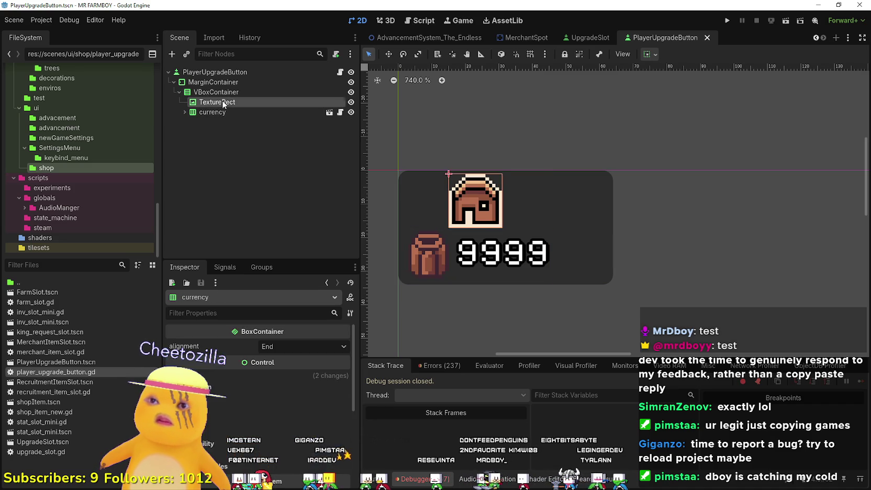
{"action": "left_click", "coordinate": [225, 93]}
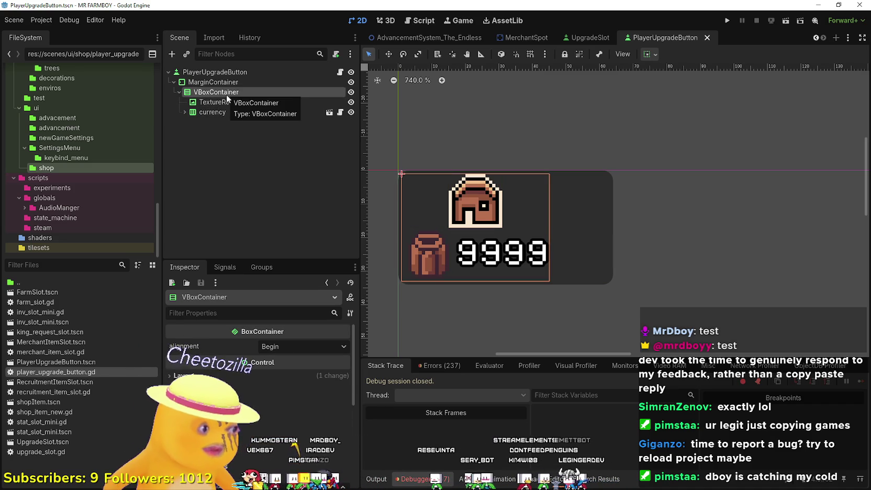
{"action": "left_click", "coordinate": [222, 82]}
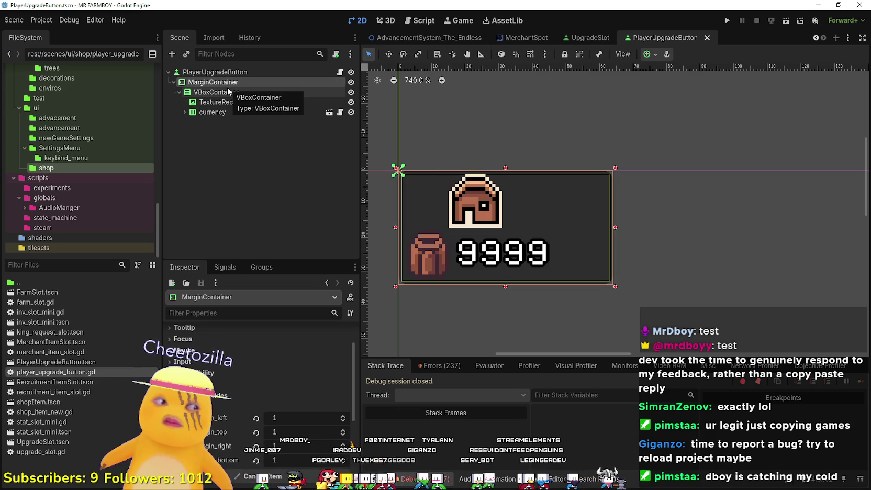
{"action": "right_click", "coordinate": [215, 85]}
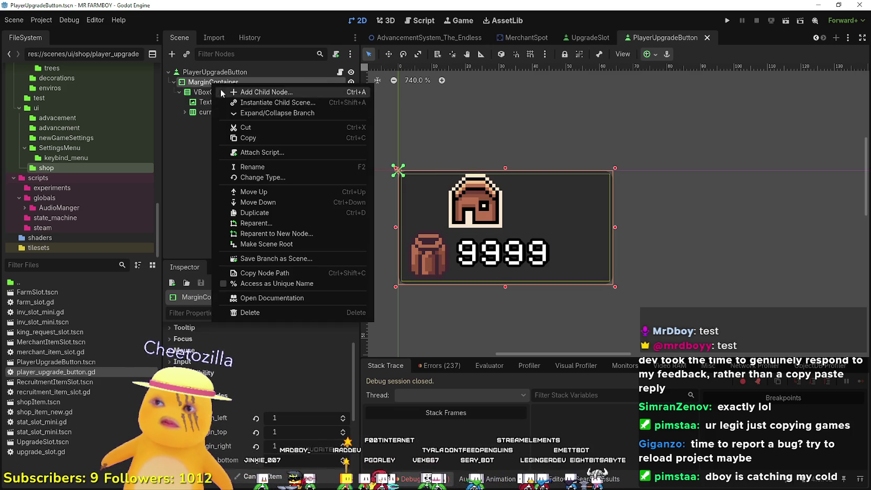
Add a PanelContainer under MarginContainer, move it up, and rename it ItemContainer
{"action": "left_click", "coordinate": [277, 93]}
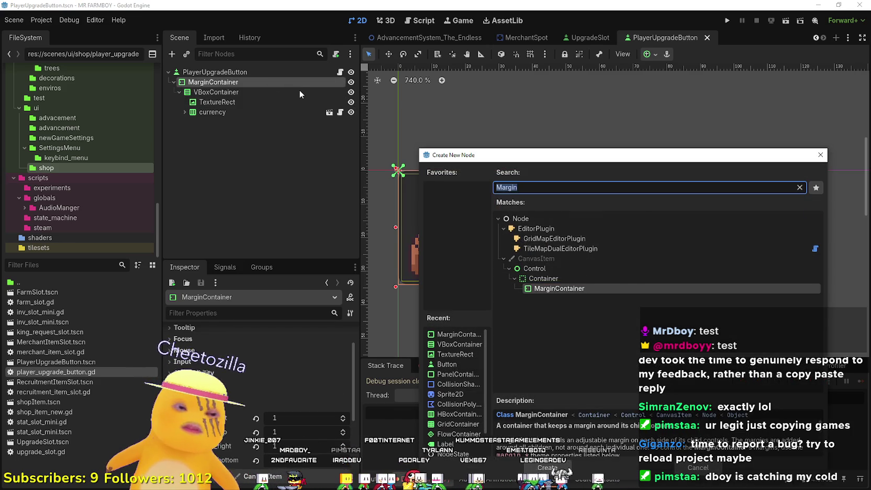
{"action": "type", "text": "panel"}
{"action": "key", "text": "Down"}
{"action": "key", "text": "Down"}
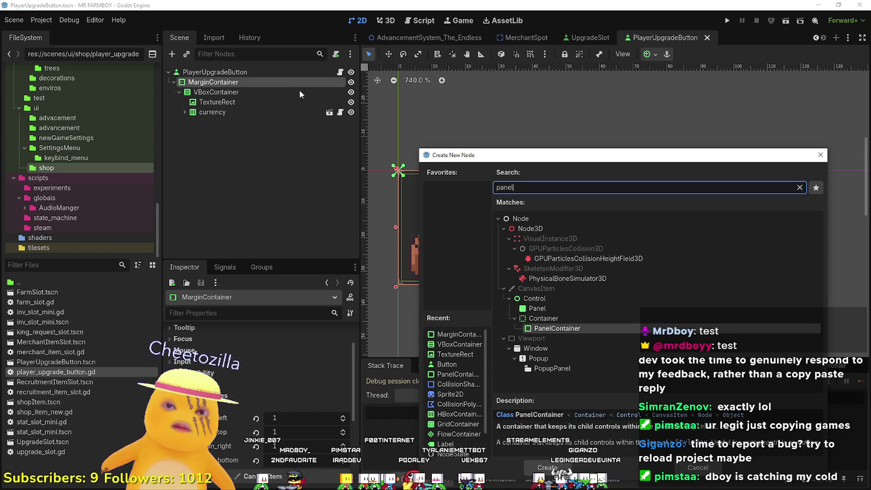
{"action": "key", "text": "Return"}
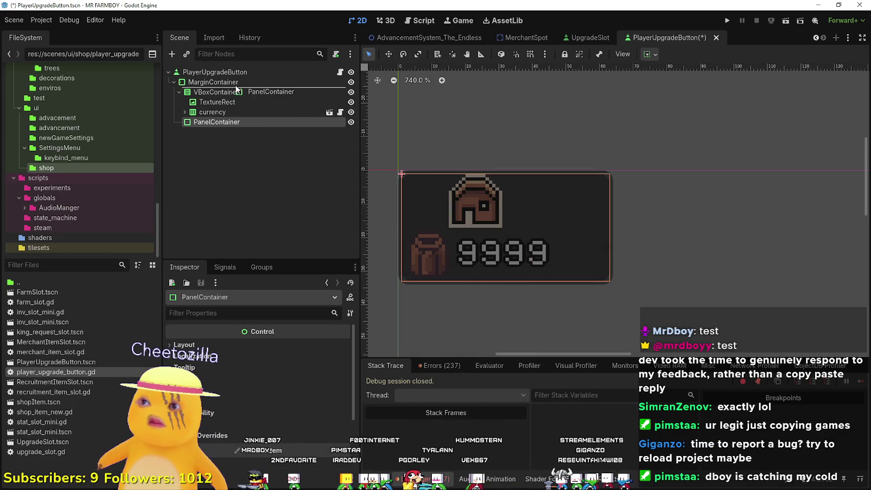
{"action": "key", "text": "ctrl+Up"}
{"action": "double_click", "coordinate": [252, 95]}
{"action": "type", "text": "Item"}
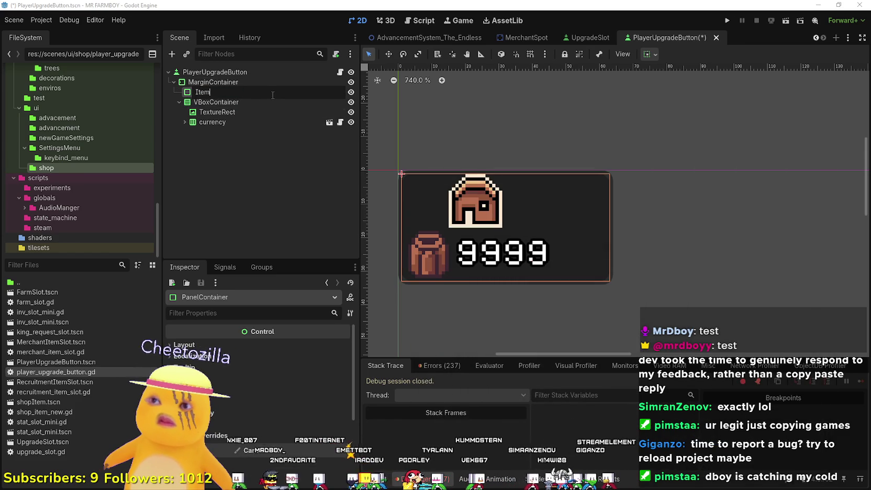
{"action": "key", "text": "Return"}
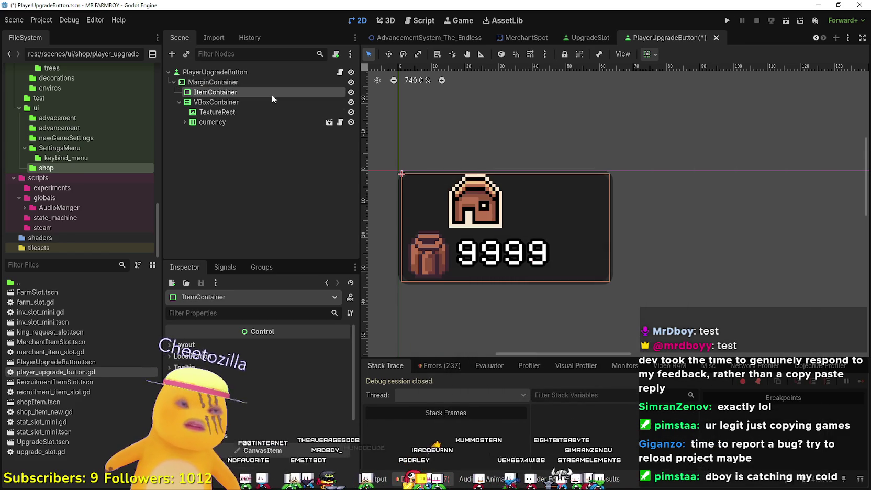
Nest VBoxContainer inside ItemContainer and align ItemContainer to the horizontal start
{"action": "left_click", "coordinate": [240, 102]}
{"action": "left_click_drag", "start_coordinate": [240, 102], "coordinate": [241, 92]}
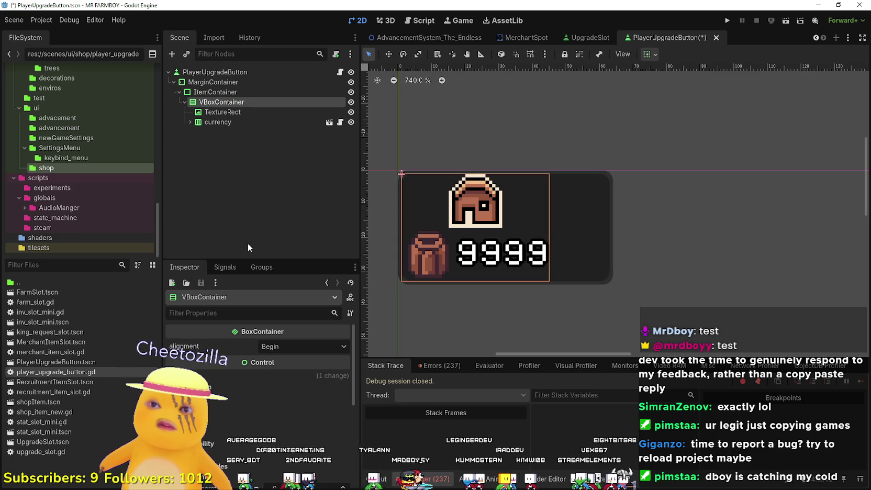
{"action": "left_click", "coordinate": [209, 92]}
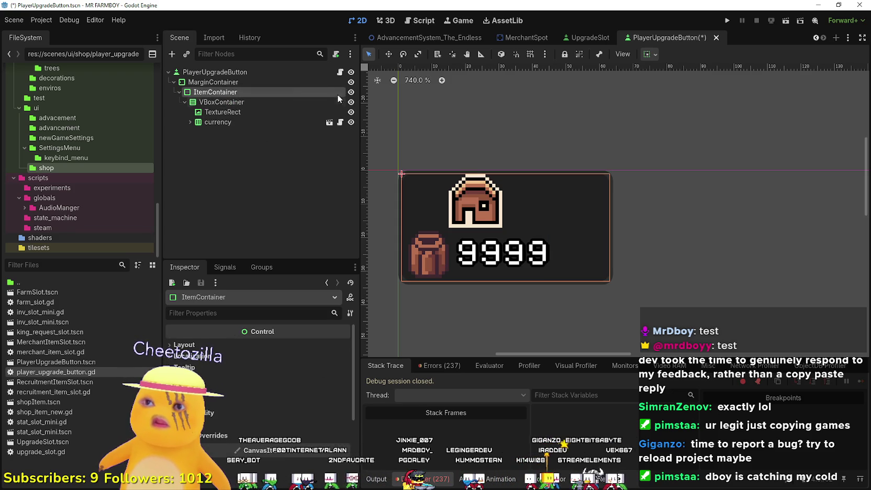
{"action": "left_click", "coordinate": [654, 53]}
{"action": "left_click", "coordinate": [655, 89]}
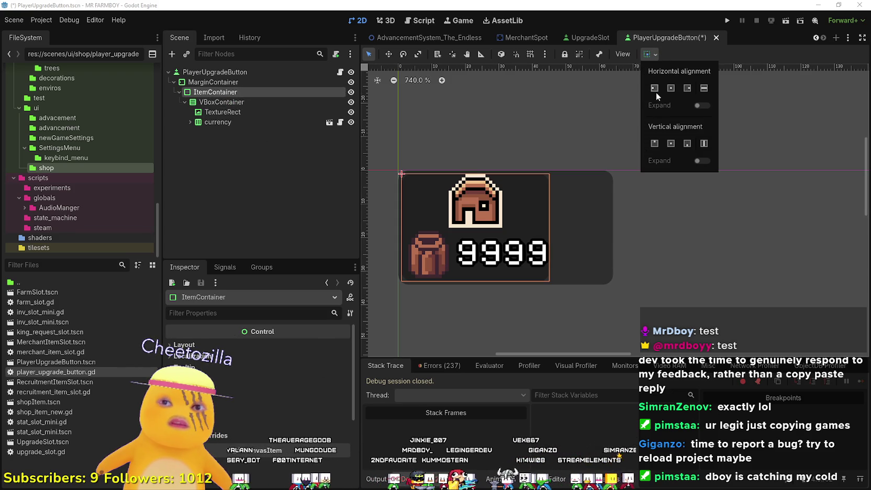
Close the ItemContainer sizing popup and recentre the zoomed 2D view on the button
{"action": "left_click", "coordinate": [680, 48]}
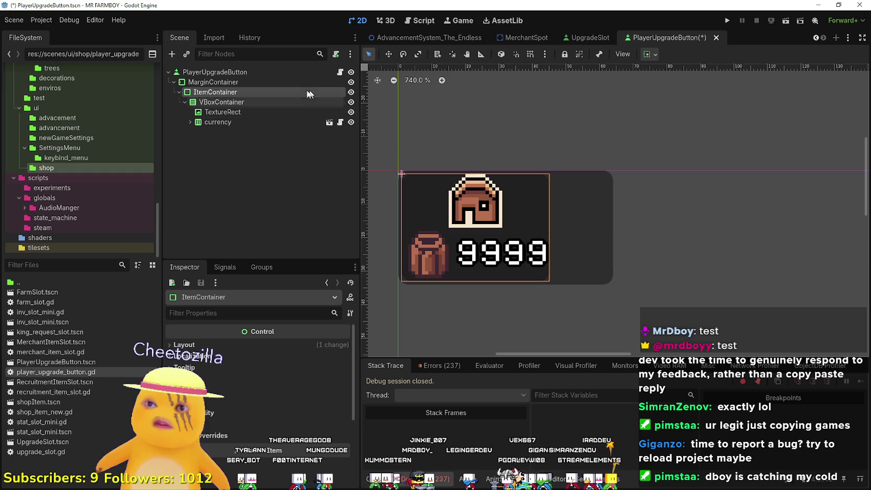
{"action": "scroll", "coordinate": [428, 208], "scroll_direction": "up", "scroll_amount": 1}
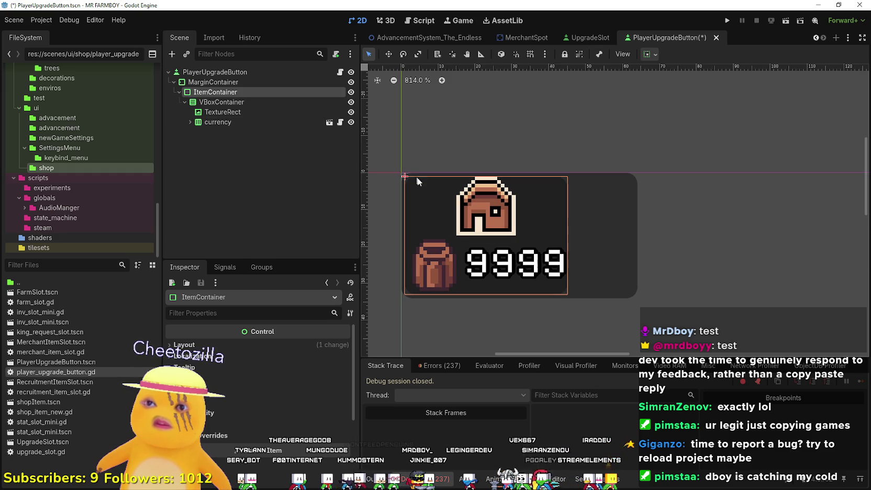
{"action": "left_click", "coordinate": [220, 102]}
{"action": "left_click", "coordinate": [223, 113]}
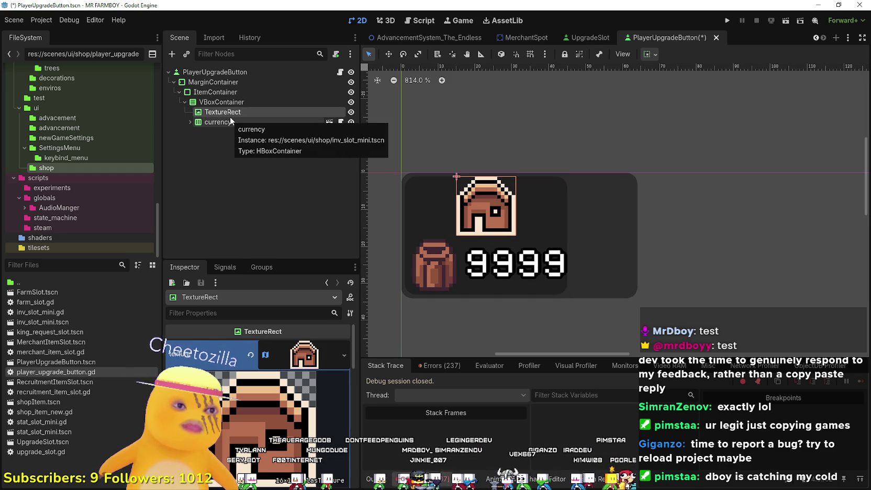
{"action": "left_click", "coordinate": [223, 91]}
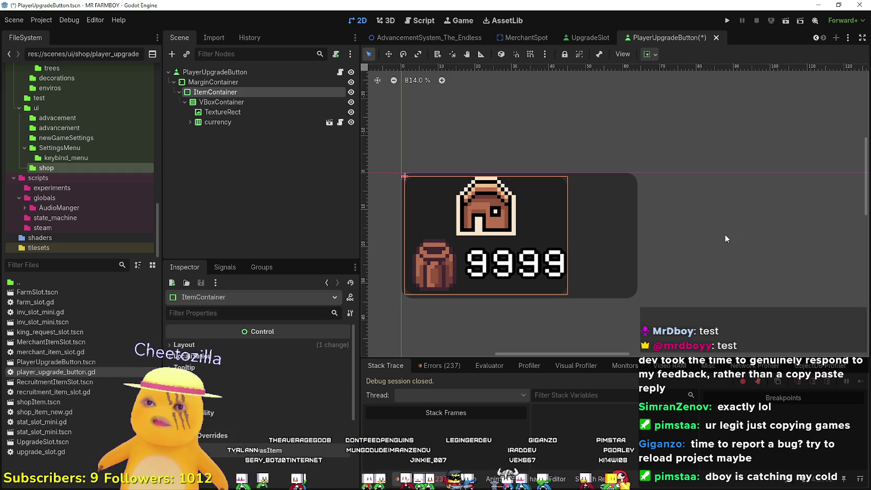
{"action": "left_click", "coordinate": [605, 198]}
{"action": "scroll", "coordinate": [479, 201], "scroll_direction": "up", "scroll_amount": 3}
{"action": "left_click_drag", "start_coordinate": [530, 165], "coordinate": [520, 175]}
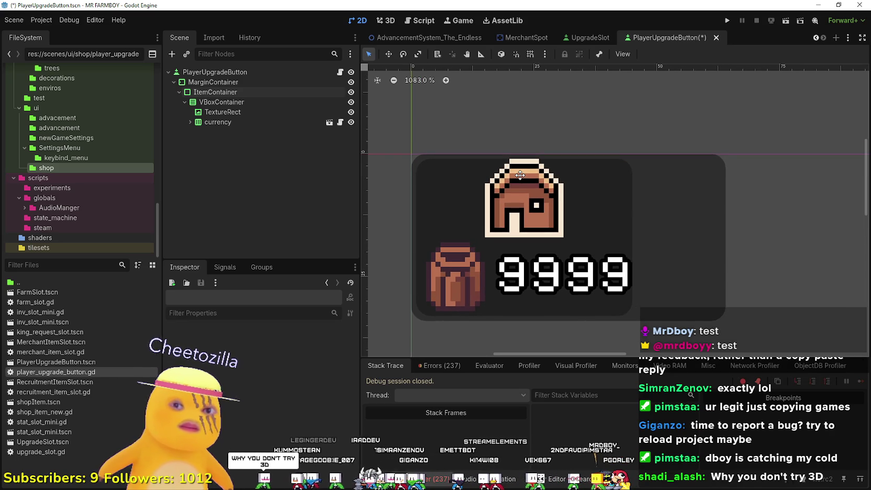
{"action": "left_click_drag", "start_coordinate": [519, 175], "coordinate": [484, 158]}
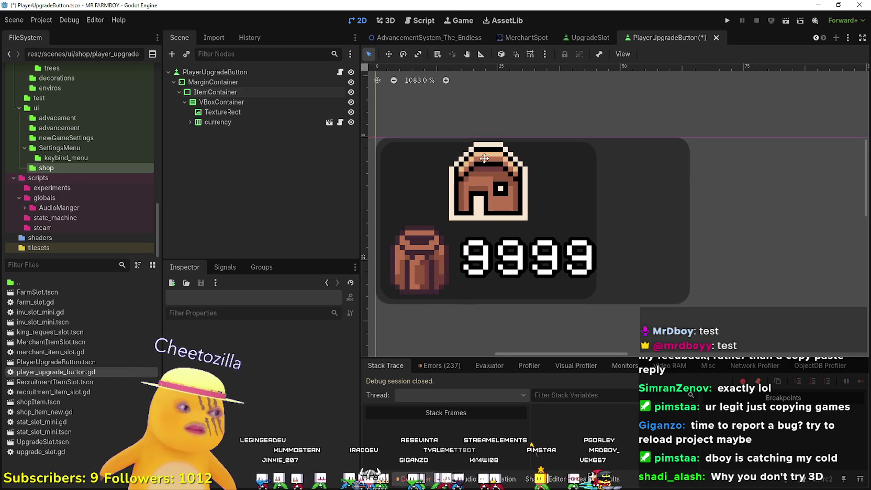
{"action": "scroll", "coordinate": [483, 158], "scroll_direction": "up", "scroll_amount": 1}
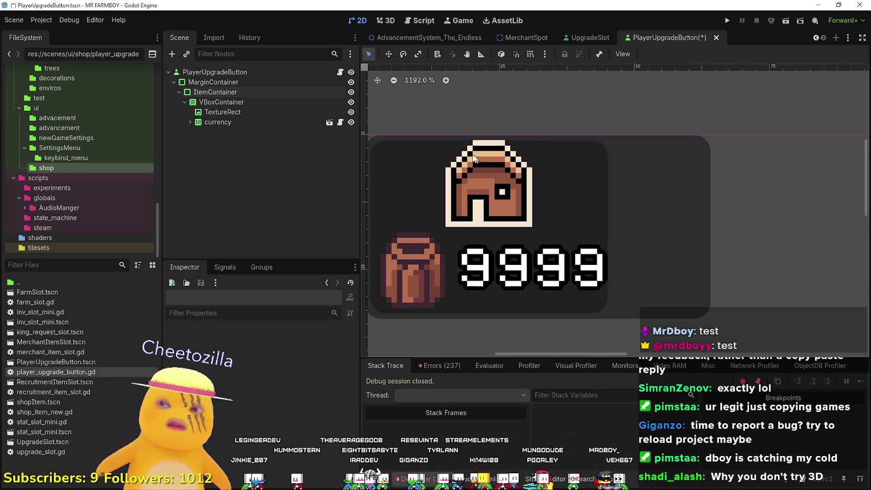
Check ItemContainer, VBoxContainer, the TextureRect icon and the currency row in the scene tree
{"action": "left_click", "coordinate": [202, 93]}
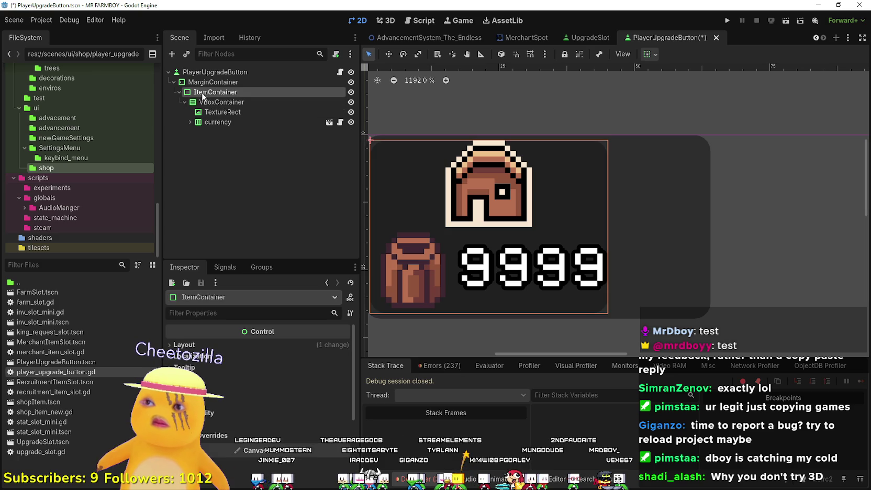
{"action": "left_click", "coordinate": [218, 124]}
{"action": "left_click", "coordinate": [190, 122]}
{"action": "left_click", "coordinate": [193, 122]}
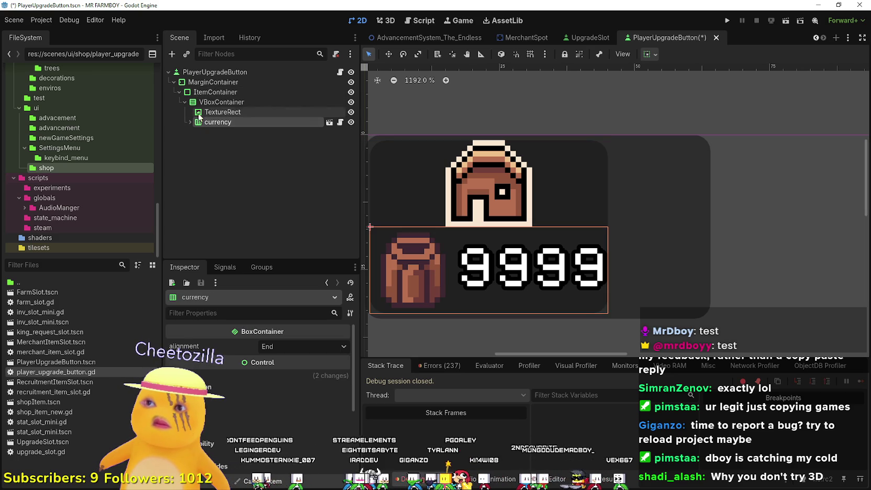
{"action": "left_click", "coordinate": [202, 92]}
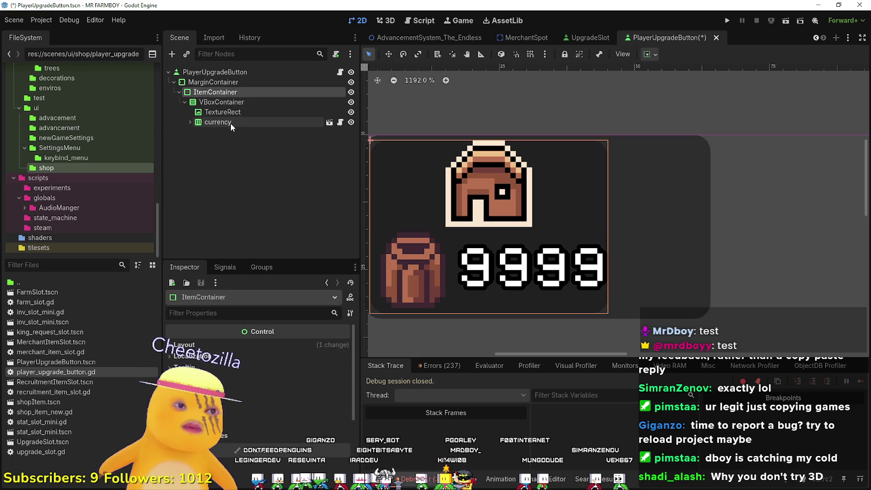
{"action": "left_click", "coordinate": [216, 101]}
{"action": "left_click", "coordinate": [214, 112]}
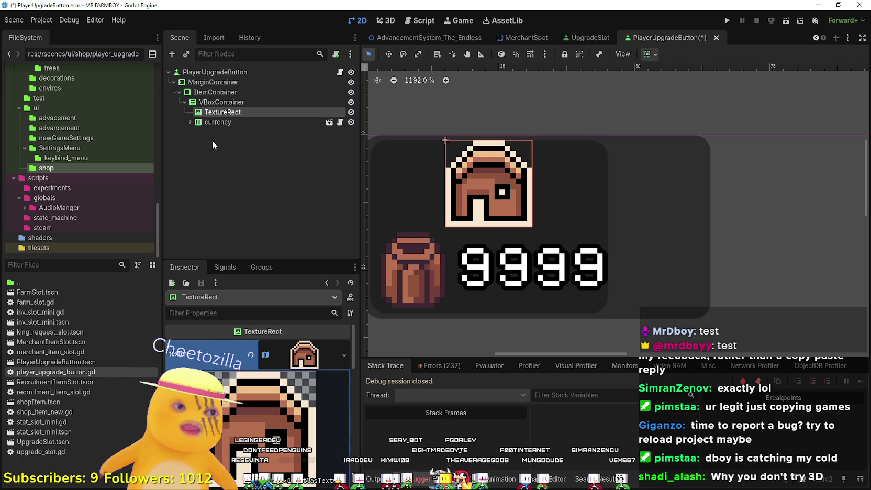
{"action": "left_click", "coordinate": [206, 123]}
{"action": "left_click", "coordinate": [217, 111]}
{"action": "left_click", "coordinate": [217, 102]}
{"action": "left_click", "coordinate": [217, 112]}
{"action": "left_click", "coordinate": [218, 122]}
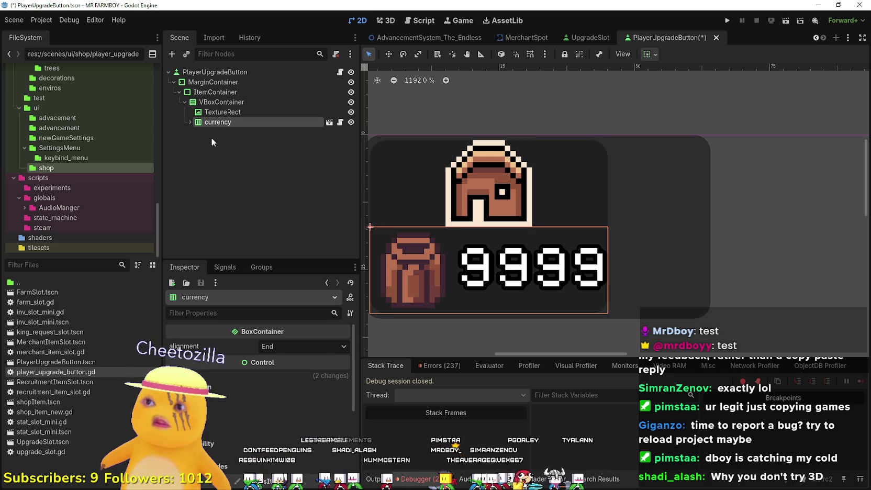
{"action": "right_click", "coordinate": [226, 101]}
Add a PanelContainer child under VBoxContainer, positioned just below the TextureRect icon
{"action": "left_click", "coordinate": [284, 119]}
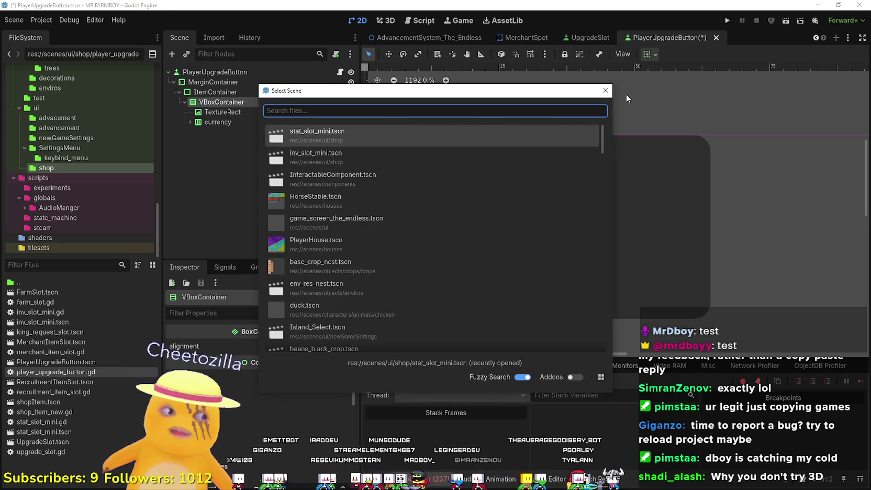
{"action": "left_click", "coordinate": [605, 91]}
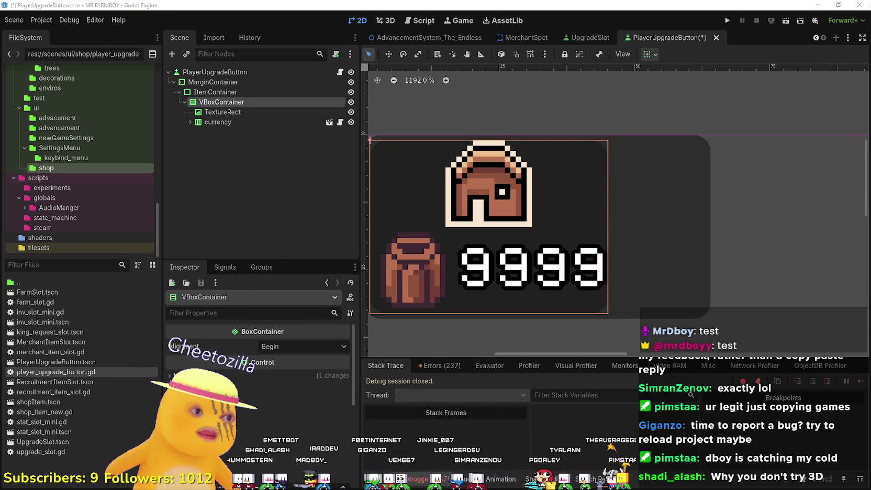
{"action": "right_click", "coordinate": [246, 102]}
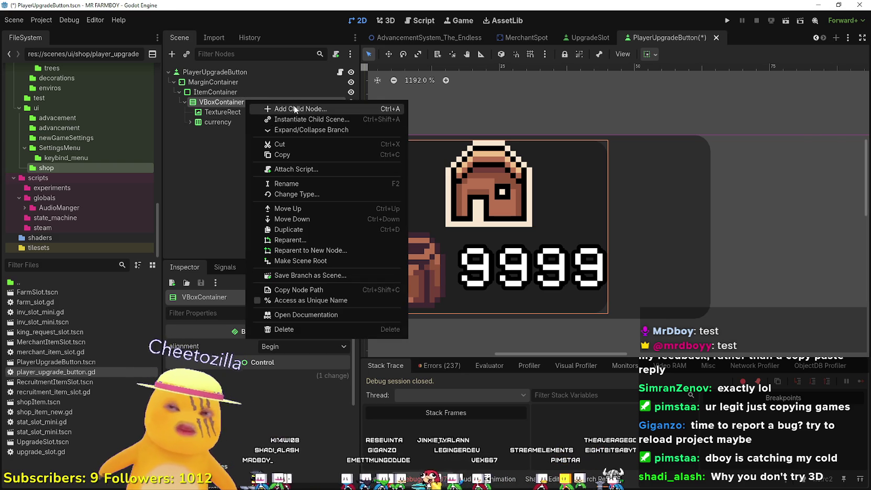
{"action": "left_click", "coordinate": [294, 109]}
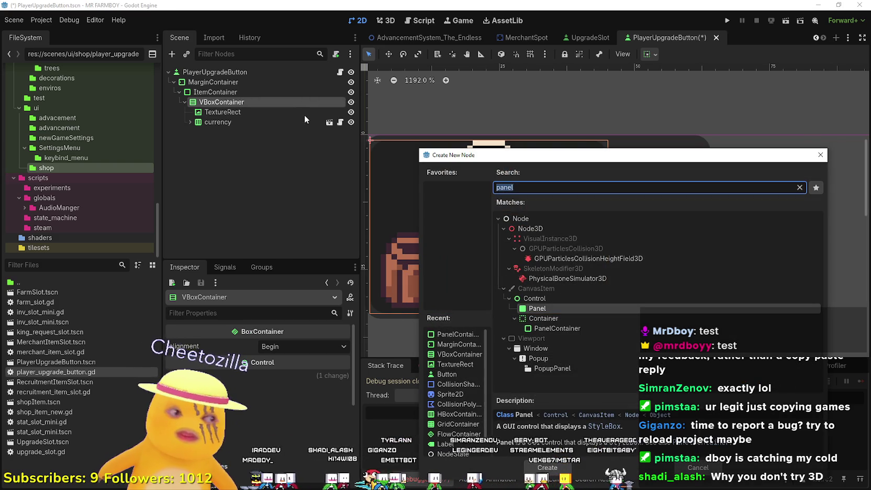
{"action": "key", "text": "Down"}
{"action": "key", "text": "Down"}
{"action": "key", "text": "Return"}
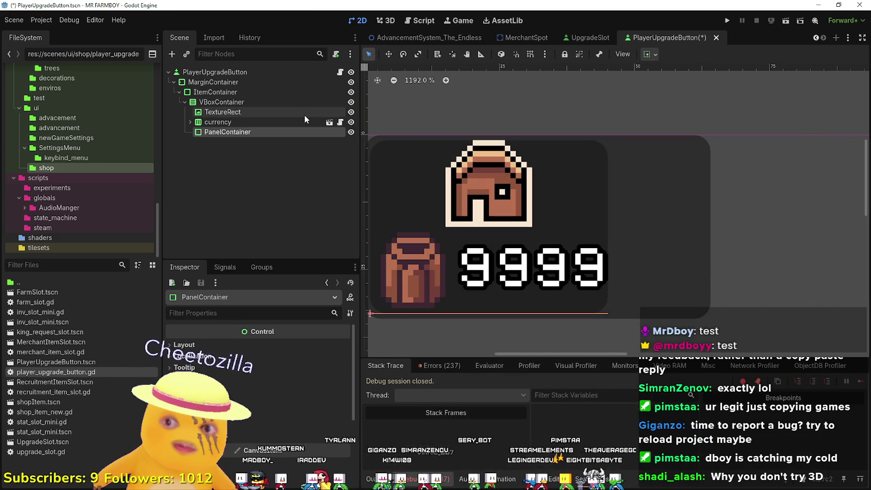
{"action": "mouse_move", "coordinate": [233, 132]}
{"action": "left_mouse_down"}
{"action": "mouse_move", "coordinate": [228, 113]}
{"action": "mouse_move", "coordinate": [228, 122]}
{"action": "left_mouse_up"}
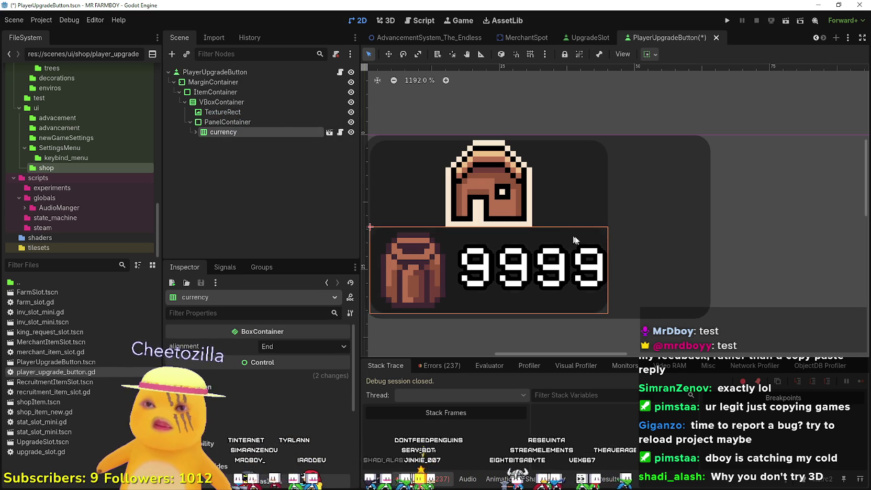
{"action": "left_click", "coordinate": [753, 181]}
Select VBoxContainer and set its separation constant override to 1
{"action": "scroll", "coordinate": [753, 180], "scroll_direction": "up", "scroll_amount": 6}
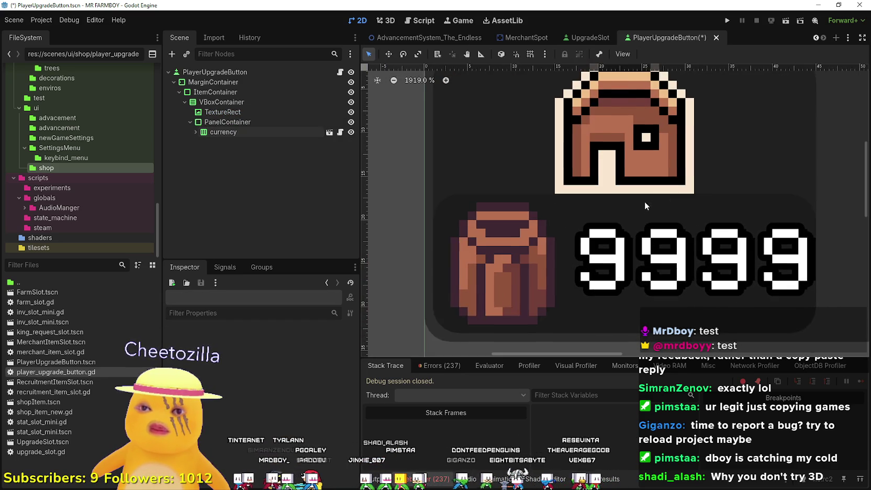
{"action": "scroll", "coordinate": [632, 207], "scroll_direction": "down", "scroll_amount": 3}
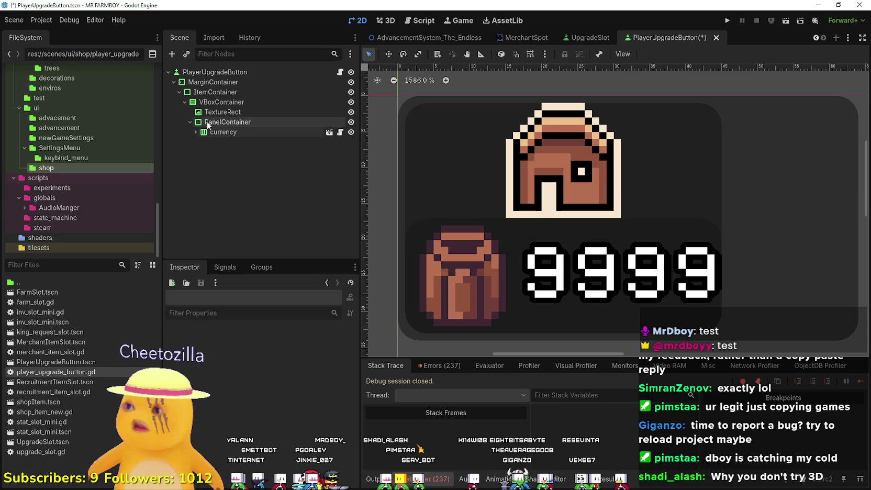
{"action": "left_click", "coordinate": [219, 122]}
{"action": "left_click", "coordinate": [220, 102]}
{"action": "right_click", "coordinate": [219, 105]}
{"action": "left_click", "coordinate": [207, 109]}
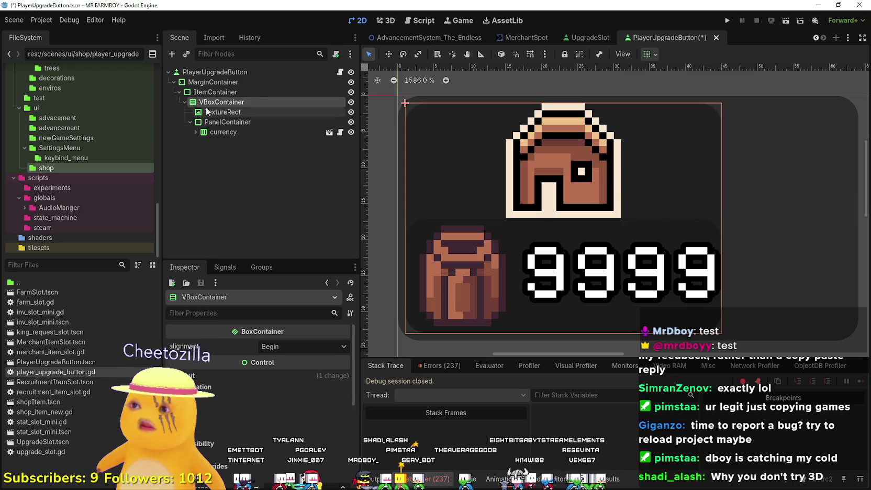
{"action": "left_click", "coordinate": [220, 122]}
{"action": "left_click", "coordinate": [221, 103]}
{"action": "left_click", "coordinate": [225, 82]}
{"action": "left_click", "coordinate": [224, 103]}
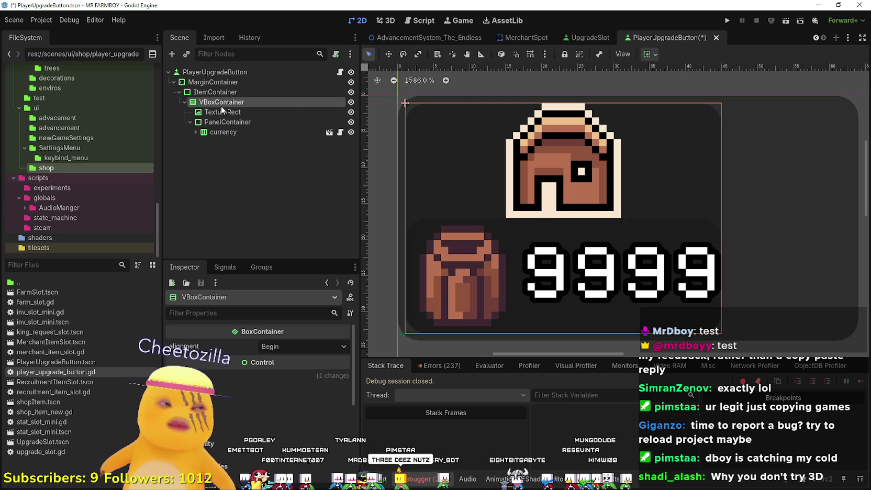
{"action": "scroll", "coordinate": [314, 398], "scroll_direction": "down", "scroll_amount": 5}
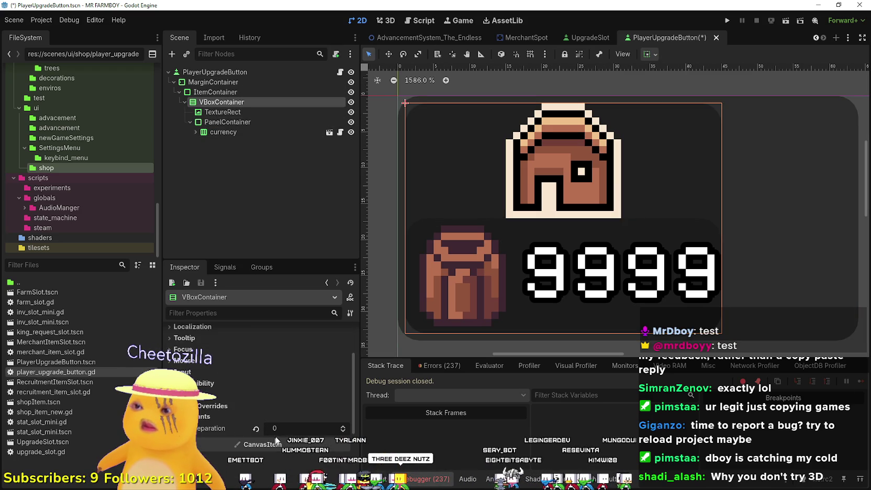
{"action": "left_click", "coordinate": [344, 429]}
Extend the root PlayerUpgradeButton's bottom edge slightly lower
{"action": "scroll", "coordinate": [477, 262], "scroll_direction": "up", "scroll_amount": 3}
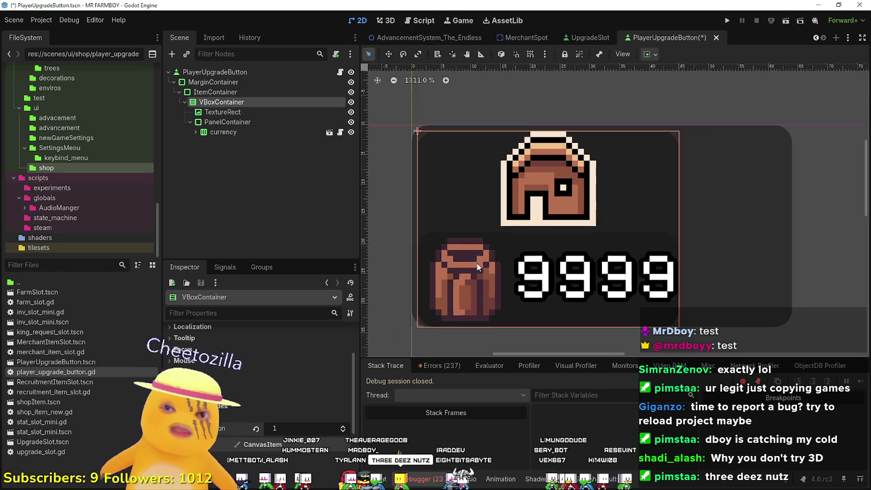
{"action": "scroll", "coordinate": [478, 264], "scroll_direction": "down", "scroll_amount": 2}
{"action": "scroll", "coordinate": [637, 205], "scroll_direction": "down", "scroll_amount": 3}
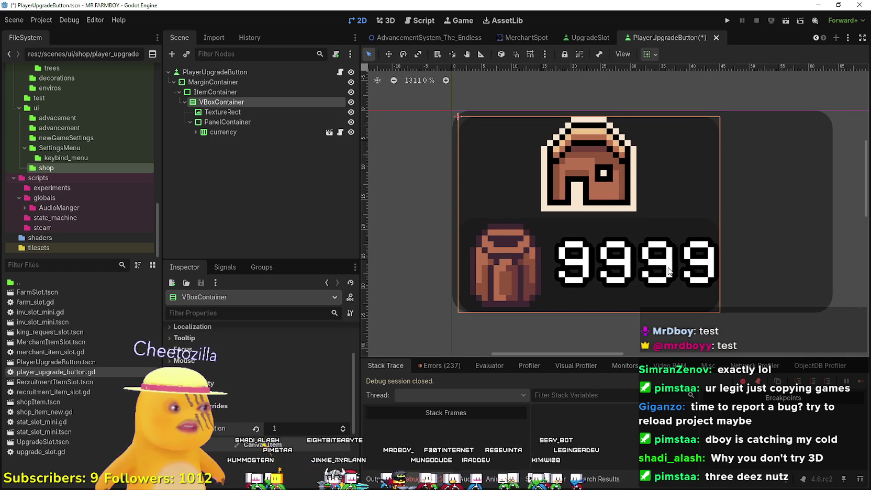
{"action": "scroll", "coordinate": [664, 267], "scroll_direction": "down", "scroll_amount": 2}
{"action": "scroll", "coordinate": [660, 265], "scroll_direction": "up", "scroll_amount": 2}
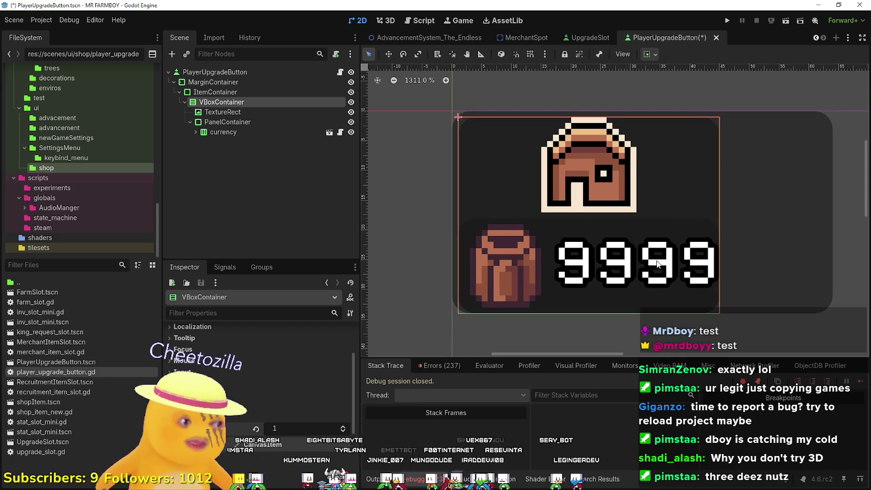
{"action": "scroll", "coordinate": [602, 260], "scroll_direction": "down", "scroll_amount": 5}
{"action": "scroll", "coordinate": [545, 264], "scroll_direction": "down", "scroll_amount": 5}
{"action": "left_click", "coordinate": [565, 242]}
{"action": "scroll", "coordinate": [525, 285], "scroll_direction": "up", "scroll_amount": 7}
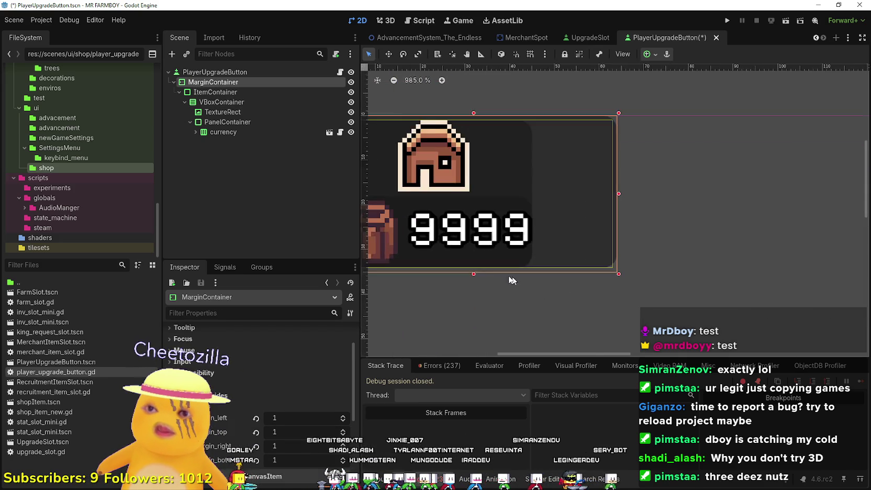
{"action": "scroll", "coordinate": [525, 285], "scroll_direction": "up", "scroll_amount": 3}
{"action": "scroll", "coordinate": [573, 253], "scroll_direction": "up", "scroll_amount": 1}
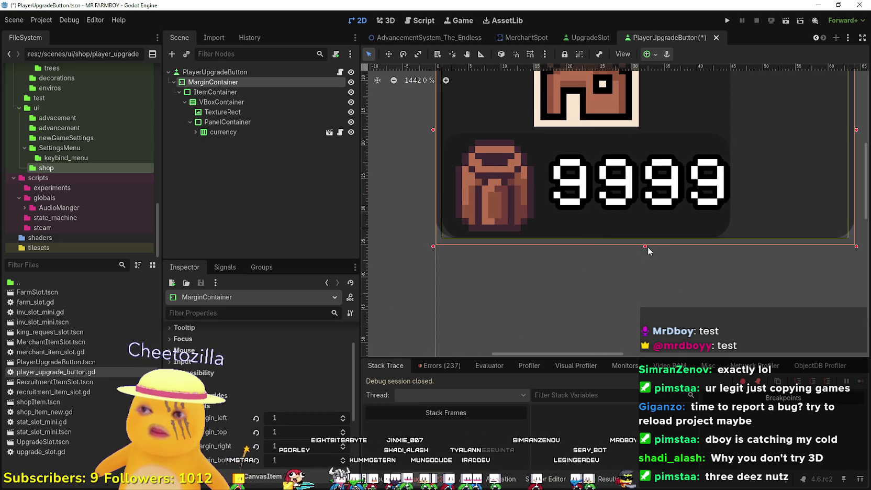
{"action": "left_click", "coordinate": [255, 72]}
{"action": "left_click_drag", "start_coordinate": [645, 242], "coordinate": [645, 248]}
{"action": "scroll", "coordinate": [644, 241], "scroll_direction": "down", "scroll_amount": 4}
{"action": "scroll", "coordinate": [625, 269], "scroll_direction": "up", "scroll_amount": 3}
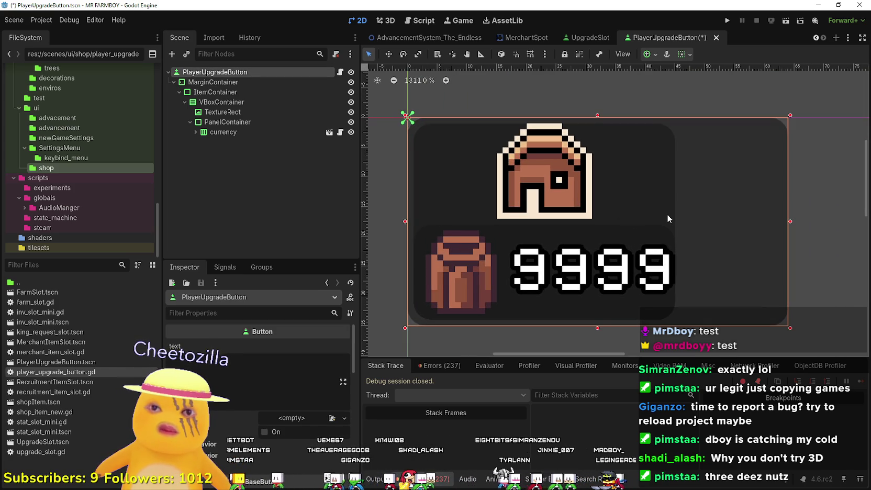
Check the currency, TextureRect and VBoxContainer nodes, frame the whole button, and save
{"action": "left_click", "coordinate": [268, 133]}
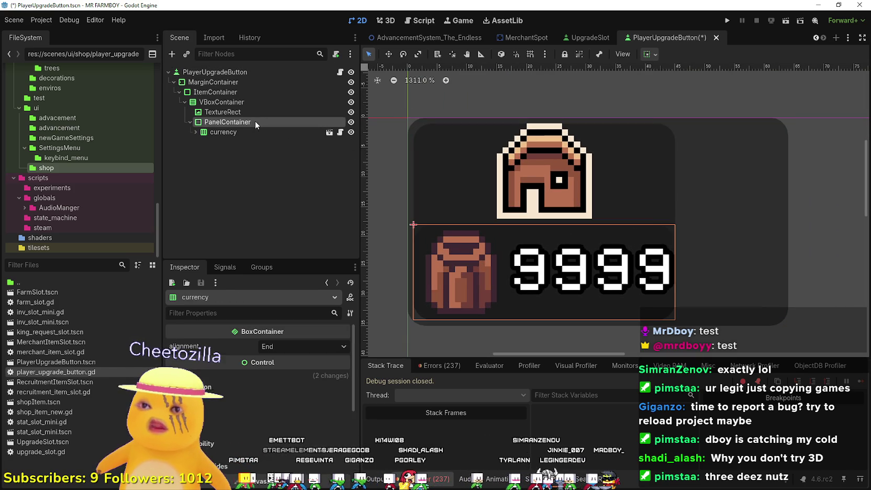
{"action": "left_click", "coordinate": [235, 112]}
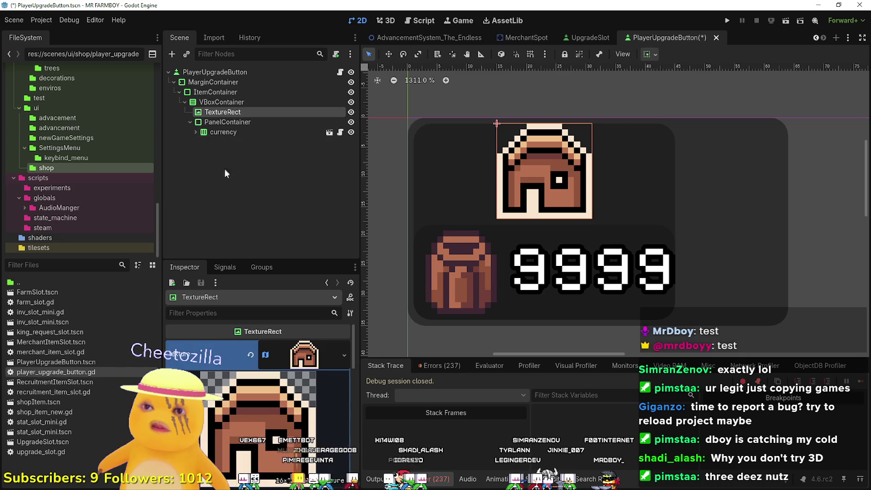
{"action": "scroll", "coordinate": [502, 298], "scroll_direction": "up", "scroll_amount": 5}
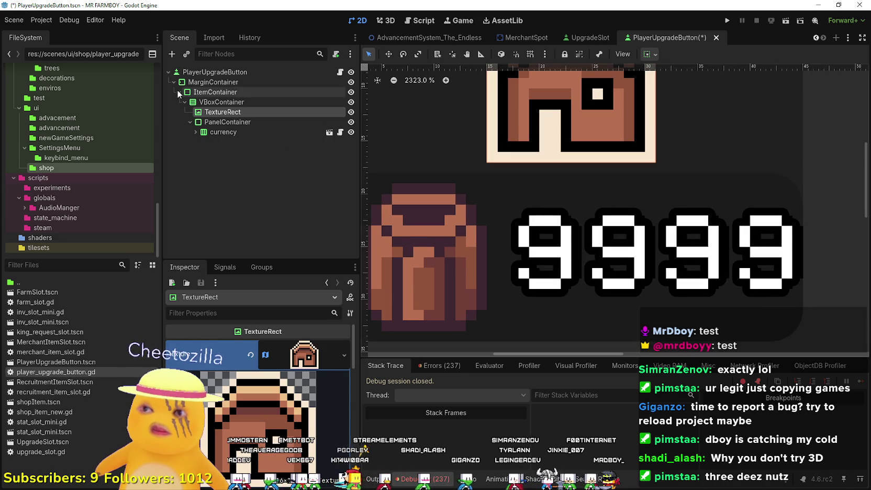
{"action": "left_click", "coordinate": [221, 102]}
{"action": "scroll", "coordinate": [426, 154], "scroll_direction": "down", "scroll_amount": 5}
{"action": "mouse_move", "coordinate": [424, 174]}
{"action": "left_mouse_down"}
{"action": "mouse_move", "coordinate": [435, 219]}
{"action": "mouse_move", "coordinate": [543, 234]}
{"action": "left_mouse_up"}
{"action": "scroll", "coordinate": [531, 303], "scroll_direction": "up", "scroll_amount": 8}
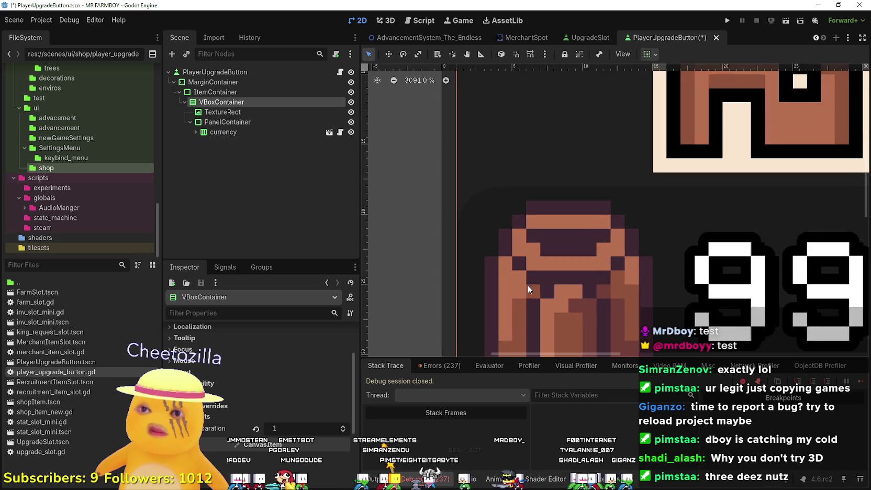
{"action": "scroll", "coordinate": [505, 177], "scroll_direction": "down", "scroll_amount": 3}
{"action": "mouse_move", "coordinate": [443, 184]}
{"action": "left_mouse_down"}
{"action": "mouse_move", "coordinate": [429, 276]}
{"action": "mouse_move", "coordinate": [444, 268]}
{"action": "left_mouse_up"}
{"action": "scroll", "coordinate": [444, 268], "scroll_direction": "down", "scroll_amount": 5}
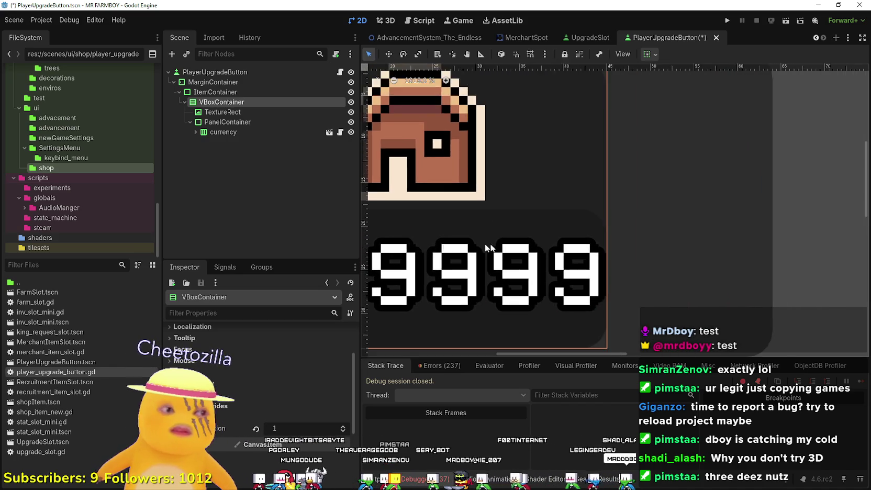
{"action": "scroll", "coordinate": [539, 232], "scroll_direction": "down", "scroll_amount": 2}
{"action": "left_click_drag", "start_coordinate": [538, 232], "coordinate": [624, 221]}
{"action": "key", "text": "ctrl+s"}
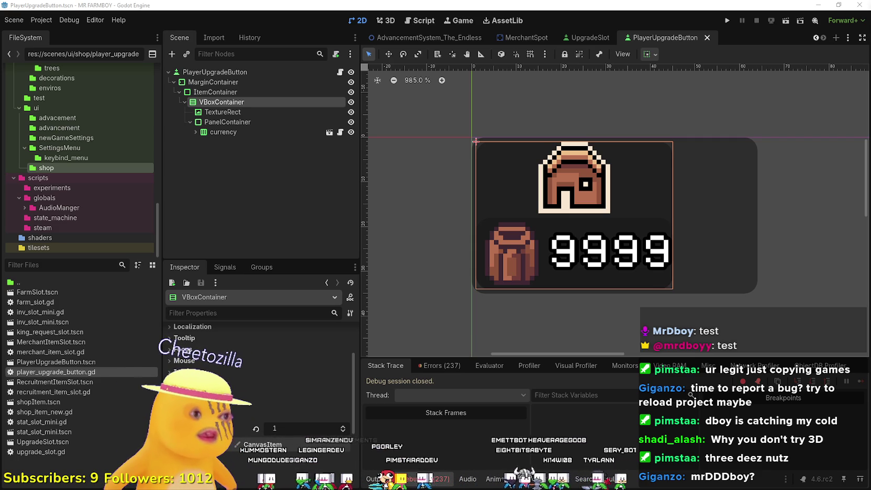
Zoom around the saved button, then select ItemContainer
{"action": "scroll", "coordinate": [570, 236], "scroll_direction": "up", "scroll_amount": 1}
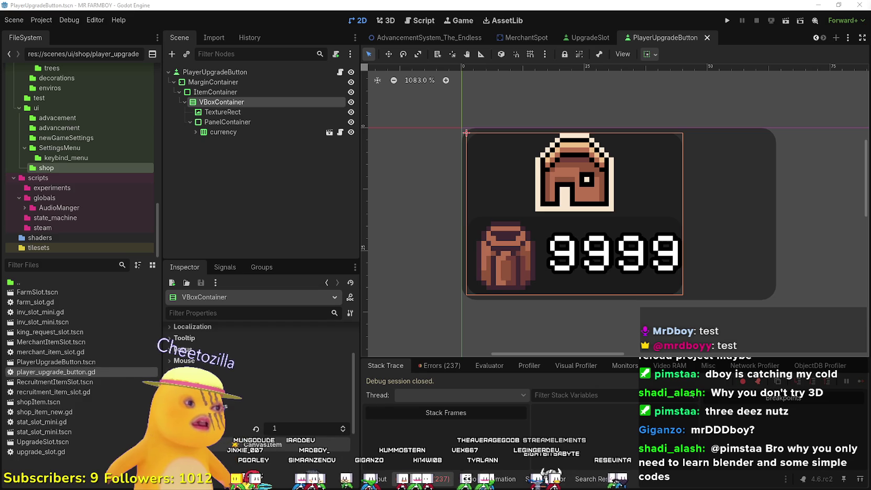
{"action": "scroll", "coordinate": [645, 250], "scroll_direction": "down", "scroll_amount": 4}
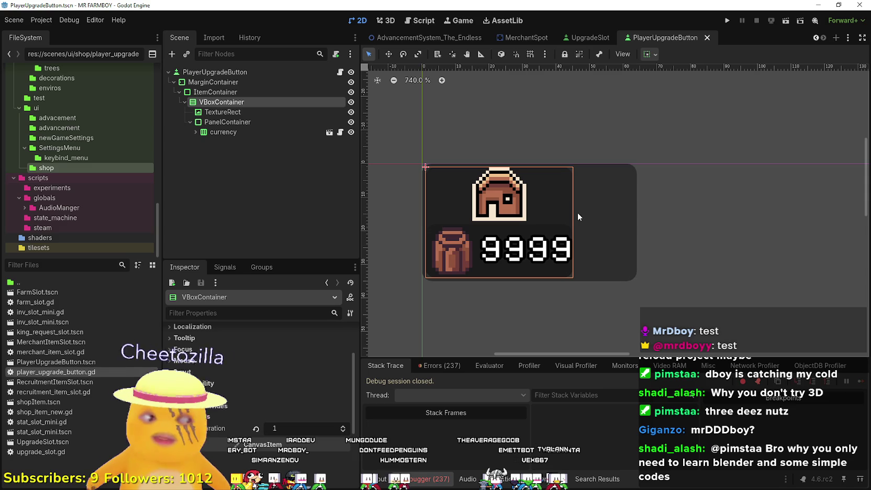
{"action": "scroll", "coordinate": [577, 210], "scroll_direction": "up", "scroll_amount": 4}
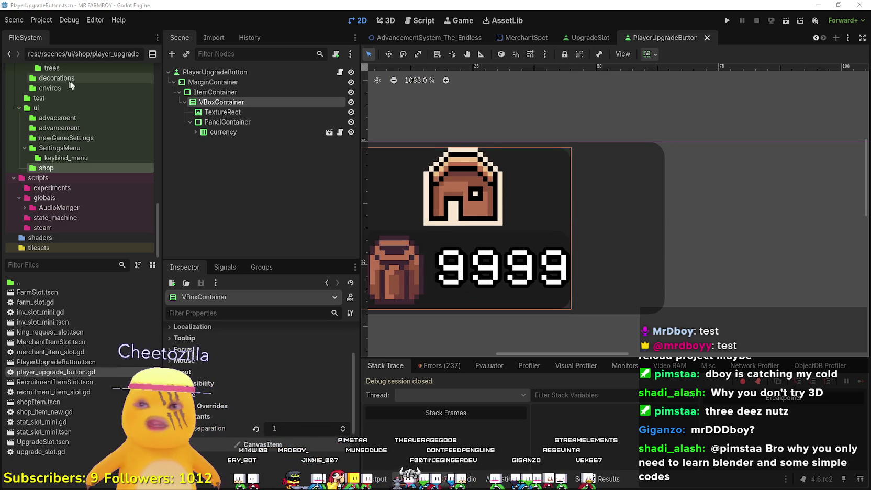
{"action": "scroll", "coordinate": [685, 198], "scroll_direction": "down", "scroll_amount": 1}
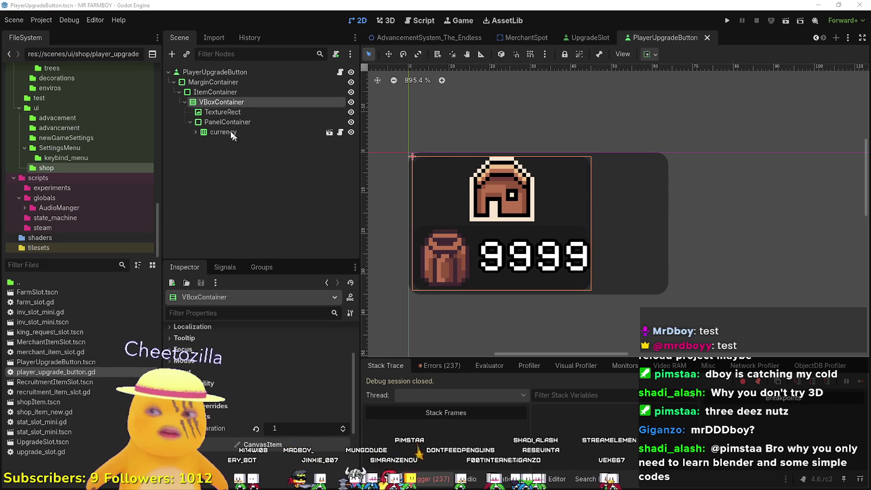
{"action": "left_click", "coordinate": [225, 92]}
Create an HBoxContainer child of MarginContainer (searched as 'hboxc') and drag ItemContainer into it
{"action": "left_click", "coordinate": [229, 74]}
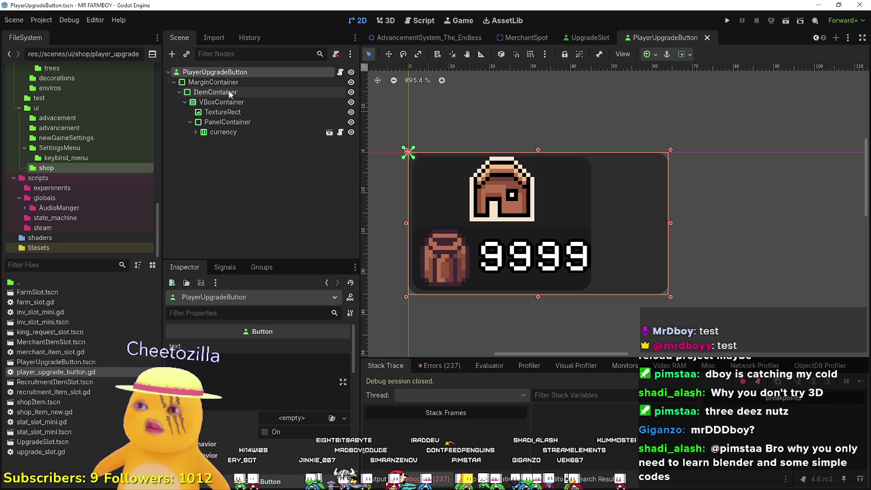
{"action": "left_click", "coordinate": [220, 103]}
{"action": "left_click", "coordinate": [179, 91]}
{"action": "right_click", "coordinate": [222, 81]}
{"action": "left_click", "coordinate": [293, 90]}
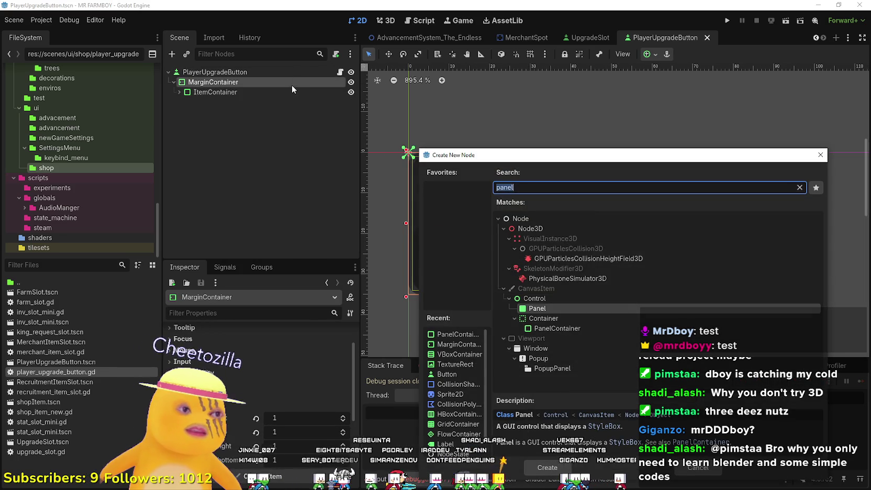
{"action": "type", "text": "hboxc"}
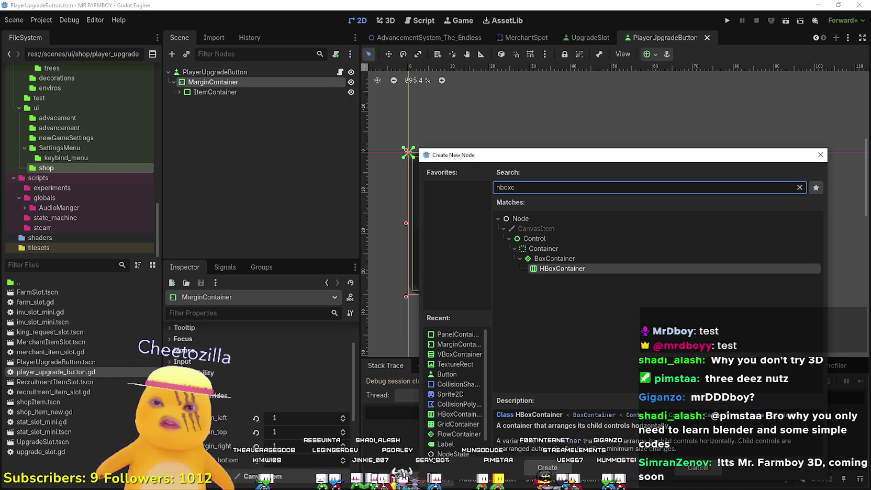
{"action": "left_click", "coordinate": [566, 471]}
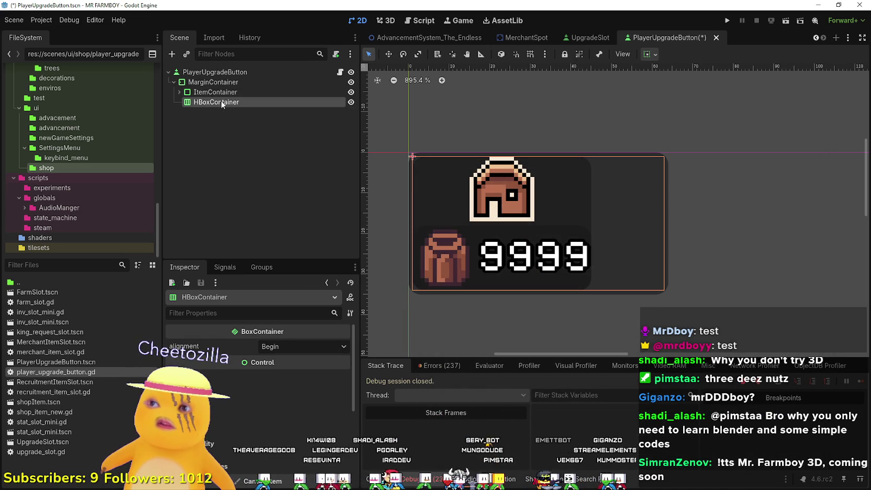
{"action": "mouse_move", "coordinate": [218, 93]}
{"action": "left_mouse_down"}
{"action": "mouse_move", "coordinate": [205, 100]}
{"action": "mouse_move", "coordinate": [215, 103]}
{"action": "left_mouse_up"}
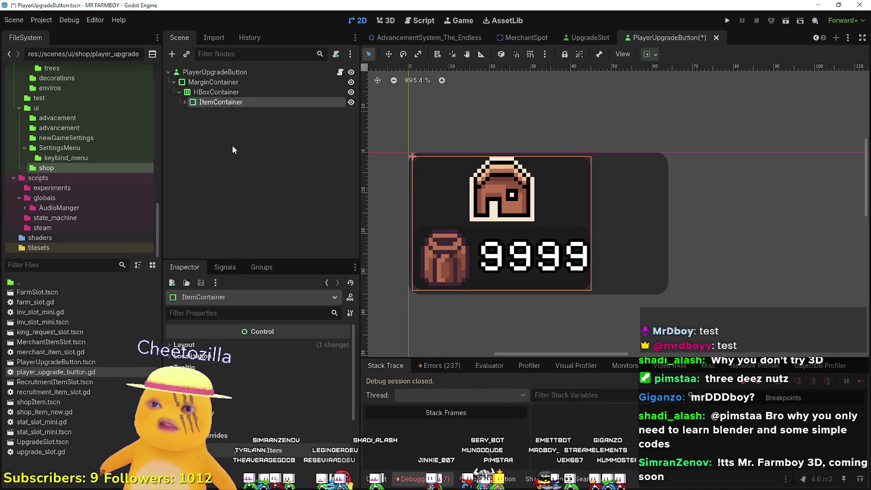
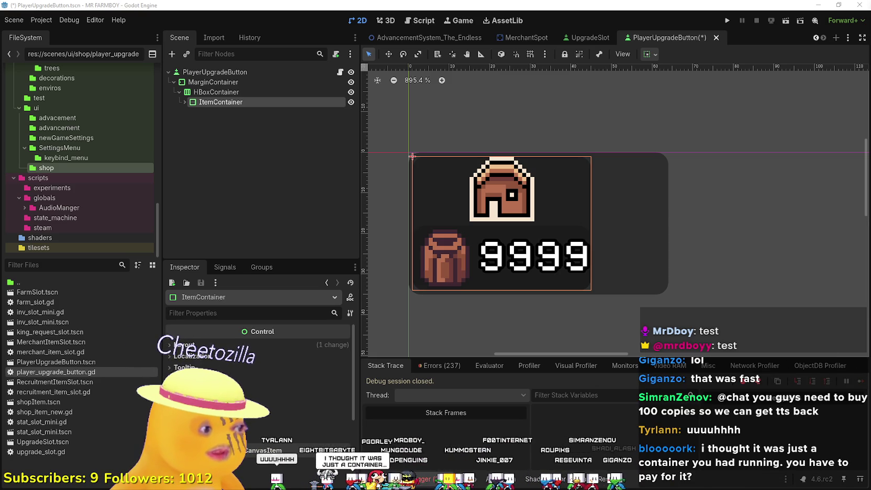
Bring the Steam window forward and search the store for MR FARMBOY
{"action": "key", "text": "alt+Tab"}
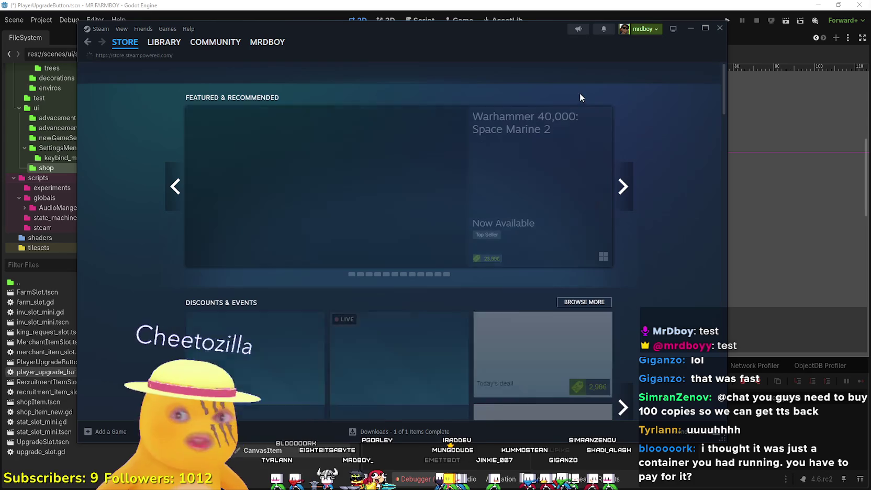
{"action": "left_click", "coordinate": [576, 73]}
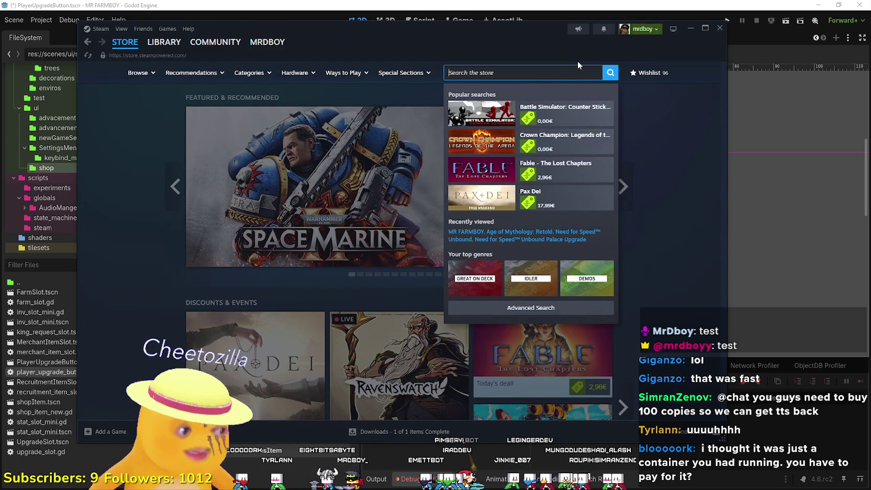
{"action": "type", "text": "MR "}
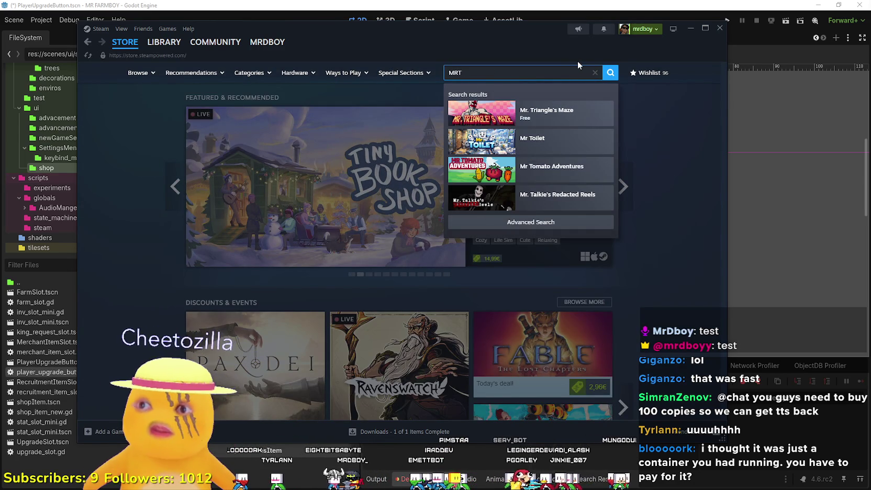
{"action": "type", "text": "FARMBOY"}
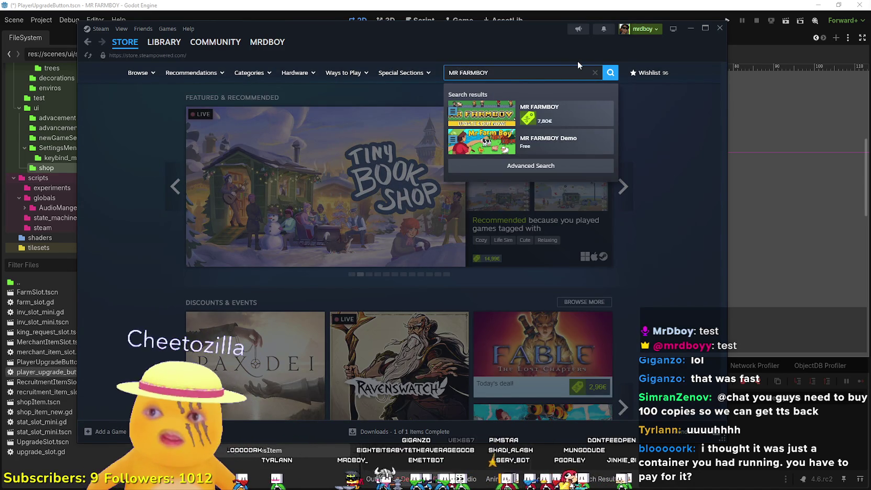
Open the featured Tiny Bookshop page and scroll through it
{"action": "left_click", "coordinate": [585, 87]}
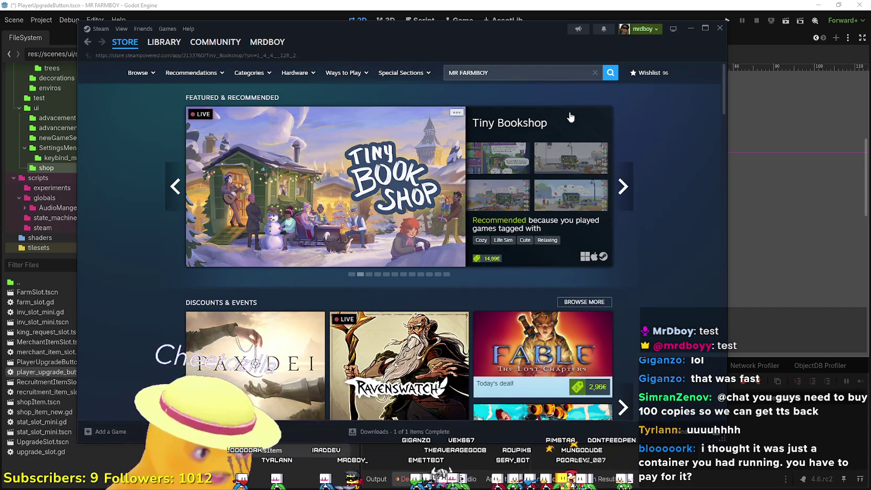
{"action": "scroll", "coordinate": [395, 282], "scroll_direction": "down", "scroll_amount": 5}
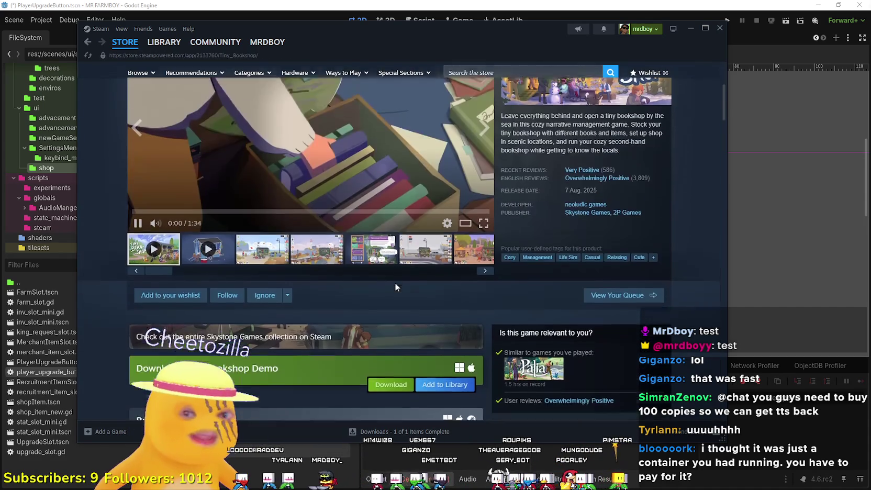
{"action": "scroll", "coordinate": [396, 284], "scroll_direction": "down", "scroll_amount": 4}
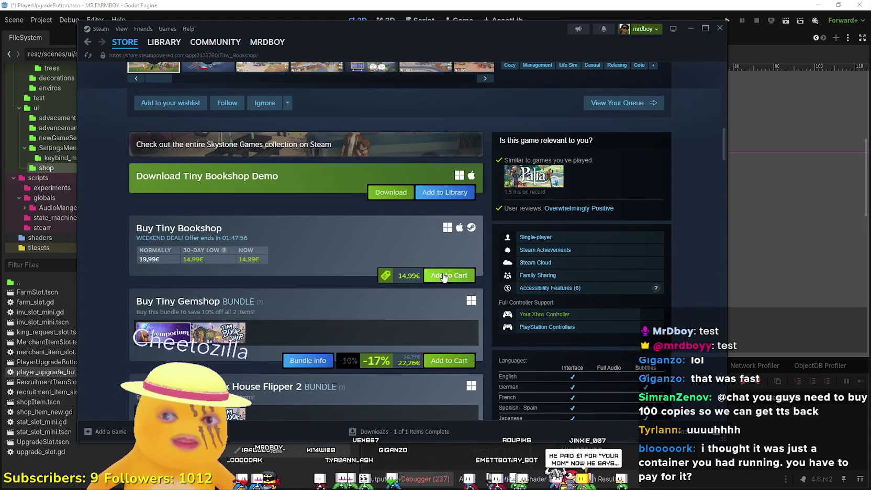
{"action": "scroll", "coordinate": [277, 287], "scroll_direction": "up", "scroll_amount": 10}
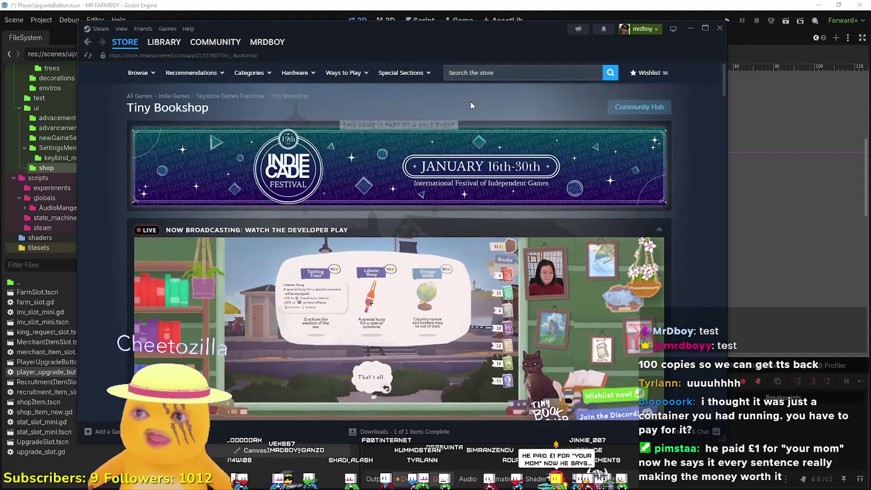
{"action": "left_click", "coordinate": [495, 73]}
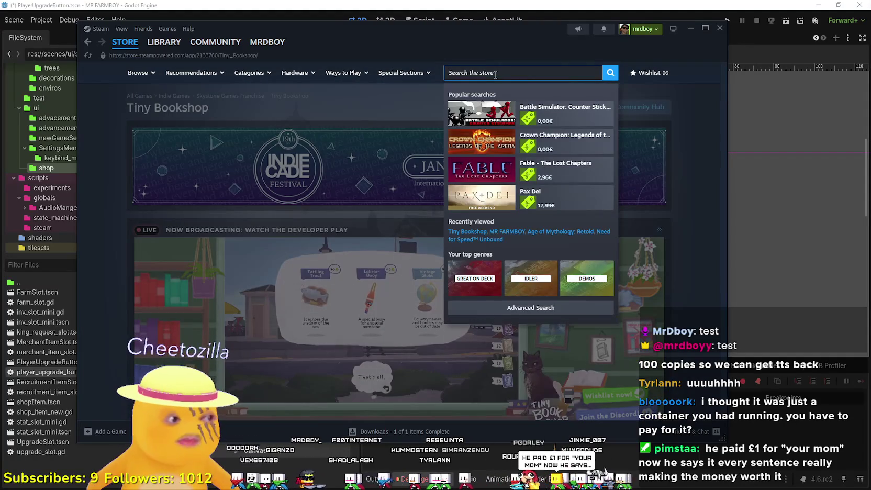
Search for MR FARMBOY again and open its store page from the results
{"action": "type", "text": "MR FARMBOY"}
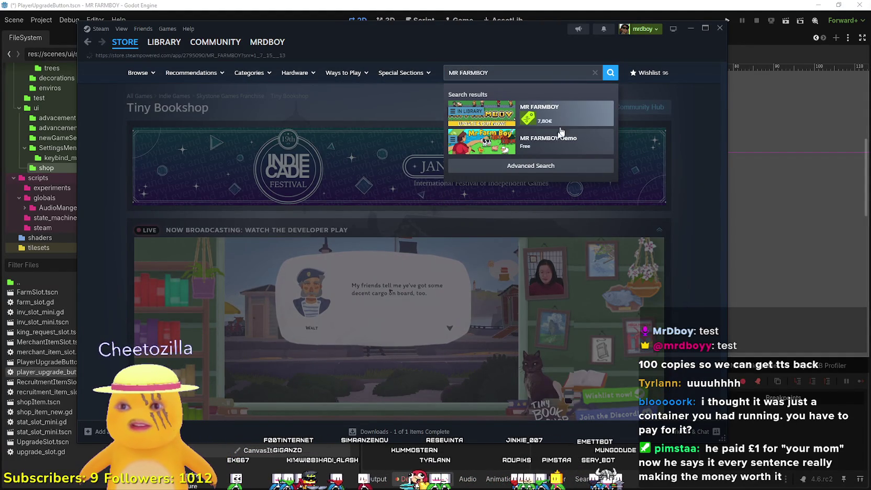
{"action": "left_click", "coordinate": [566, 114]}
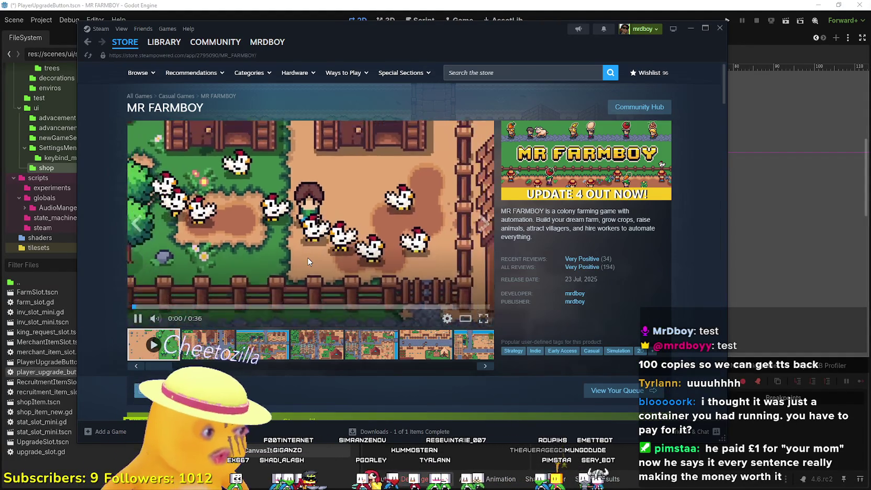
{"action": "scroll", "coordinate": [308, 261], "scroll_direction": "down", "scroll_amount": 4}
{"action": "scroll", "coordinate": [363, 296], "scroll_direction": "up", "scroll_amount": 3}
View the fifth screenshot full size, then add MR FARMBOY at 7,80€ to the cart
{"action": "left_click", "coordinate": [362, 296]}
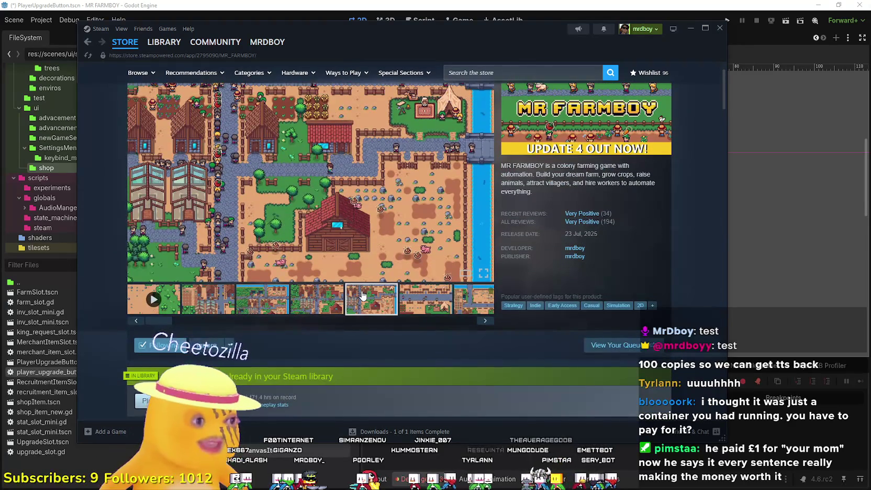
{"action": "scroll", "coordinate": [362, 296], "scroll_direction": "down", "scroll_amount": 8}
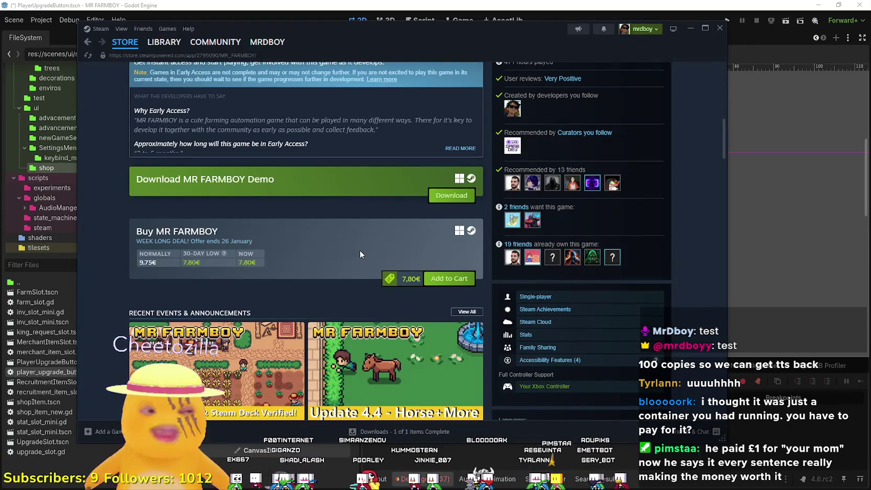
{"action": "scroll", "coordinate": [359, 249], "scroll_direction": "down", "scroll_amount": 2}
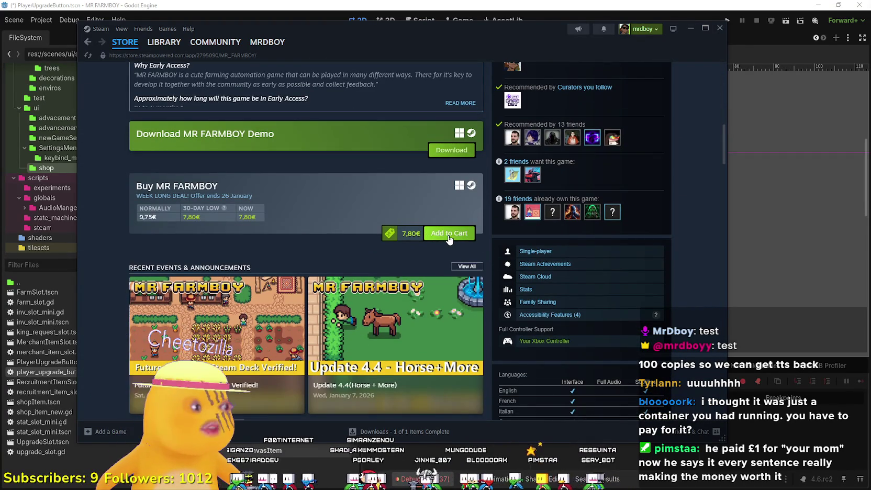
{"action": "left_click", "coordinate": [448, 234]}
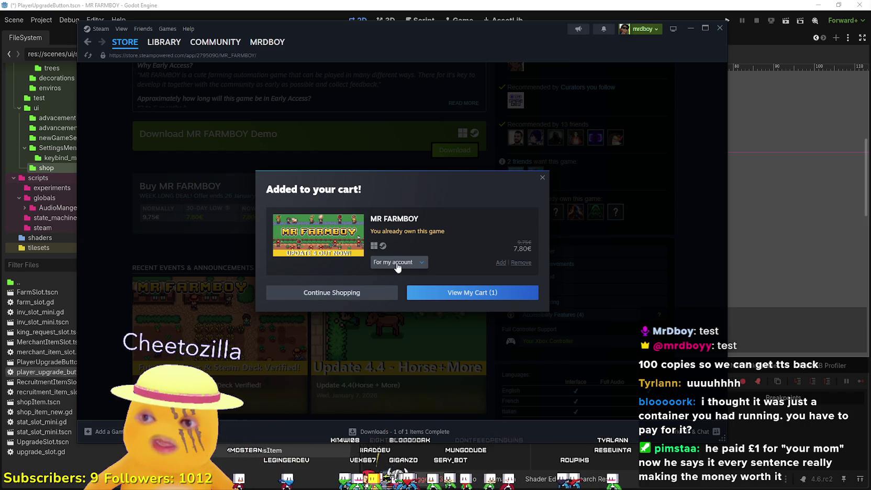
Mark the MR FARMBOY copy as 'This is a gift' and add more gift copies
{"action": "left_click", "coordinate": [411, 265]}
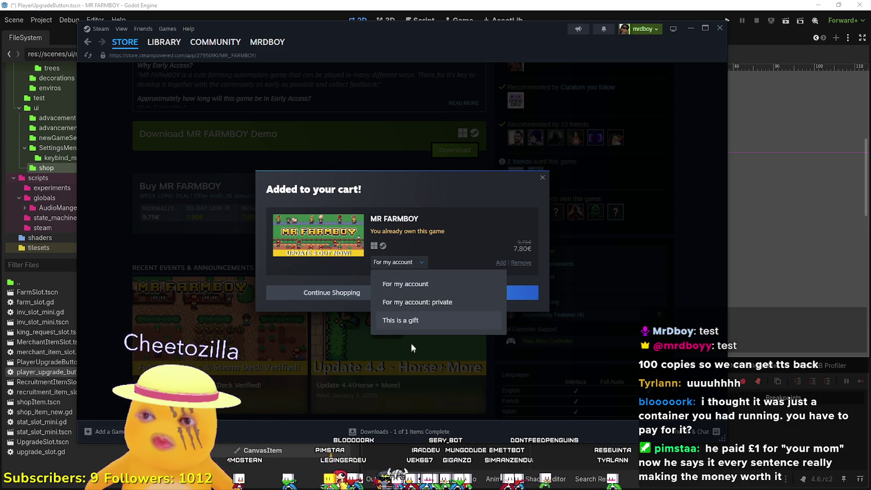
{"action": "left_click", "coordinate": [403, 321]}
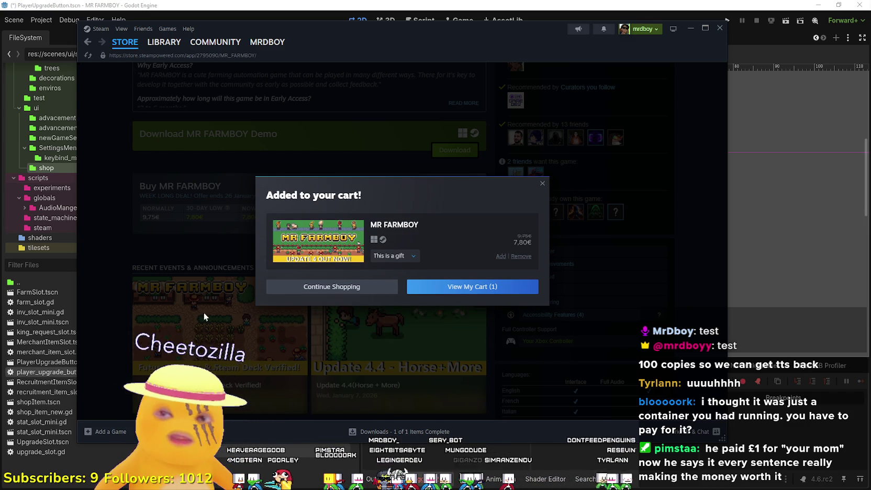
{"action": "double_click", "coordinate": [500, 257]}
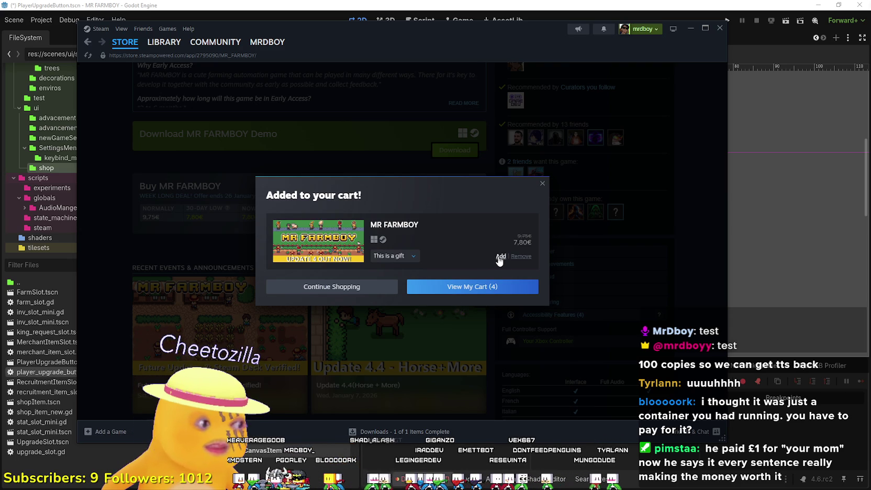
{"action": "double_click", "coordinate": [500, 256]}
Keep adding gift copies until the cart reaches 100, then view the cart
{"action": "left_click", "coordinate": [499, 256]}
{"action": "double_click", "coordinate": [499, 257]}
{"action": "left_click", "coordinate": [499, 256]}
{"action": "left_click", "coordinate": [499, 256]}
{"action": "left_click", "coordinate": [500, 256]}
{"action": "double_click", "coordinate": [500, 257]}
{"action": "double_click", "coordinate": [500, 256]}
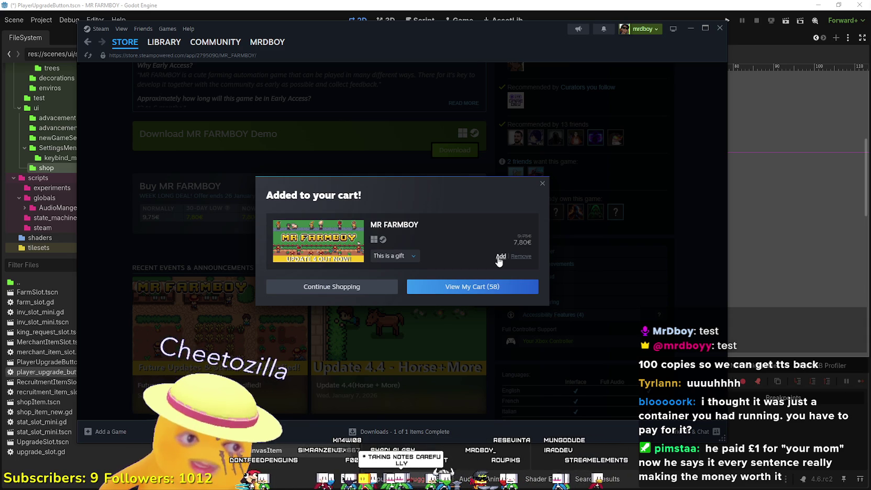
{"action": "left_click", "coordinate": [498, 258]}
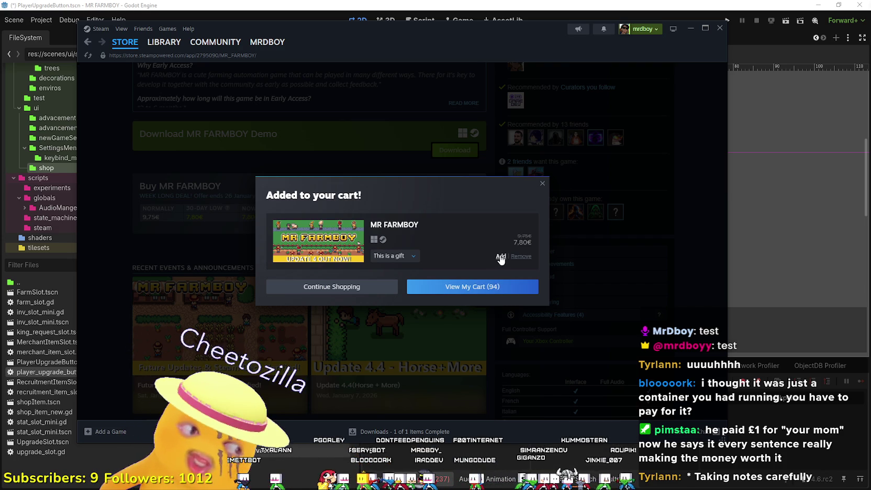
{"action": "left_click", "coordinate": [500, 256]}
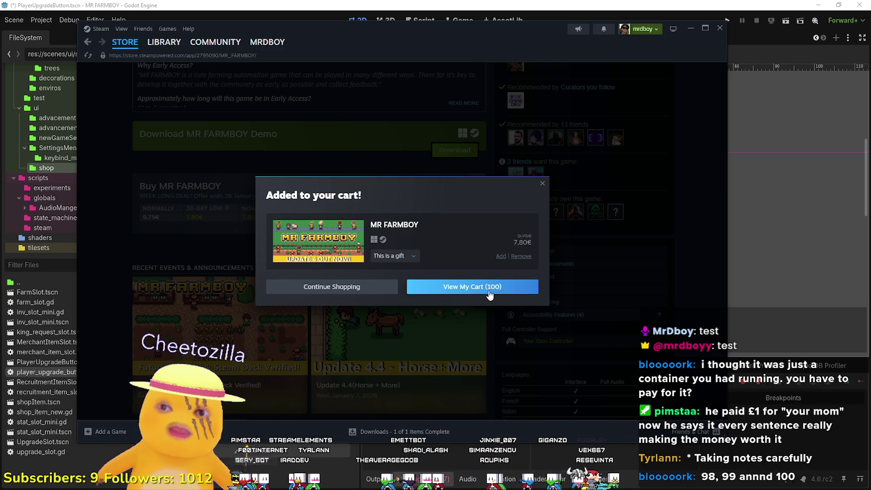
{"action": "left_click", "coordinate": [489, 295]}
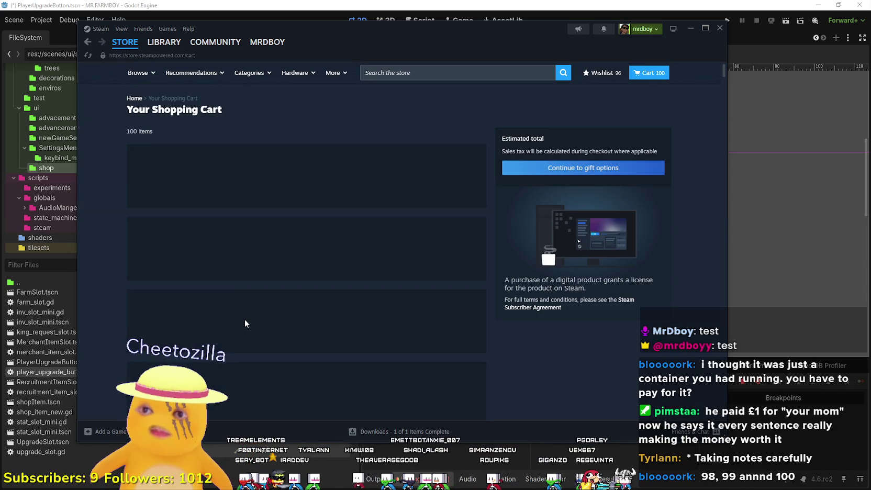
{"action": "scroll", "coordinate": [247, 309], "scroll_direction": "down", "scroll_amount": 3}
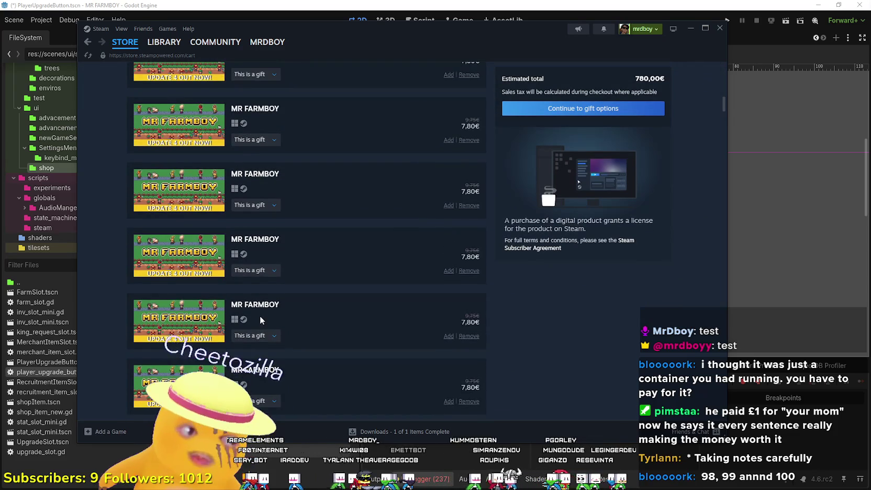
{"action": "scroll", "coordinate": [260, 316], "scroll_direction": "down", "scroll_amount": 5}
{"action": "scroll", "coordinate": [258, 313], "scroll_direction": "down", "scroll_amount": 3}
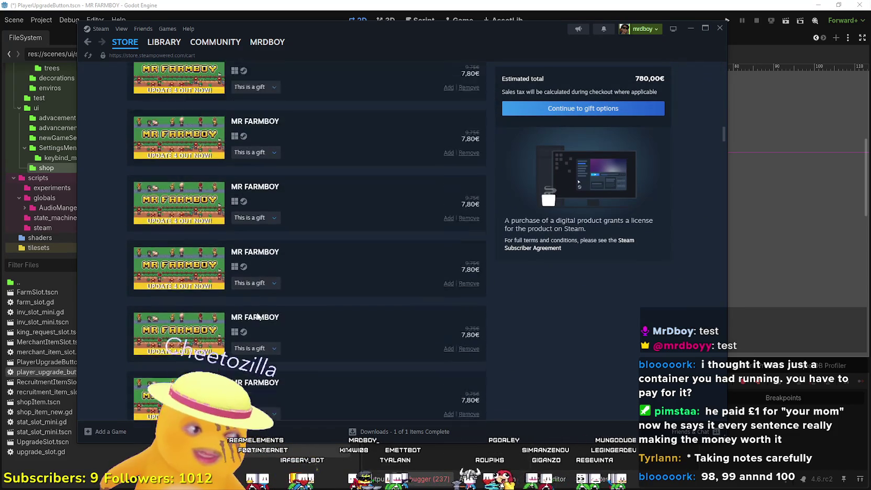
{"action": "scroll", "coordinate": [293, 324], "scroll_direction": "down", "scroll_amount": 3}
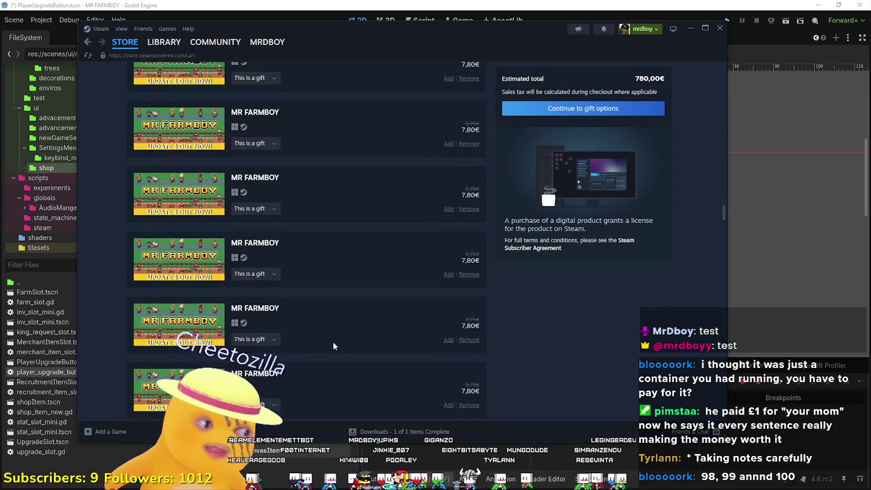
{"action": "scroll", "coordinate": [332, 342], "scroll_direction": "down", "scroll_amount": 5}
{"action": "scroll", "coordinate": [336, 330], "scroll_direction": "down", "scroll_amount": 5}
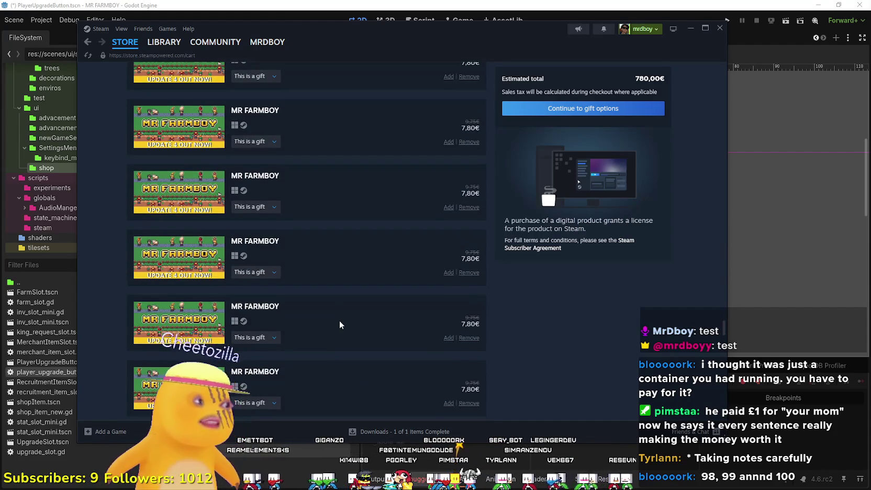
{"action": "scroll", "coordinate": [339, 321], "scroll_direction": "down", "scroll_amount": 2}
{"action": "scroll", "coordinate": [339, 320], "scroll_direction": "down", "scroll_amount": 5}
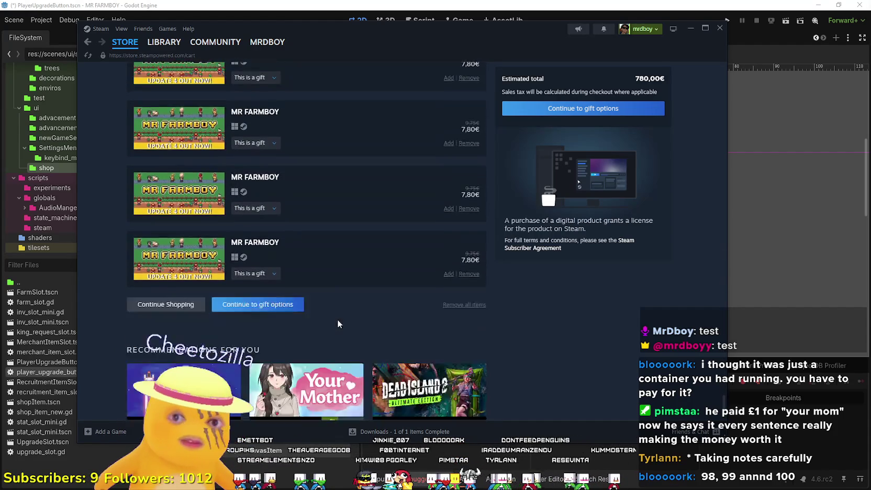
{"action": "scroll", "coordinate": [337, 319], "scroll_direction": "up", "scroll_amount": 5}
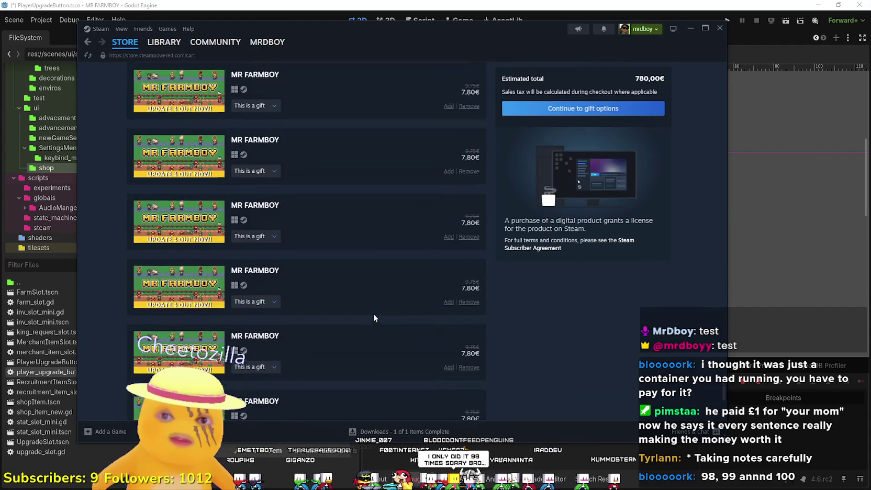
{"action": "scroll", "coordinate": [373, 315], "scroll_direction": "down", "scroll_amount": 5}
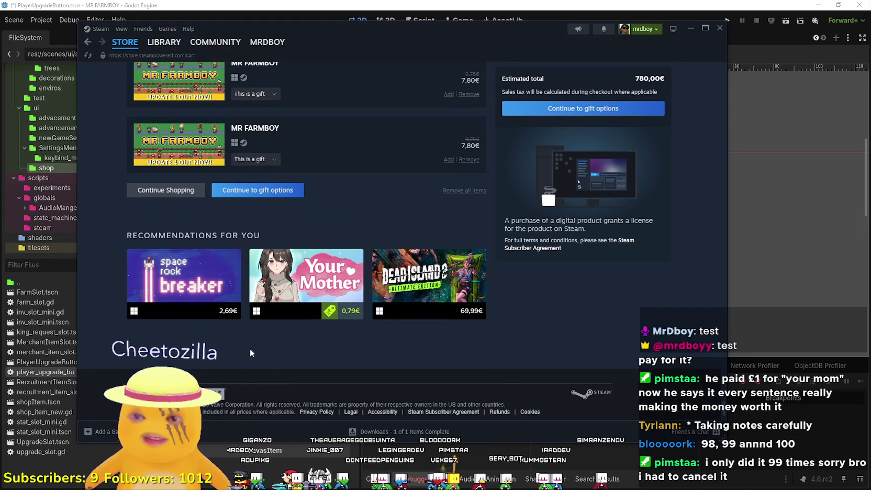
{"action": "scroll", "coordinate": [720, 355], "scroll_direction": "up", "scroll_amount": 3}
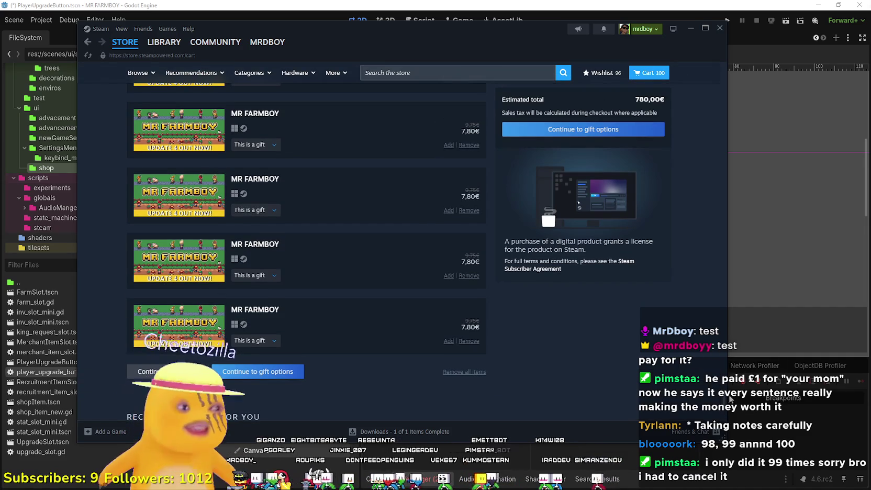
{"action": "scroll", "coordinate": [720, 355], "scroll_direction": "down", "scroll_amount": 5}
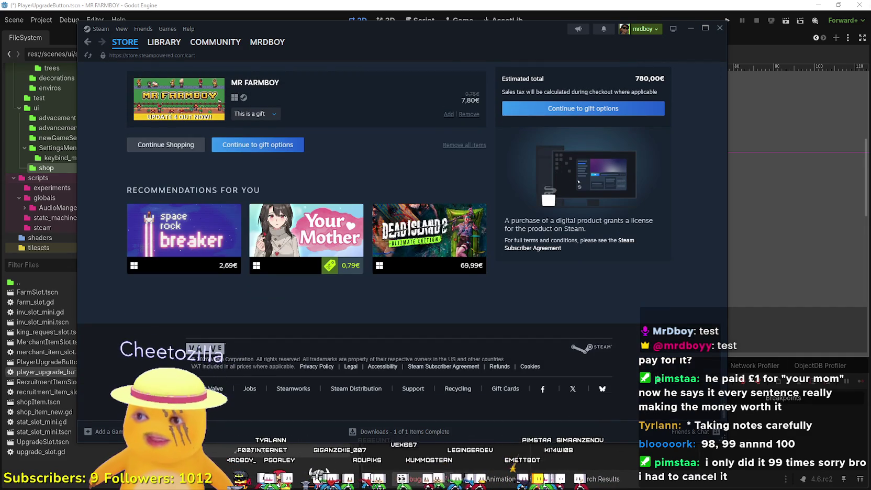
{"action": "scroll", "coordinate": [547, 187], "scroll_direction": "up", "scroll_amount": 5}
{"action": "scroll", "coordinate": [547, 208], "scroll_direction": "down", "scroll_amount": 5}
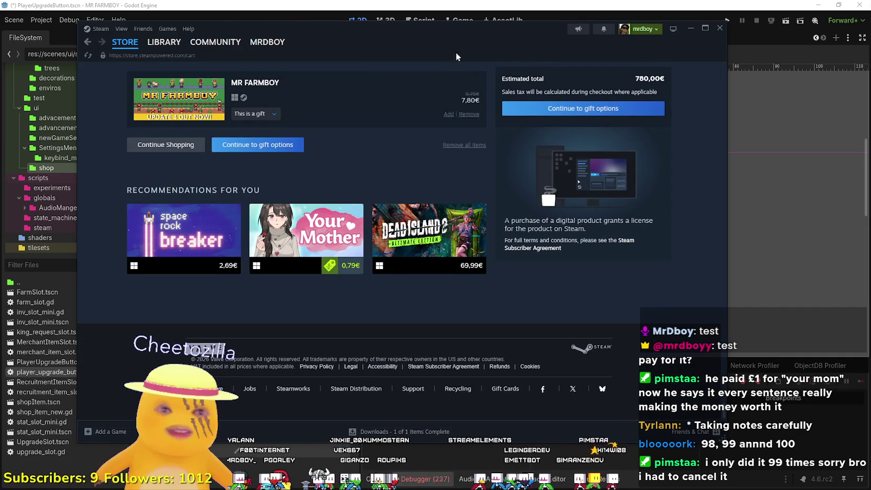
{"action": "left_click_drag", "start_coordinate": [369, 43], "coordinate": [870, 84]}
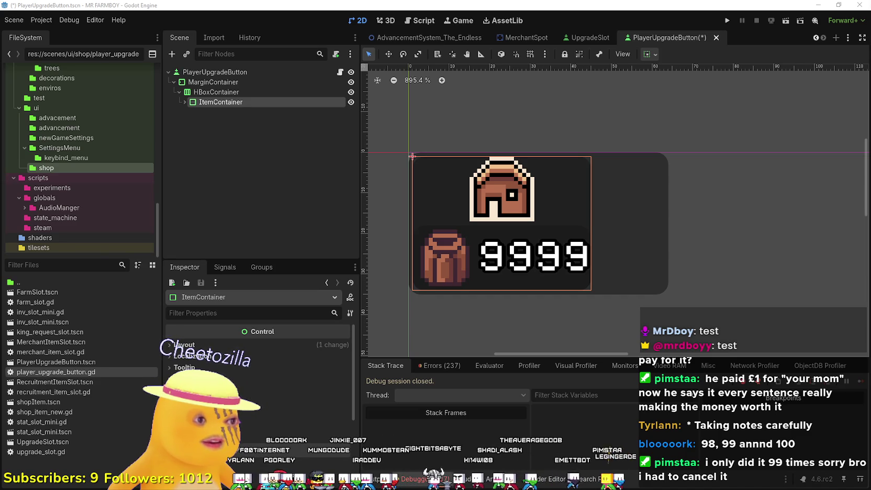
{"action": "key", "text": "alt+Tab"}
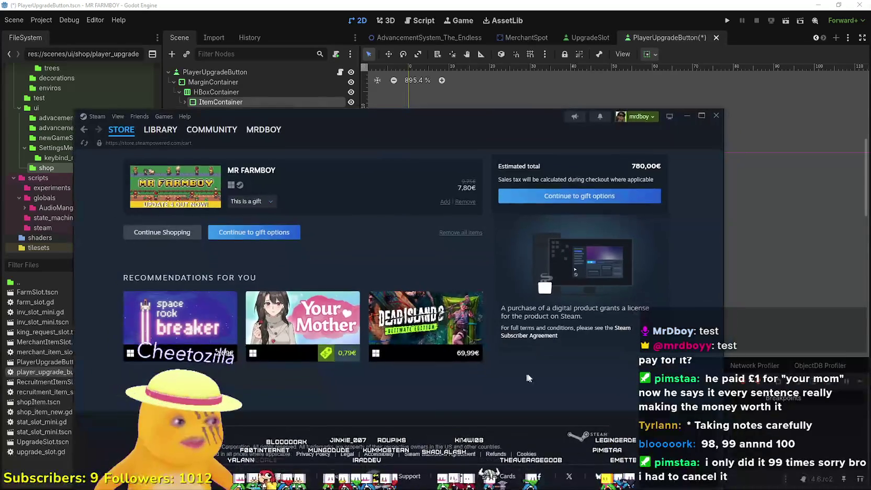
Move the Steam cart window higher and continue to gift options
{"action": "scroll", "coordinate": [542, 393], "scroll_direction": "up", "scroll_amount": 5}
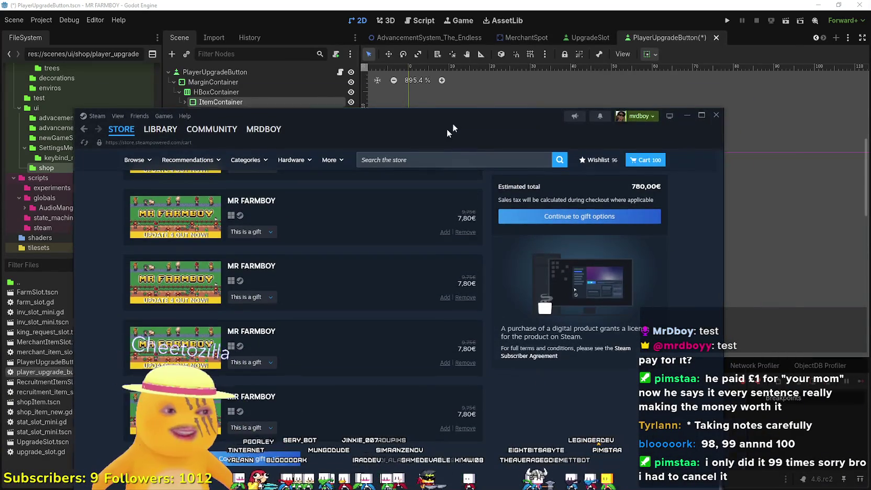
{"action": "left_click_drag", "start_coordinate": [447, 129], "coordinate": [517, 54]}
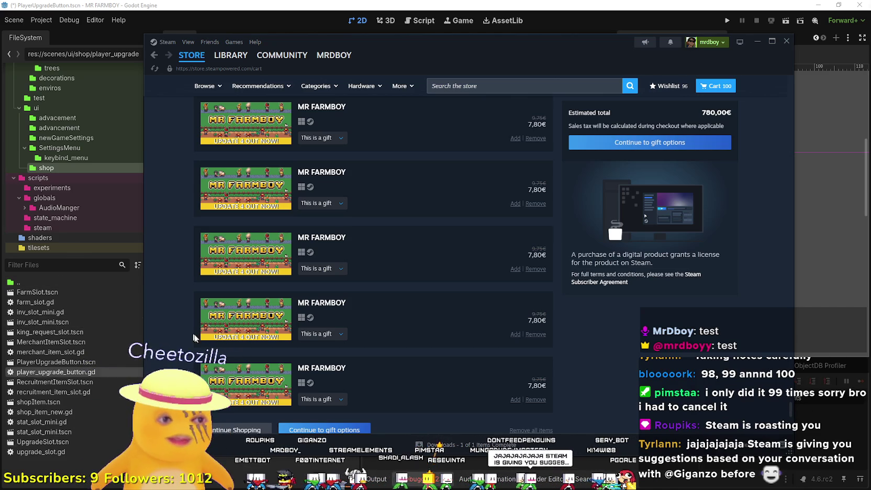
{"action": "scroll", "coordinate": [663, 355], "scroll_direction": "down", "scroll_amount": 2}
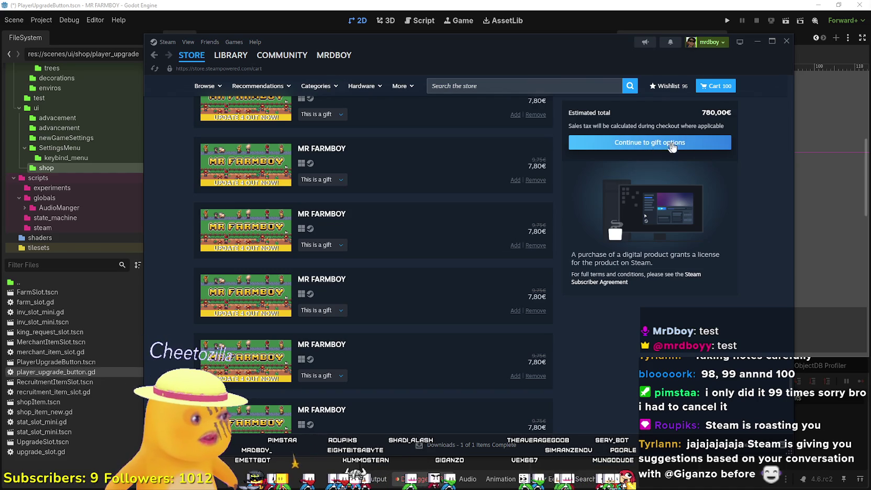
{"action": "left_click", "coordinate": [646, 149]}
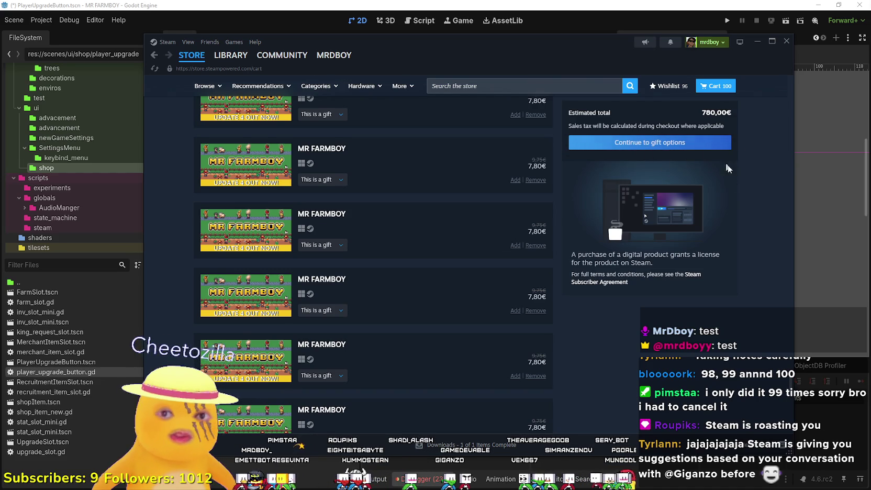
Minimise Steam to check Godot, then return to the 780,00€ gift options page
{"action": "scroll", "coordinate": [680, 158], "scroll_direction": "up", "scroll_amount": 1}
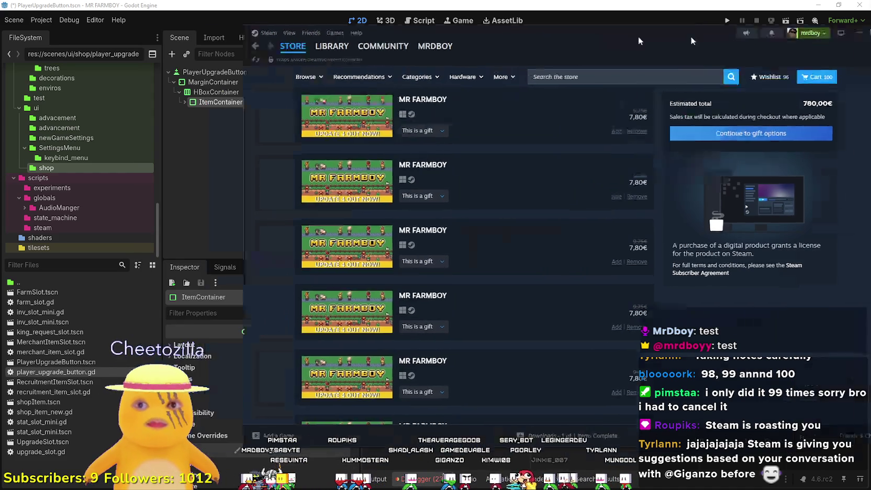
{"action": "left_click", "coordinate": [786, 41]}
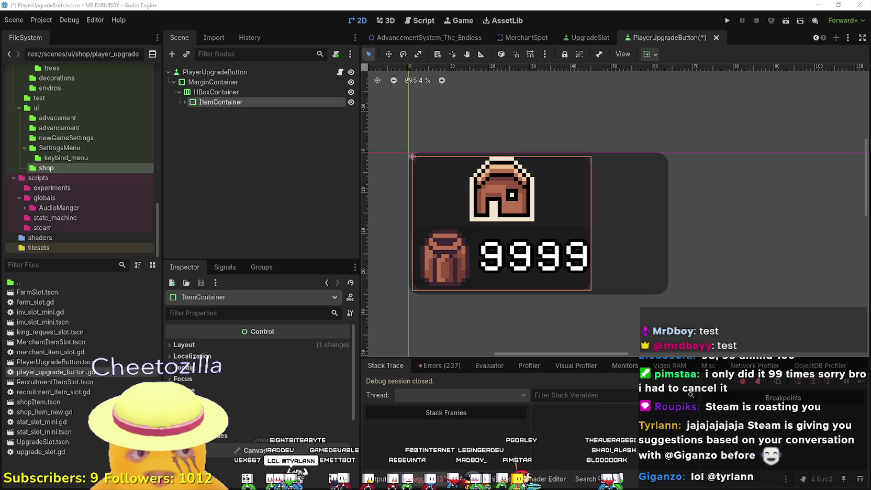
{"action": "key", "text": "alt+Tab"}
{"action": "scroll", "coordinate": [329, 343], "scroll_direction": "down", "scroll_amount": 5}
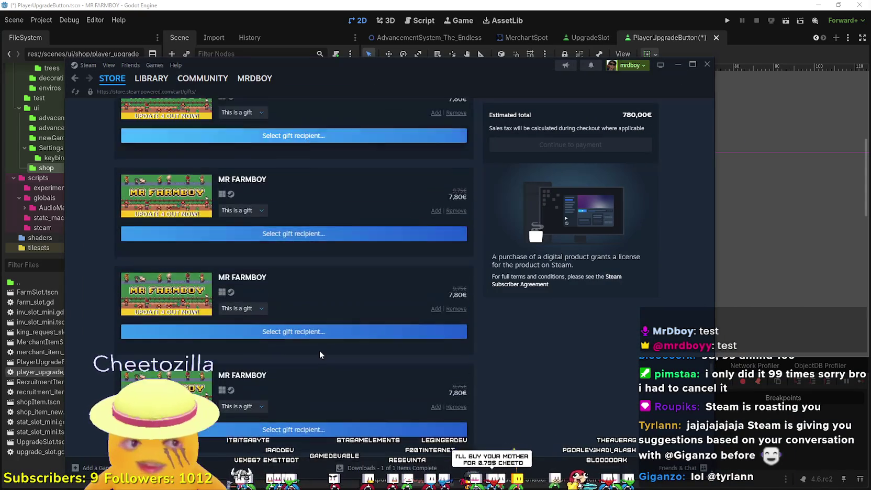
Remove all items from the cart, emptying it to 0,00€
{"action": "scroll", "coordinate": [320, 354], "scroll_direction": "down", "scroll_amount": 3}
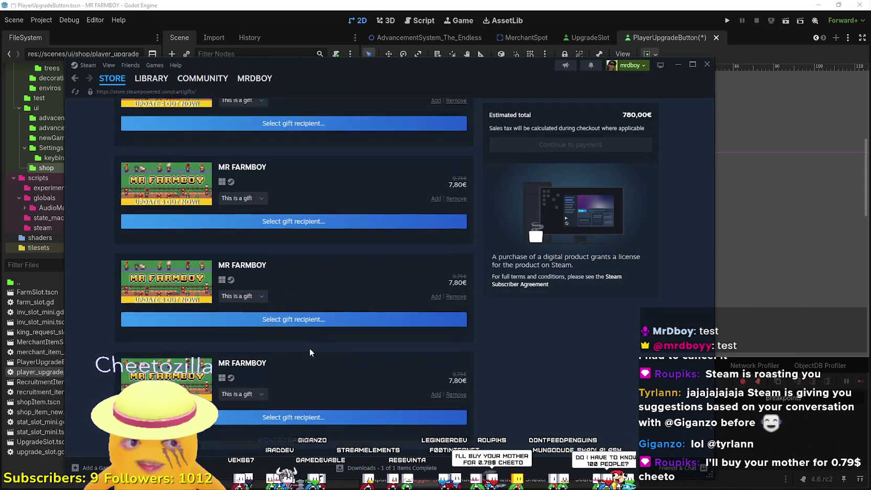
{"action": "scroll", "coordinate": [307, 350], "scroll_direction": "down", "scroll_amount": 5}
{"action": "left_click", "coordinate": [451, 363]}
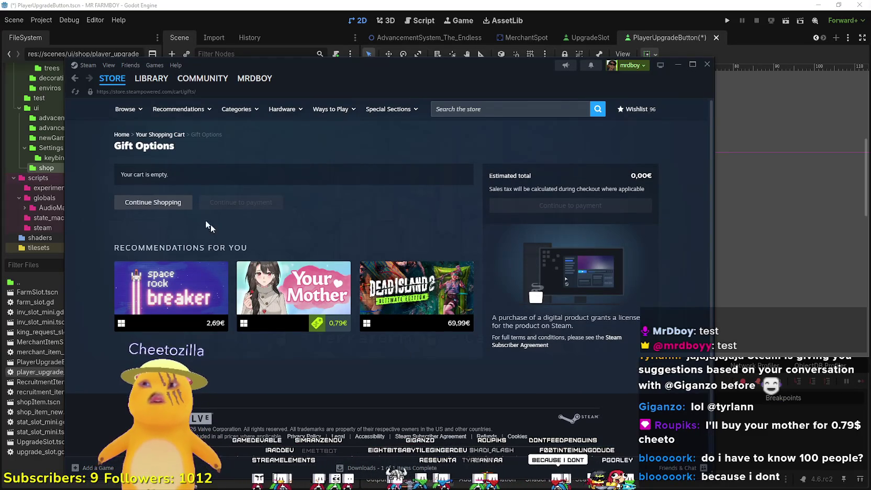
{"action": "scroll", "coordinate": [120, 105], "scroll_direction": "down", "scroll_amount": 1}
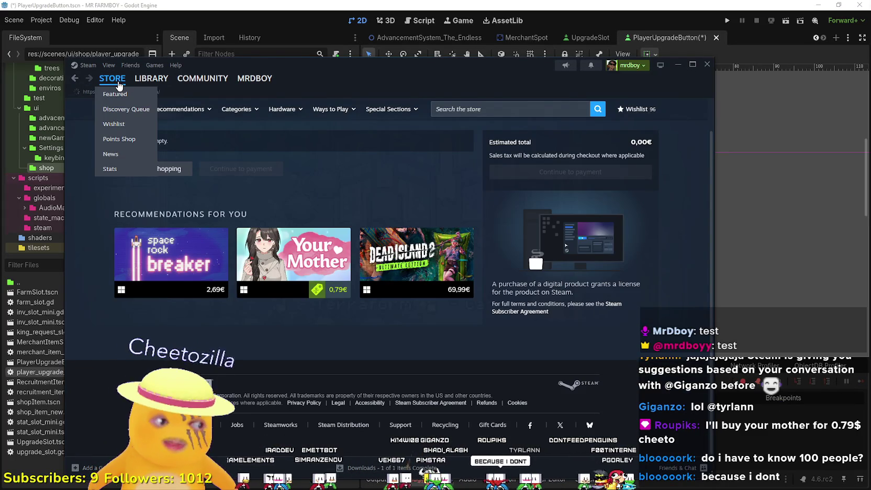
From the store front, search for MR FARMBOY and open its page
{"action": "left_click", "coordinate": [120, 83]}
{"action": "left_click", "coordinate": [505, 107]}
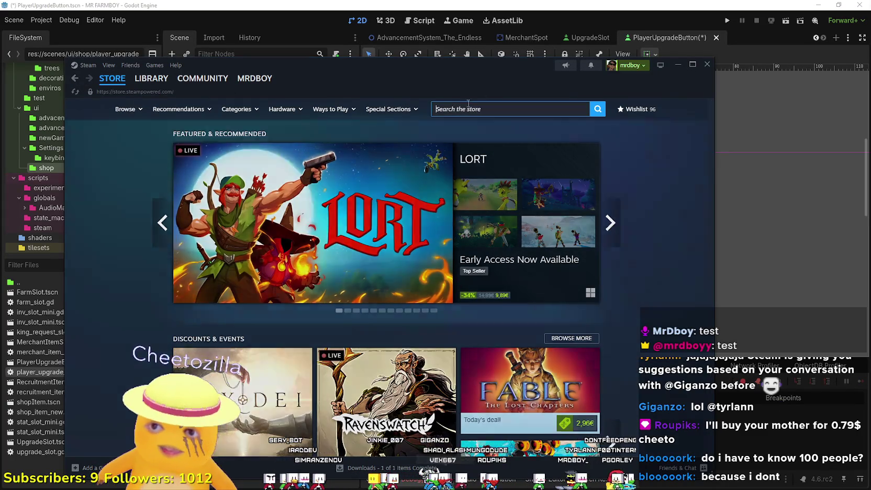
{"action": "type", "text": "MR F"}
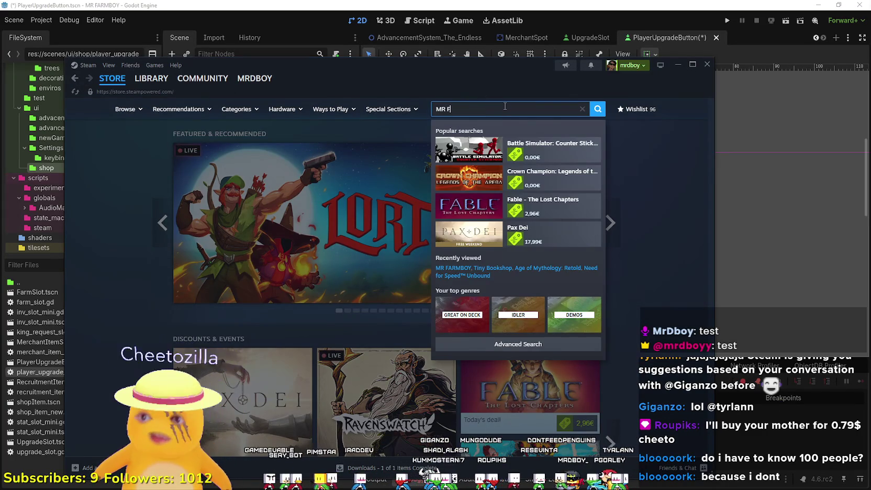
{"action": "type", "text": "ARMBOY"}
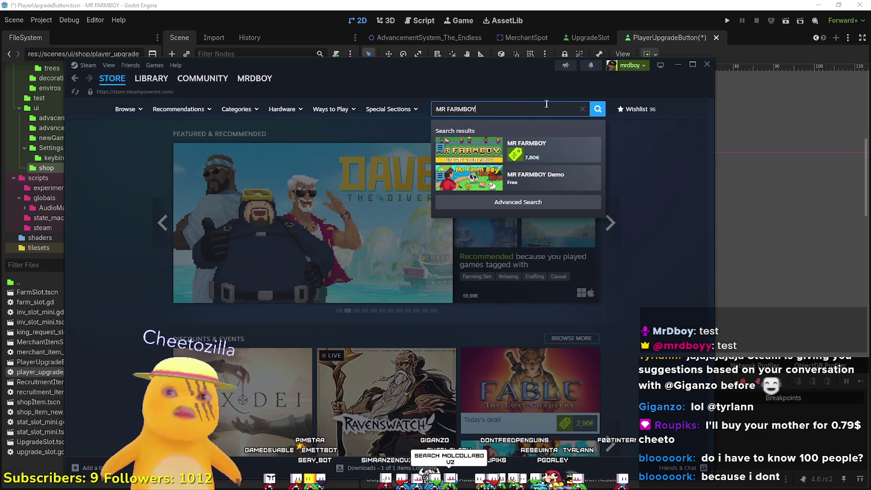
{"action": "left_click", "coordinate": [549, 149]}
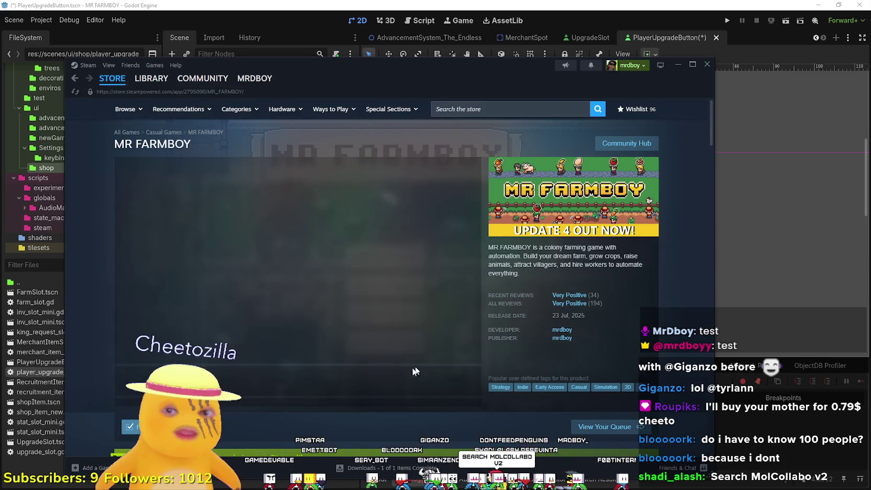
Add MR FARMBOY to the cart, keeping the copy for your own account
{"action": "scroll", "coordinate": [364, 323], "scroll_direction": "down", "scroll_amount": 3}
{"action": "scroll", "coordinate": [364, 312], "scroll_direction": "down", "scroll_amount": 2}
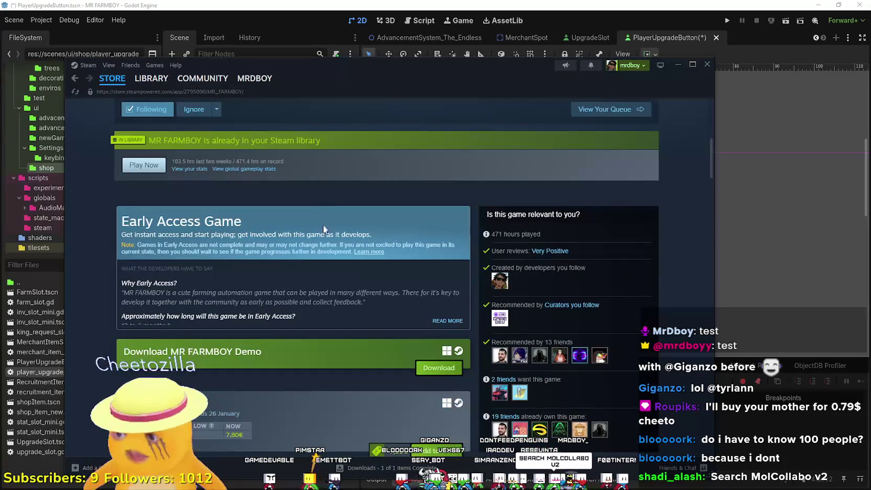
{"action": "scroll", "coordinate": [371, 326], "scroll_direction": "down", "scroll_amount": 2}
{"action": "left_click", "coordinate": [440, 361]}
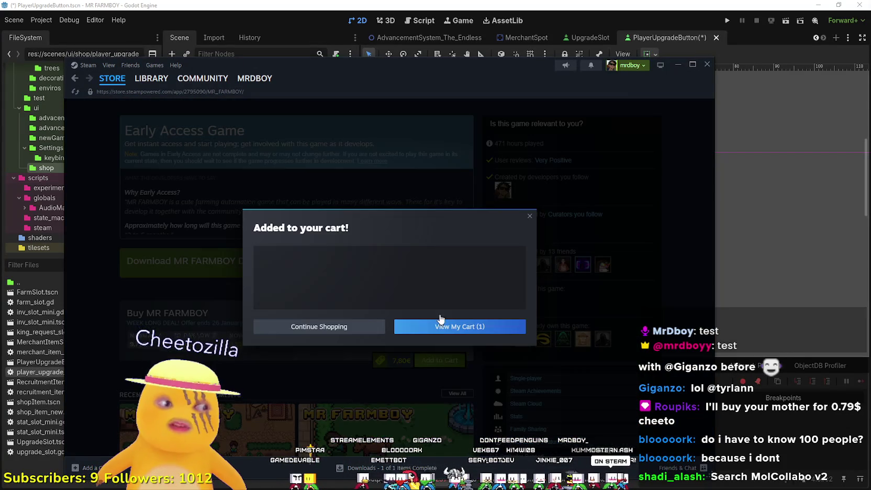
{"action": "left_click", "coordinate": [398, 298]}
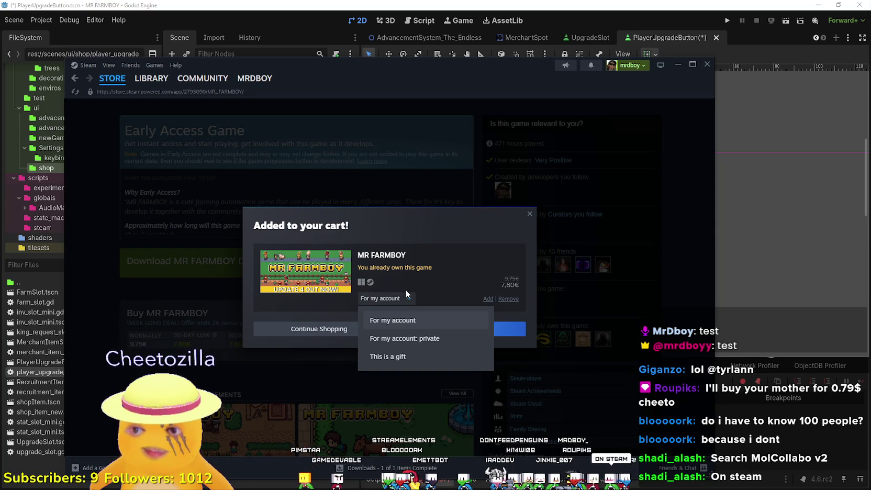
{"action": "left_click", "coordinate": [399, 323]}
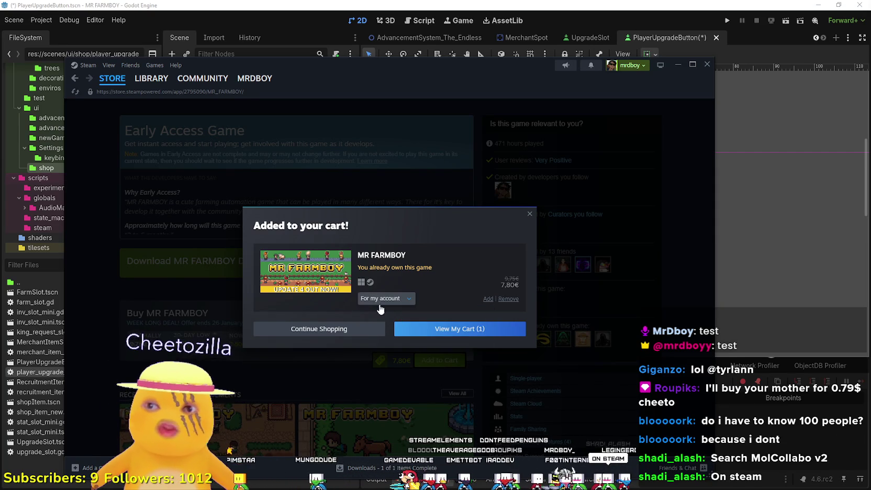
Add further MR FARMBOY copies from the dialog until the cart holds 44
{"action": "double_click", "coordinate": [487, 298]}
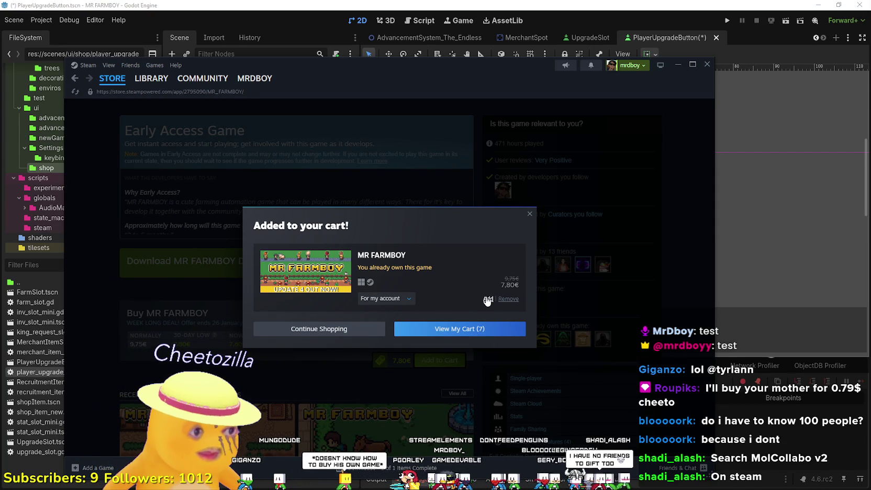
{"action": "left_click", "coordinate": [486, 299]}
{"action": "left_click", "coordinate": [486, 299]}
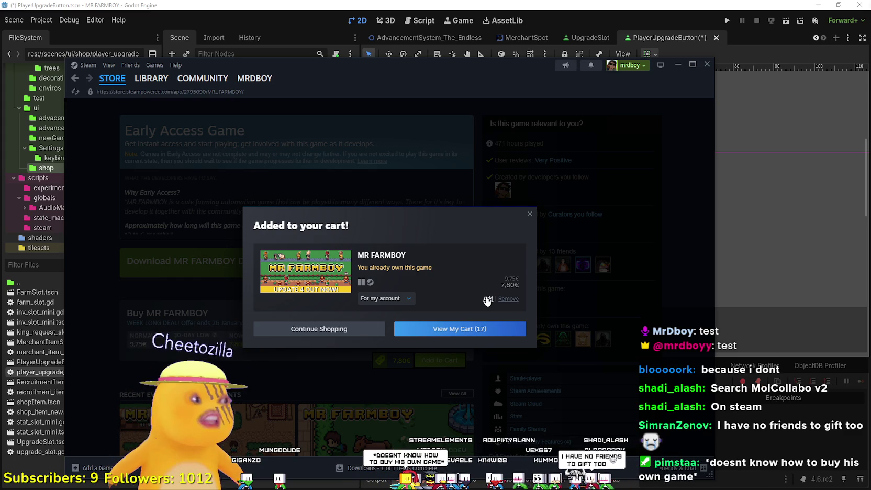
{"action": "left_click", "coordinate": [487, 299]}
{"action": "left_click", "coordinate": [486, 299]}
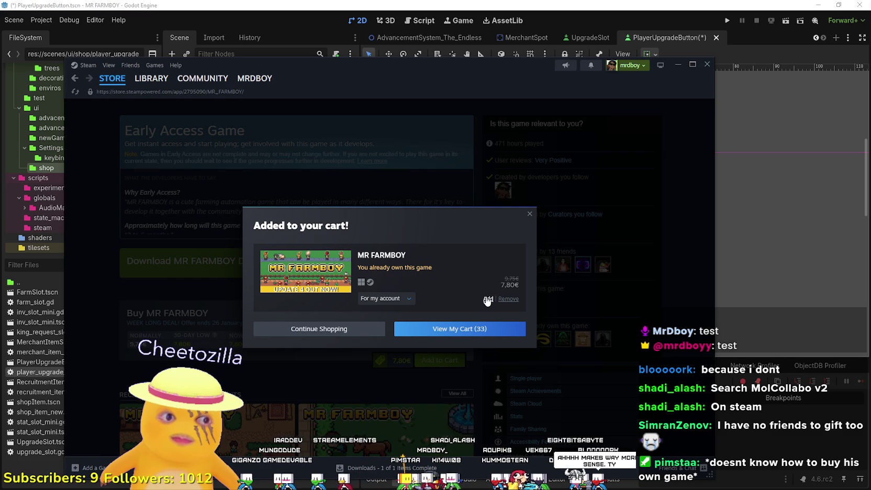
{"action": "left_click", "coordinate": [487, 298]}
{"action": "left_click", "coordinate": [487, 298]}
{"action": "left_click", "coordinate": [487, 299]}
{"action": "left_click", "coordinate": [487, 299]}
{"action": "left_click", "coordinate": [487, 299]}
{"action": "left_click", "coordinate": [486, 299]}
{"action": "left_click", "coordinate": [487, 299]}
{"action": "left_click", "coordinate": [487, 299]}
{"action": "left_click", "coordinate": [486, 298]}
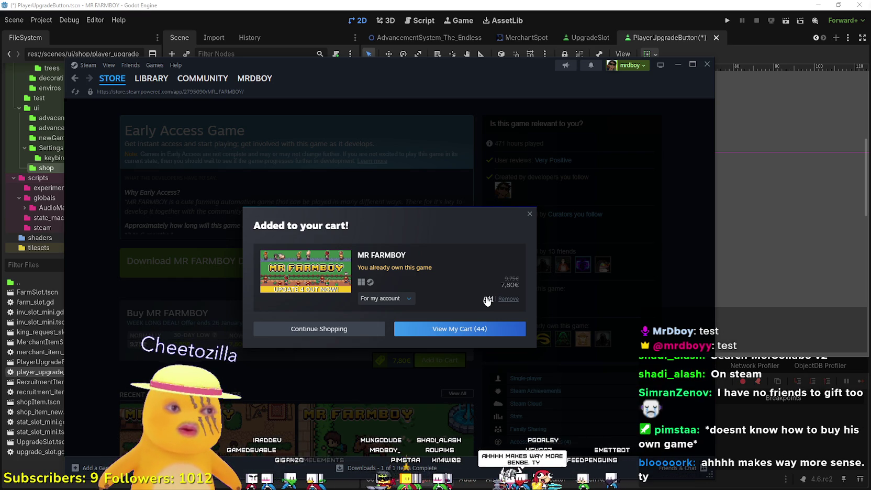